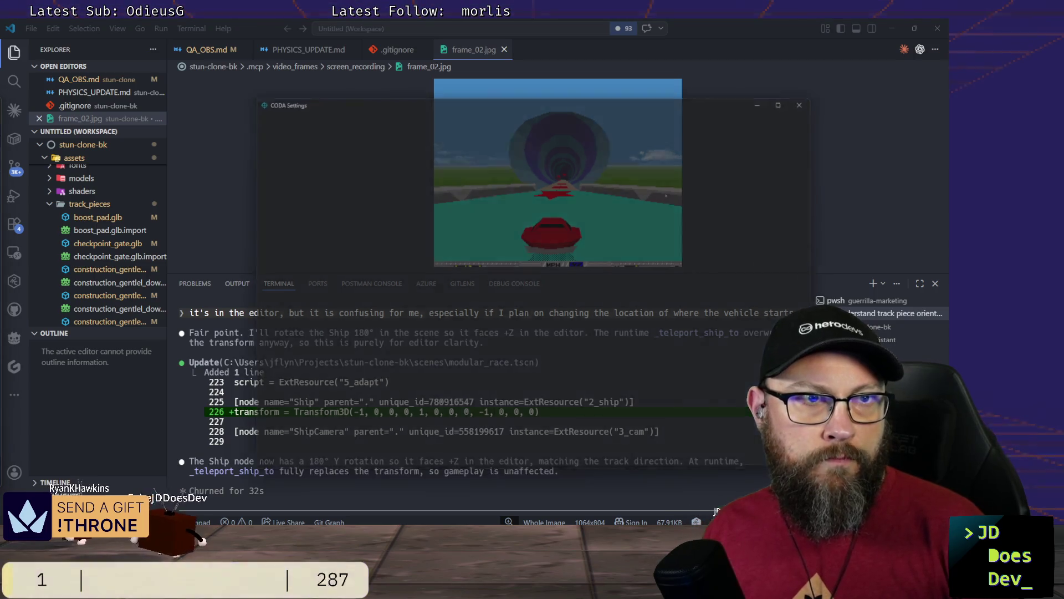
Step: Check the CODA voice settings page, close it, and bring up the window switcher to leave VS Code
{"action": "key", "text": "alt+Tab"}
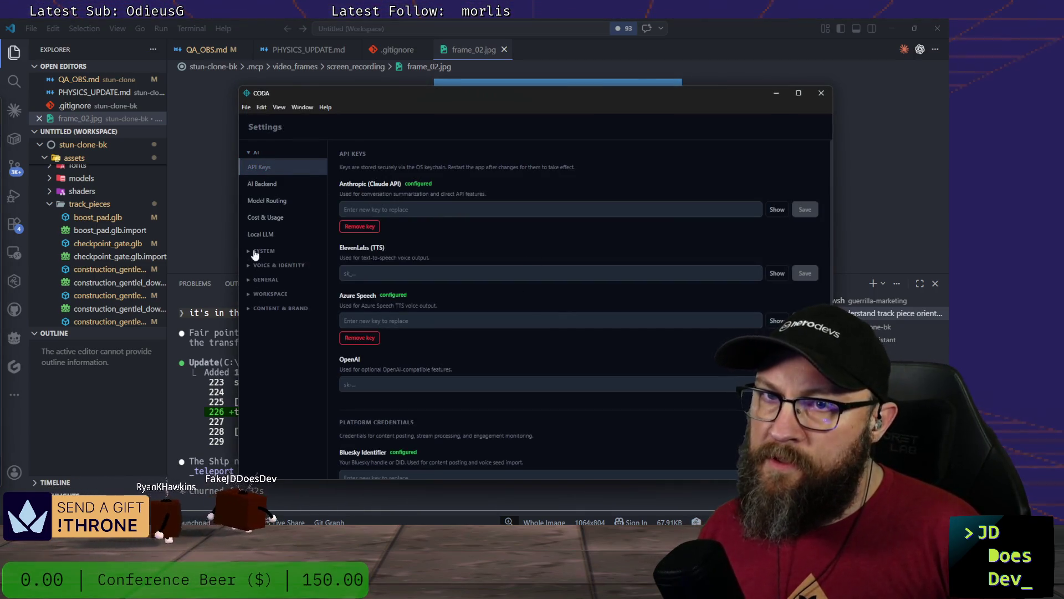
{"action": "left_click", "coordinate": [261, 267]}
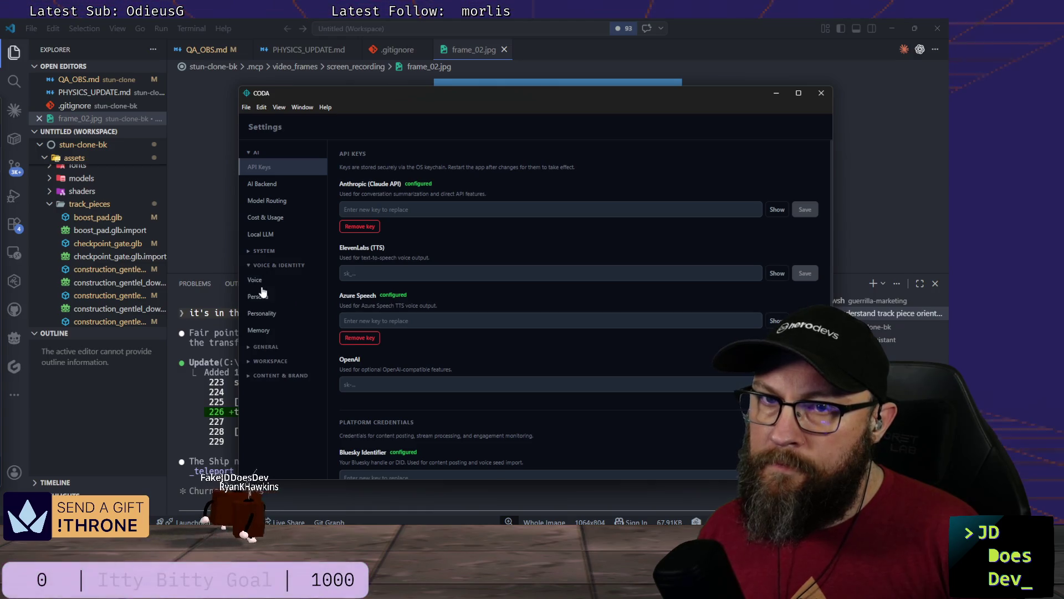
{"action": "left_click", "coordinate": [260, 278]}
{"action": "scroll", "coordinate": [538, 368], "scroll_direction": "down", "scroll_amount": 3}
{"action": "scroll", "coordinate": [539, 369], "scroll_direction": "down", "scroll_amount": 3}
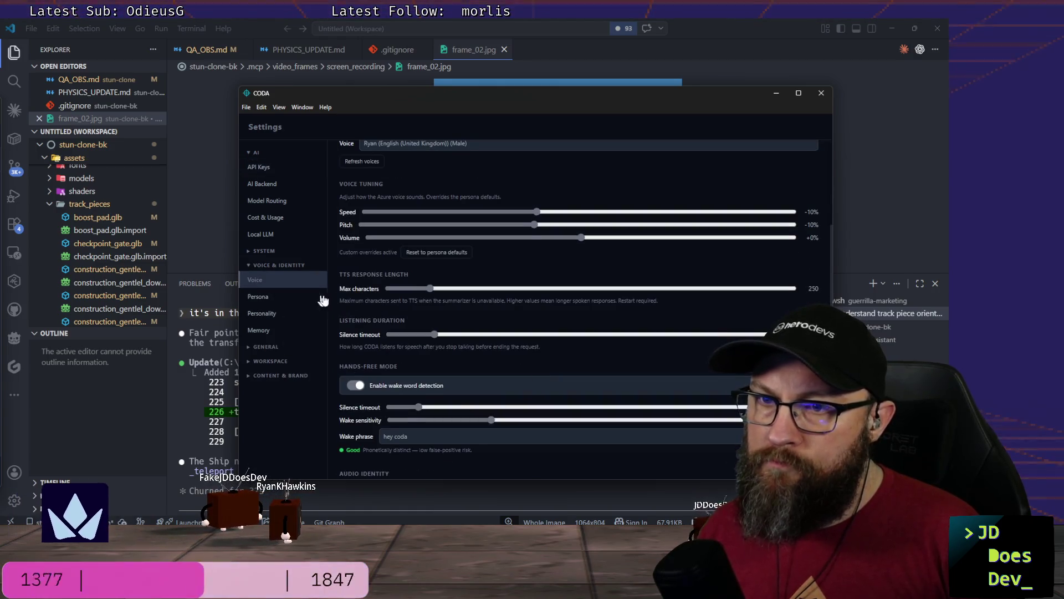
{"action": "scroll", "coordinate": [372, 382], "scroll_direction": "down", "scroll_amount": 3}
{"action": "scroll", "coordinate": [439, 391], "scroll_direction": "down", "scroll_amount": 3}
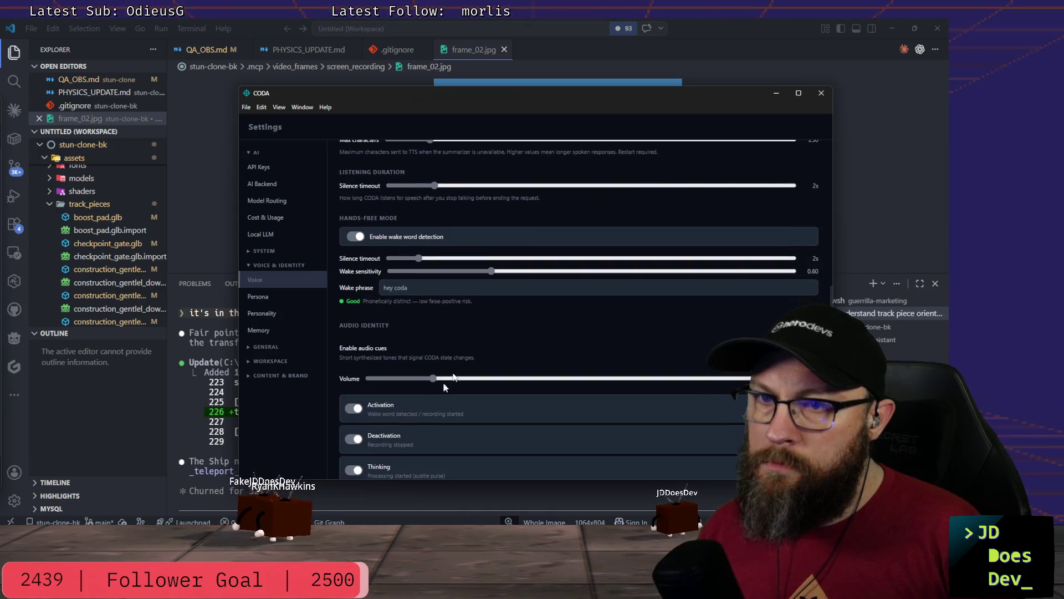
{"action": "scroll", "coordinate": [480, 344], "scroll_direction": "up", "scroll_amount": 3}
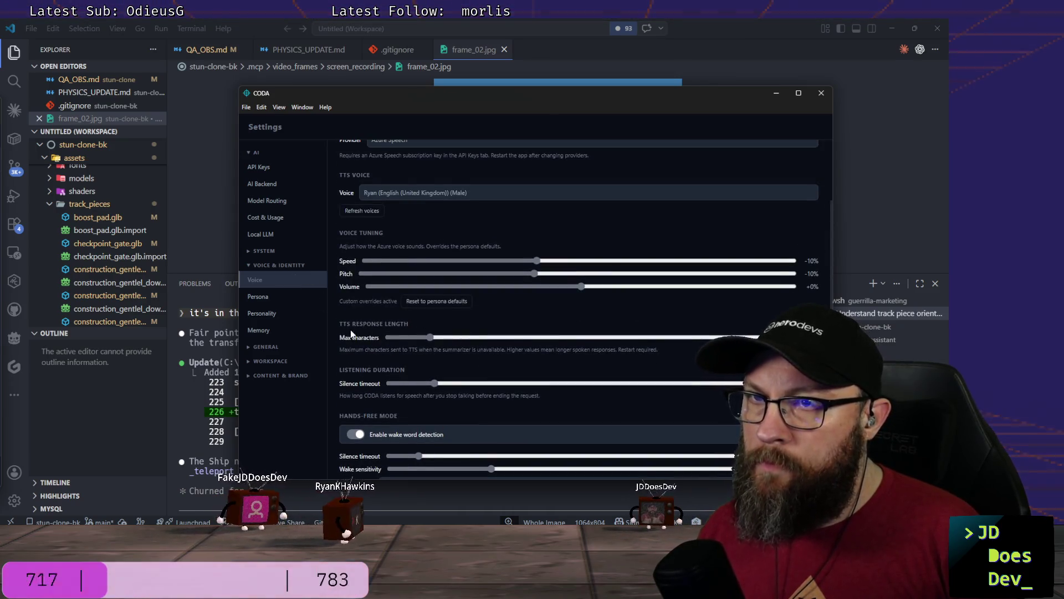
{"action": "scroll", "coordinate": [349, 326], "scroll_direction": "up", "scroll_amount": 3}
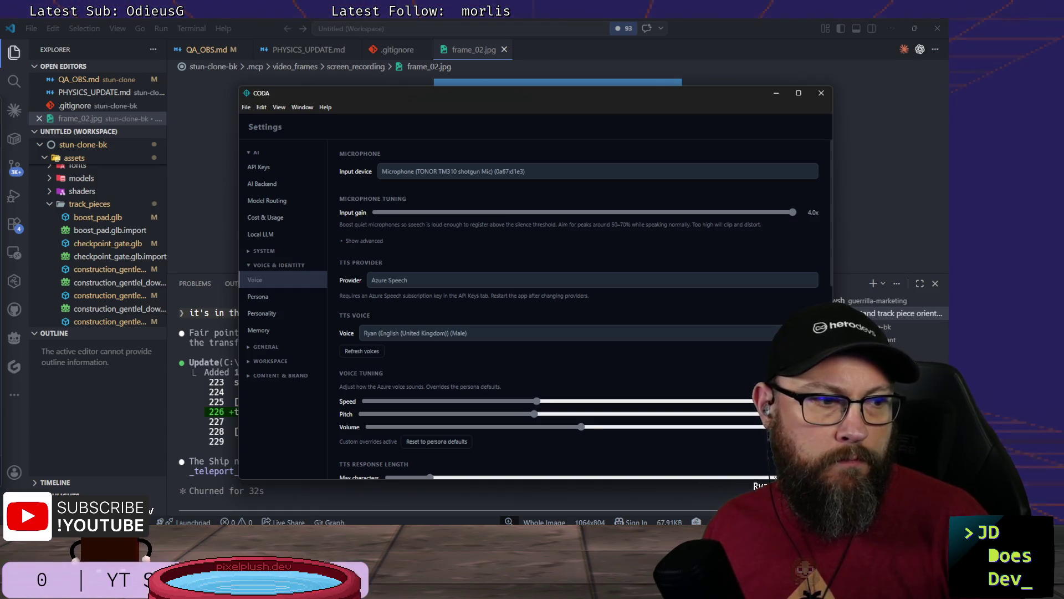
{"action": "key", "text": "alt+Tab"}
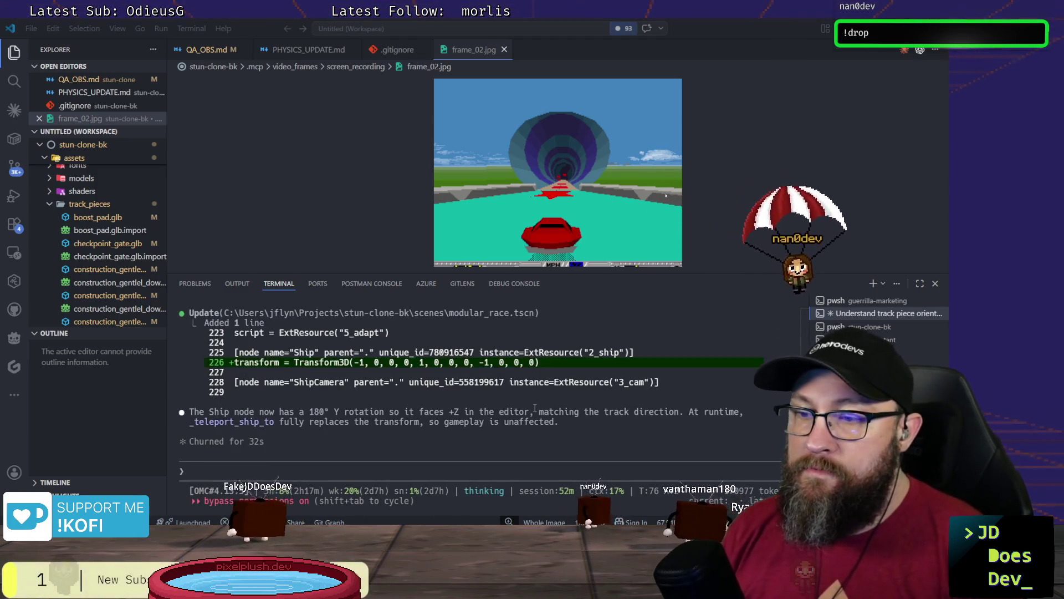
{"action": "key", "text": "alt+Tab"}
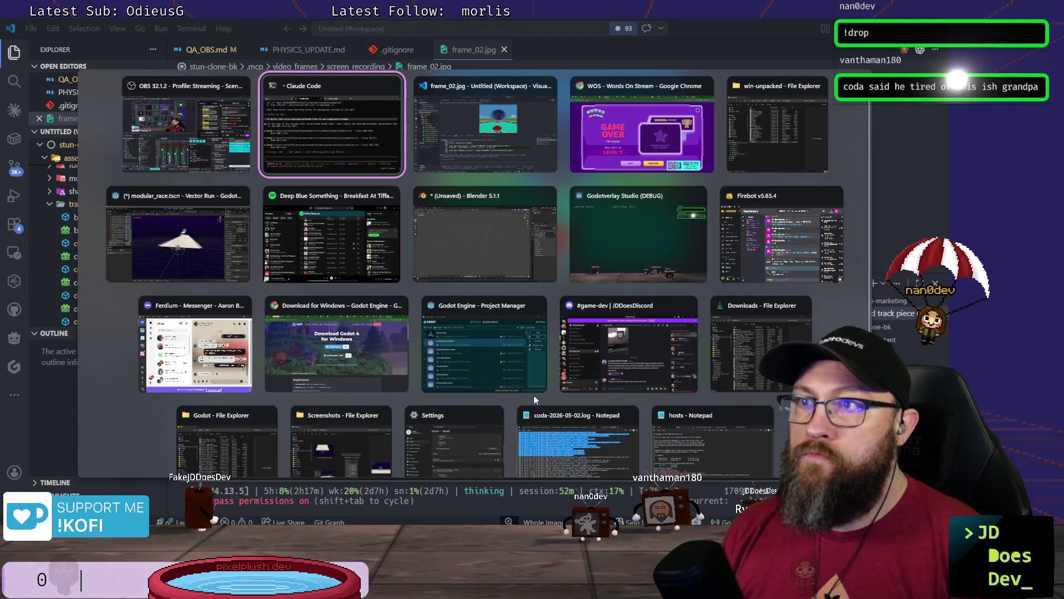
Step: Reload modular_race from disk in Godot, frame the Ship and orbit to confirm it faces down the track
{"action": "left_click", "coordinate": [210, 258]}
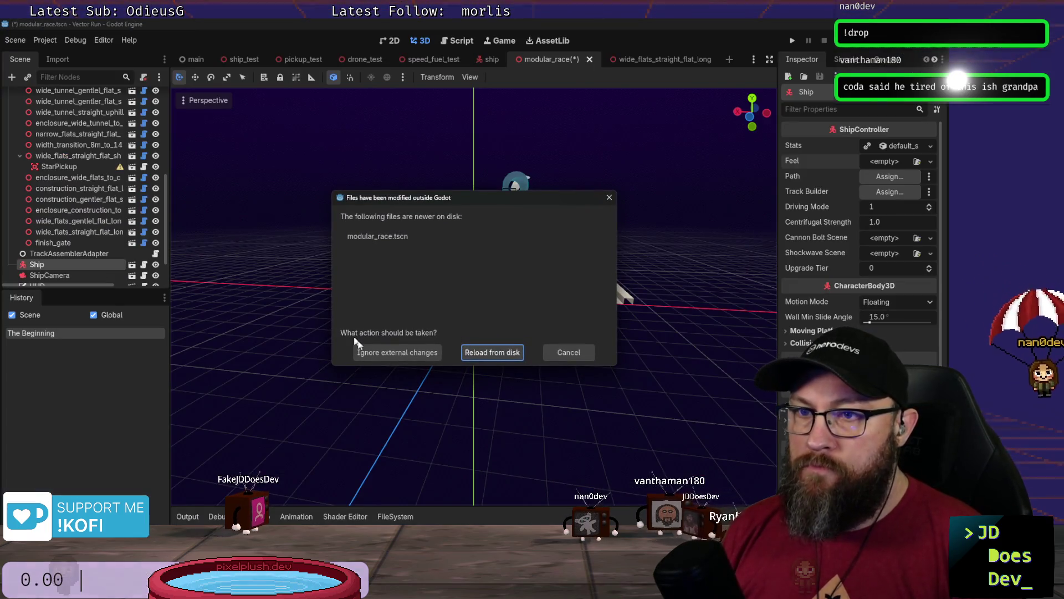
{"action": "left_click", "coordinate": [491, 354]}
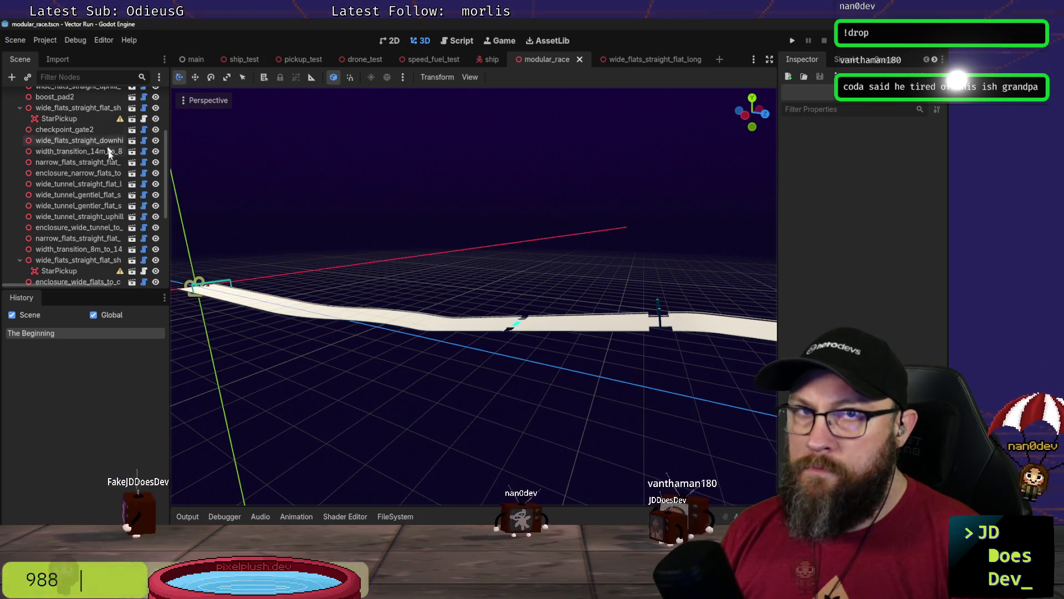
{"action": "scroll", "coordinate": [100, 166], "scroll_direction": "down", "scroll_amount": 5}
{"action": "double_click", "coordinate": [25, 230]}
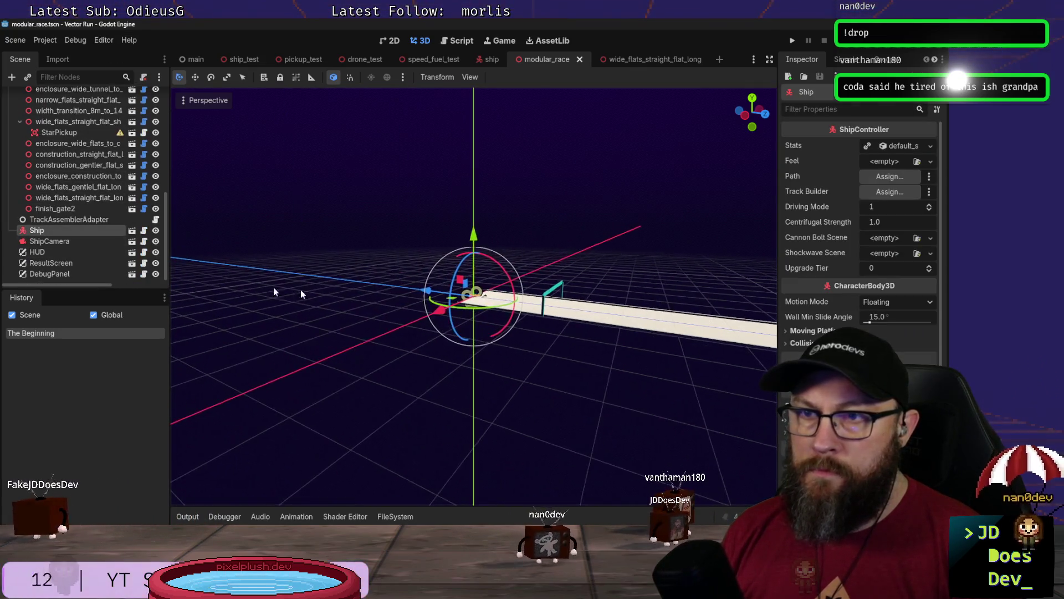
{"action": "middle_click_drag", "start_coordinate": [388, 318], "coordinate": [631, 350]}
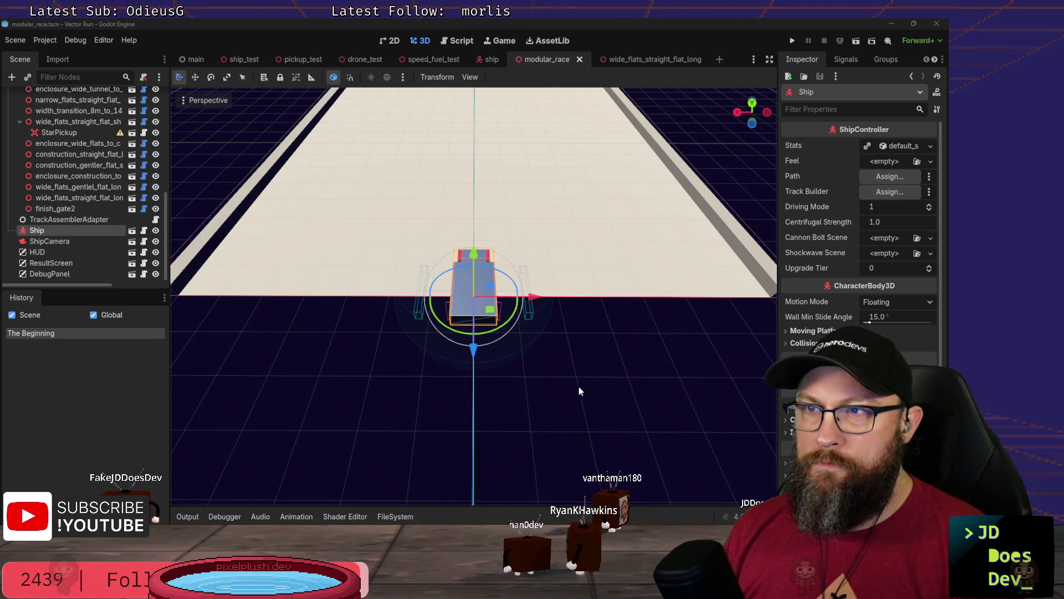
{"action": "scroll", "coordinate": [579, 383], "scroll_direction": "down", "scroll_amount": 3}
{"action": "scroll", "coordinate": [579, 375], "scroll_direction": "down", "scroll_amount": 2}
{"action": "key", "text": "alt+Tab"}
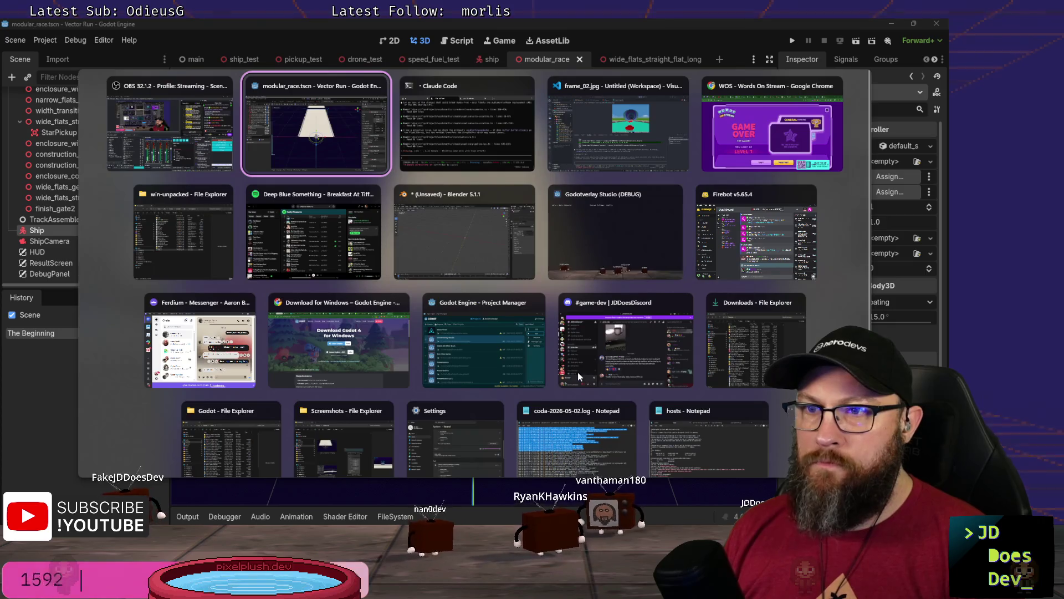
{"action": "mouse_move", "coordinate": [465, 124]}
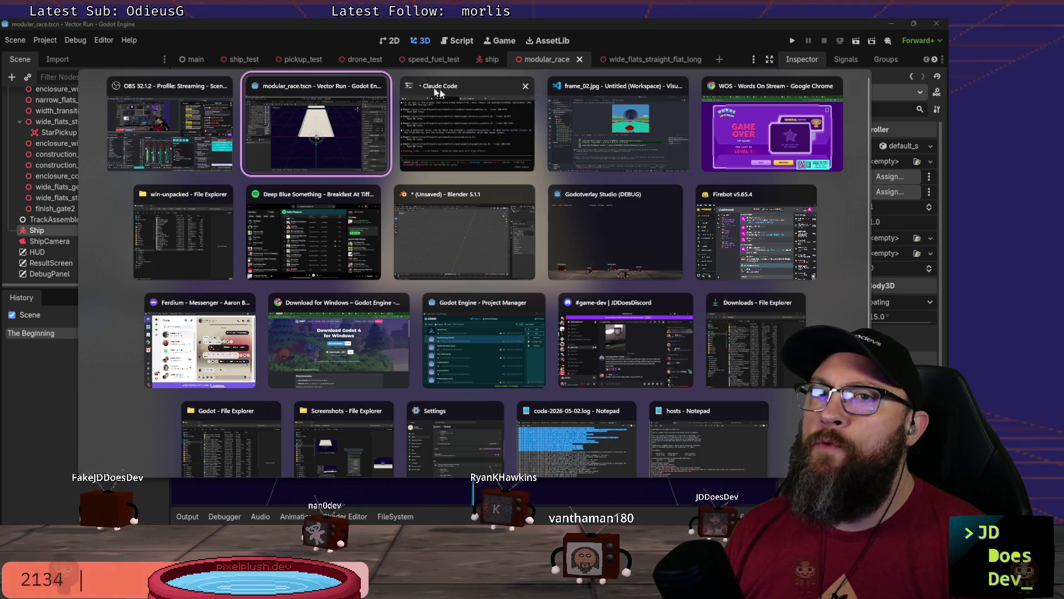
Step: Send the assistant the prompt to spawn races at a Marker3D in the start gate, then bring Blender forward
{"action": "left_click", "coordinate": [593, 155]}
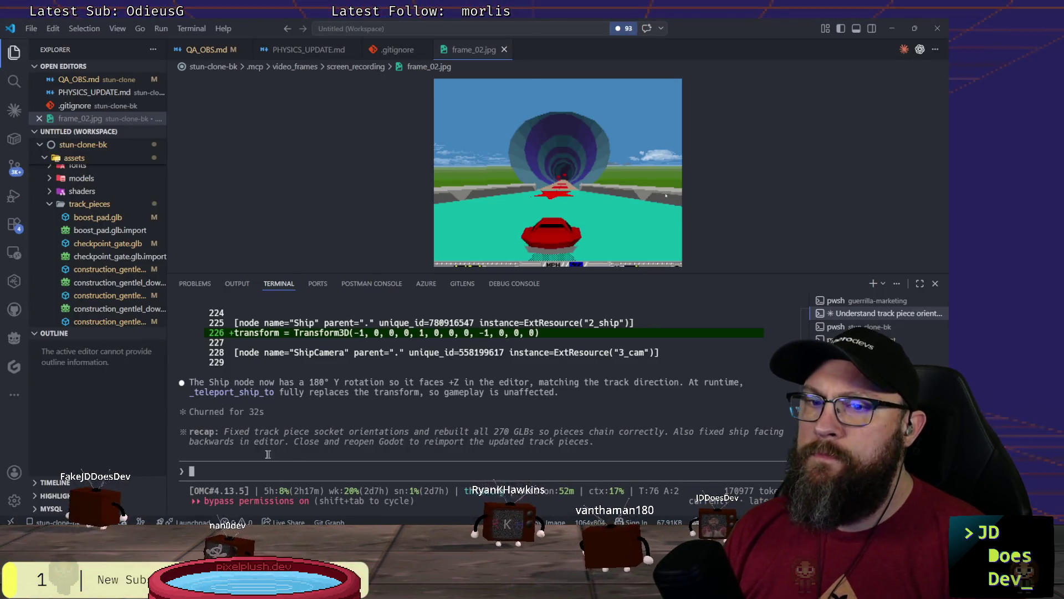
{"action": "type", "text": "Make it so that"}
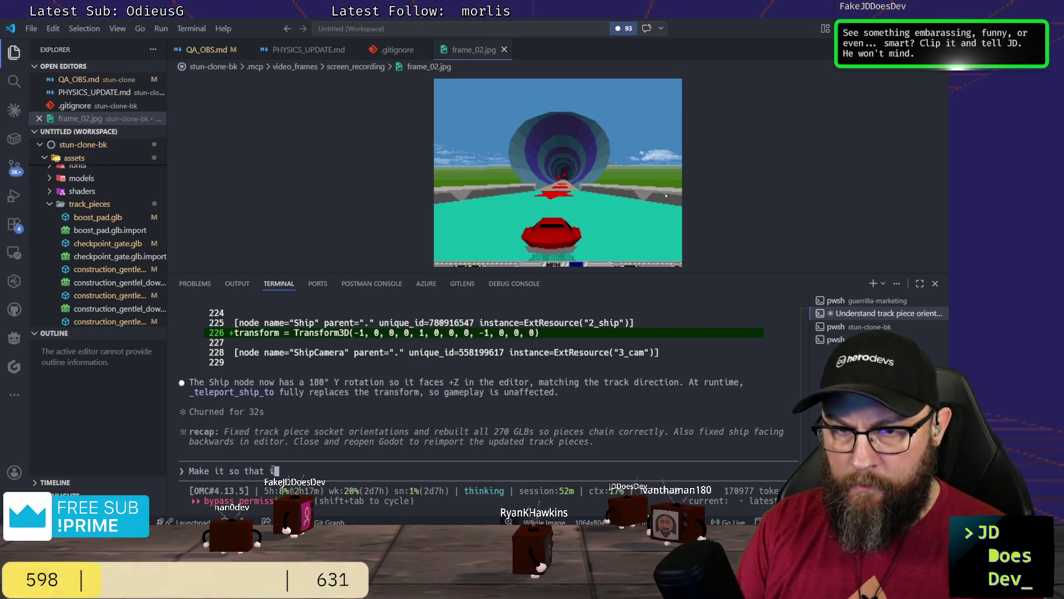
{"action": "type", "text": "i can place a"}
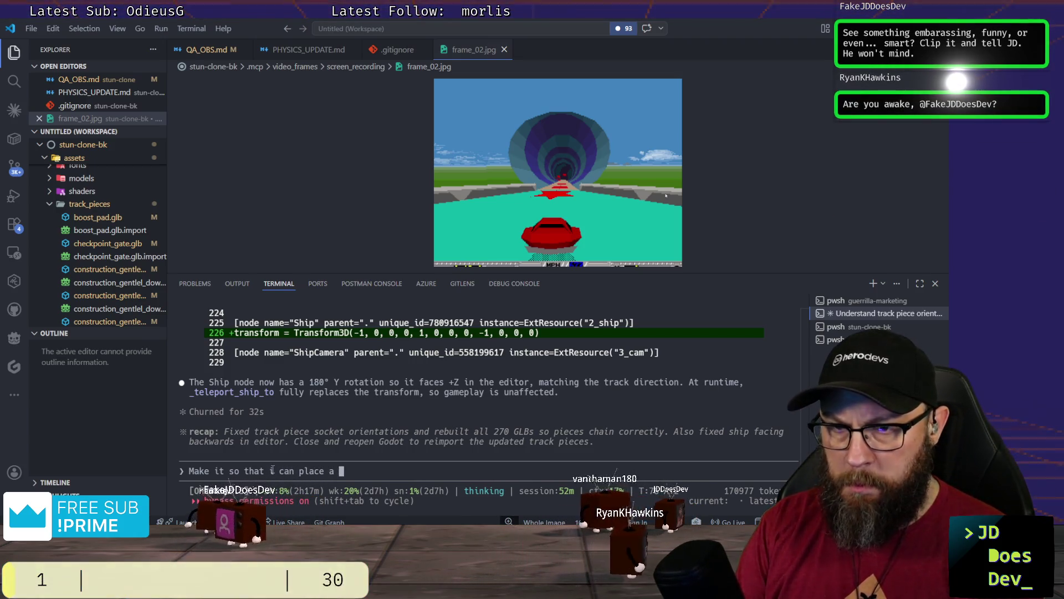
{"action": "type", "text": " marker"}
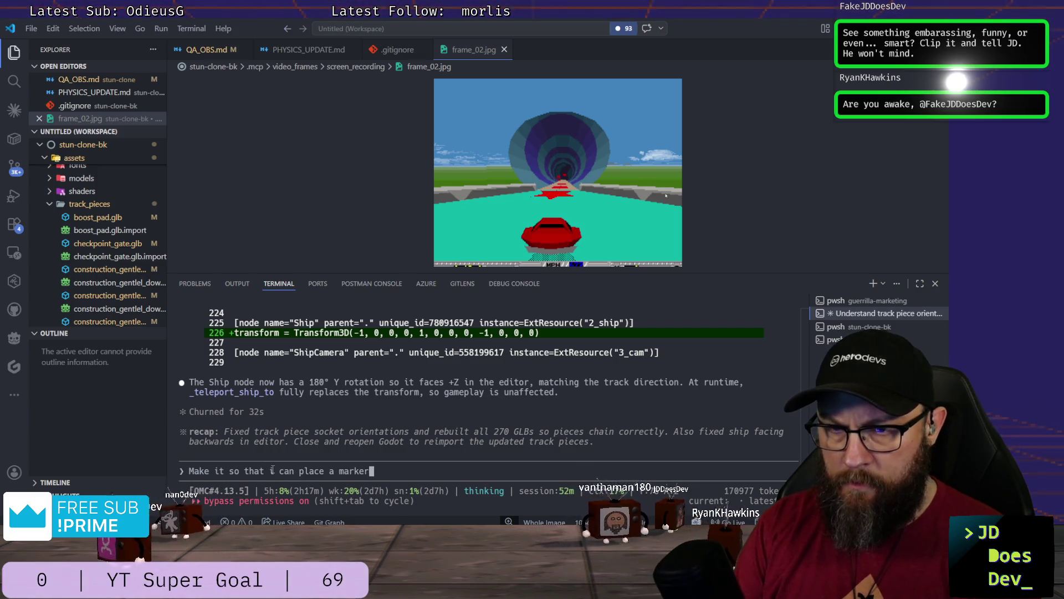
{"action": "type", "text": "3d in"}
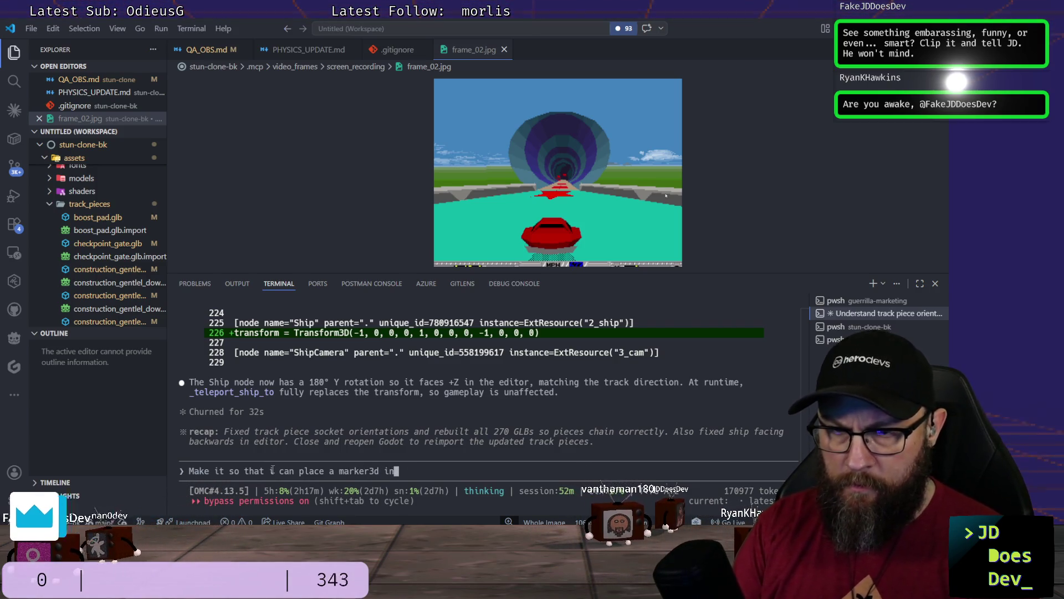
{"action": "type", "text": "p "}
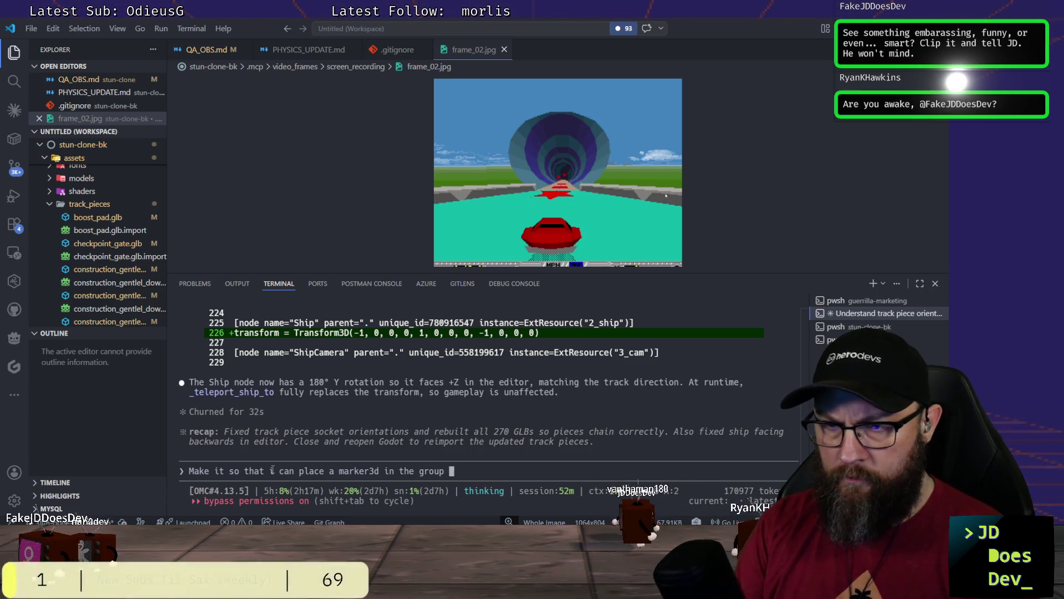
{"action": "type", "text": "\""}
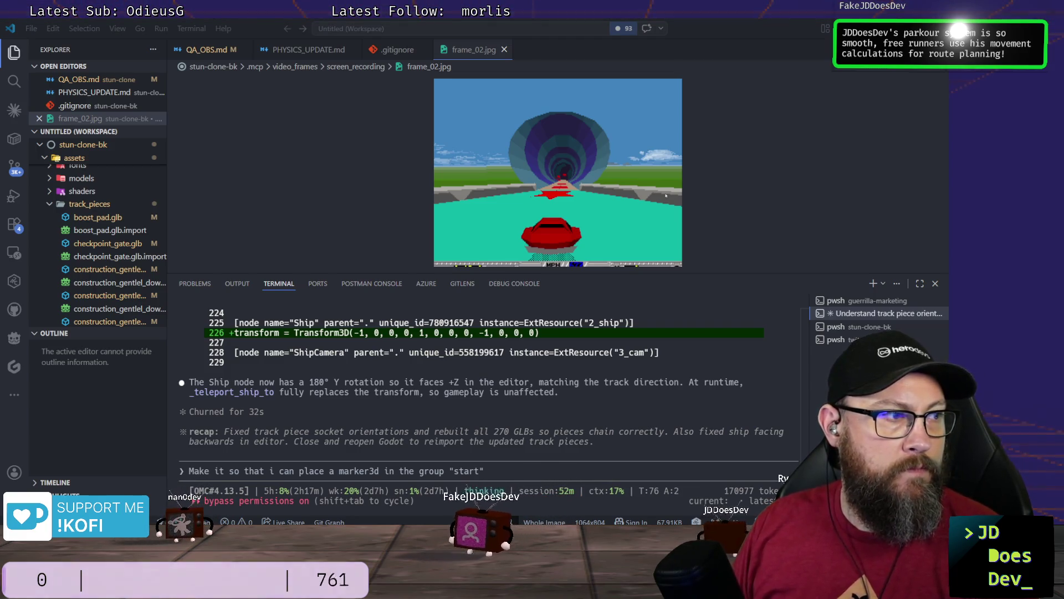
{"action": "left_click", "coordinate": [505, 462]}
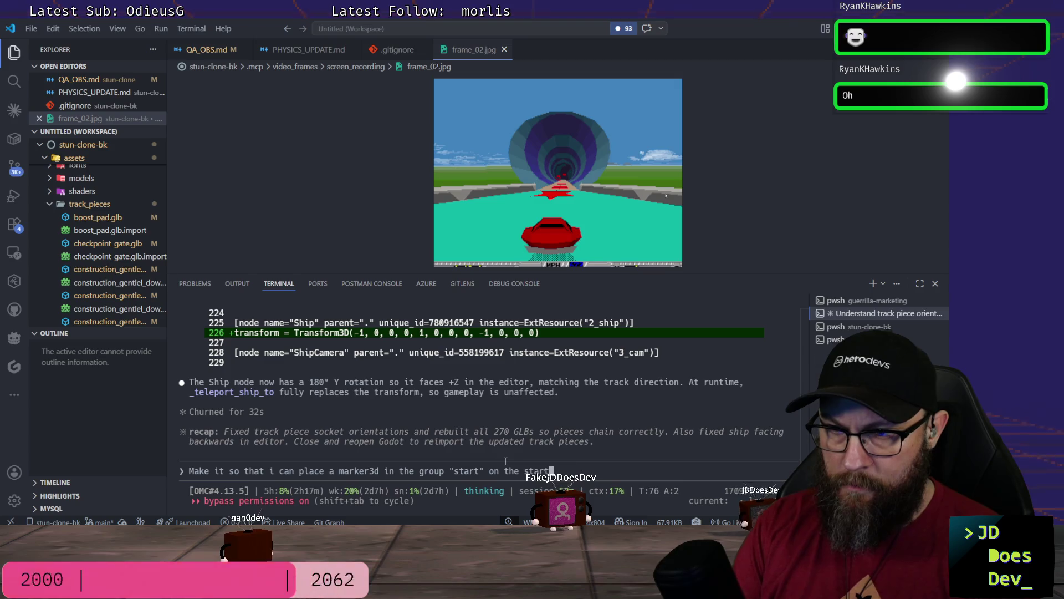
{"action": "type", "text": " gate pie"}
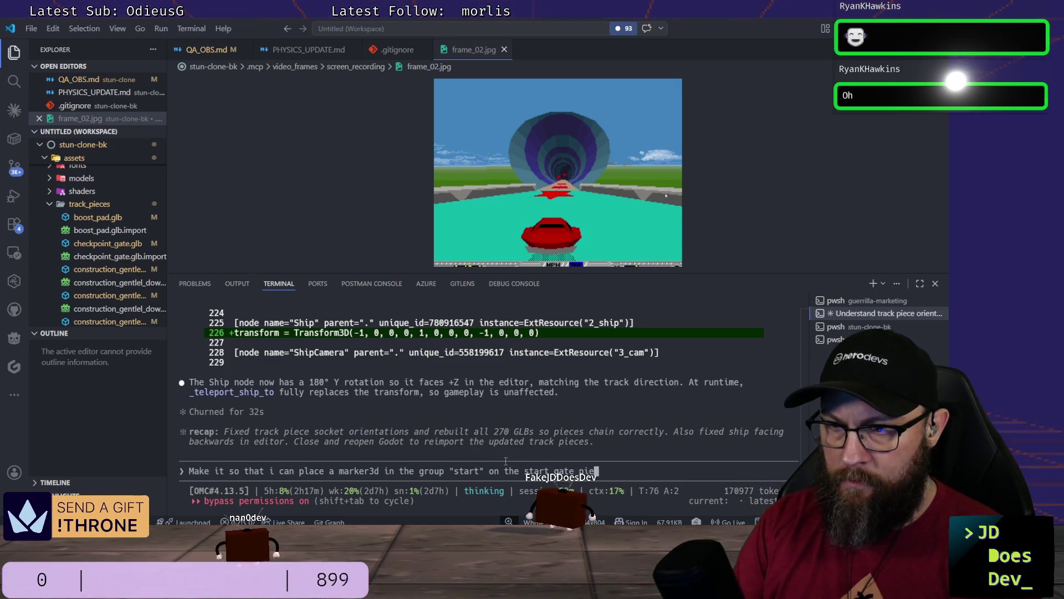
{"action": "type", "text": "ce and "}
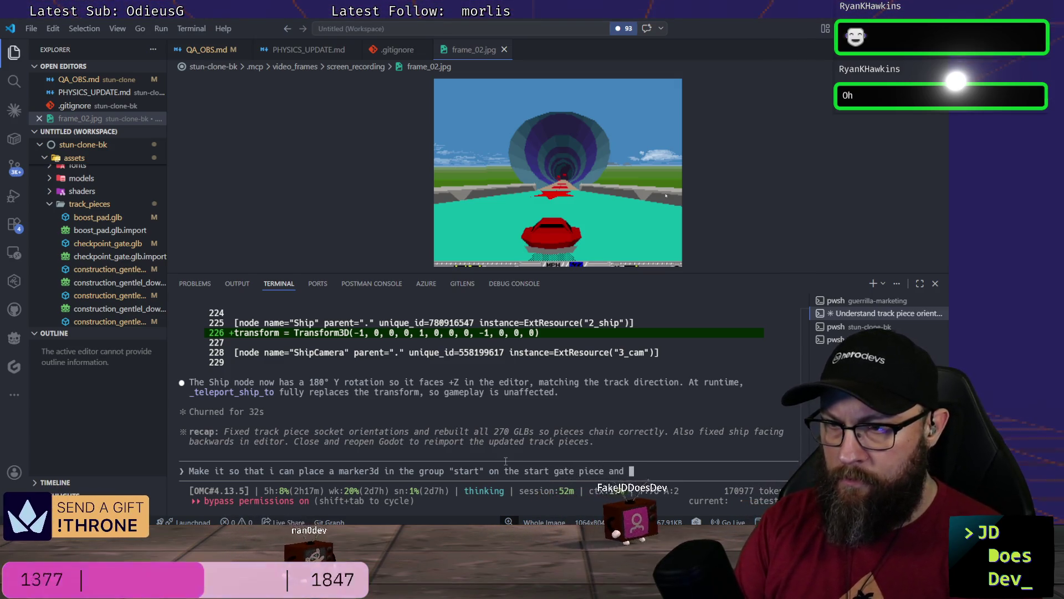
{"action": "type", "text": "when a race star"}
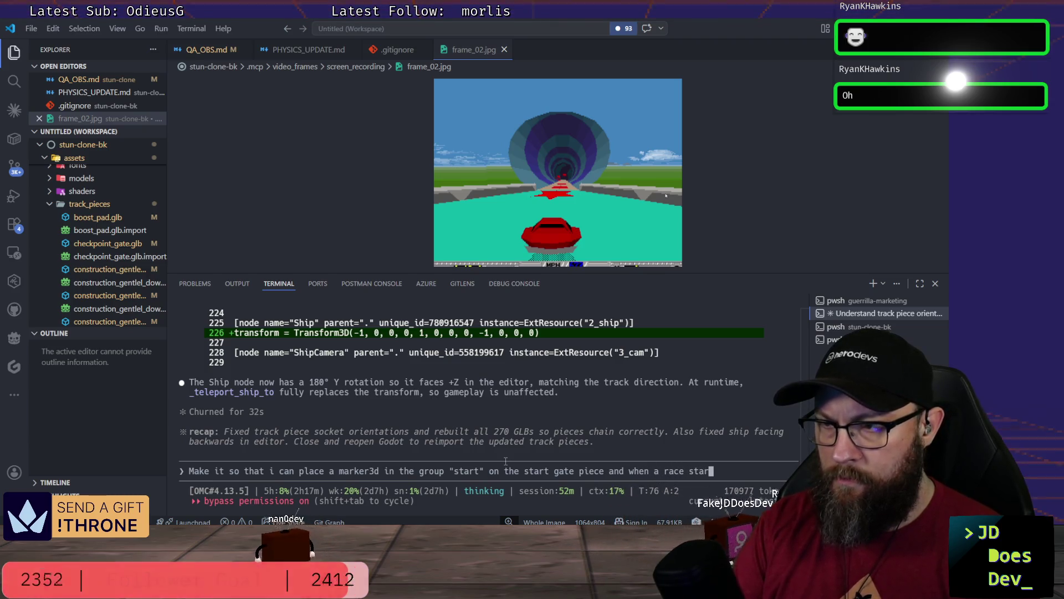
{"action": "type", "text": "ts, that's wh"}
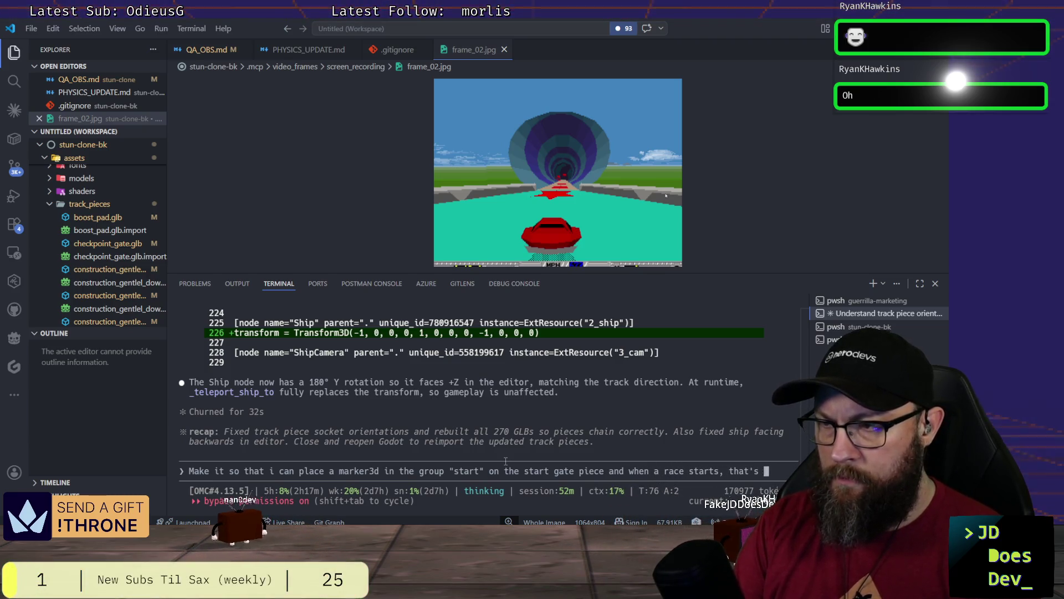
{"action": "type", "text": "ere the "}
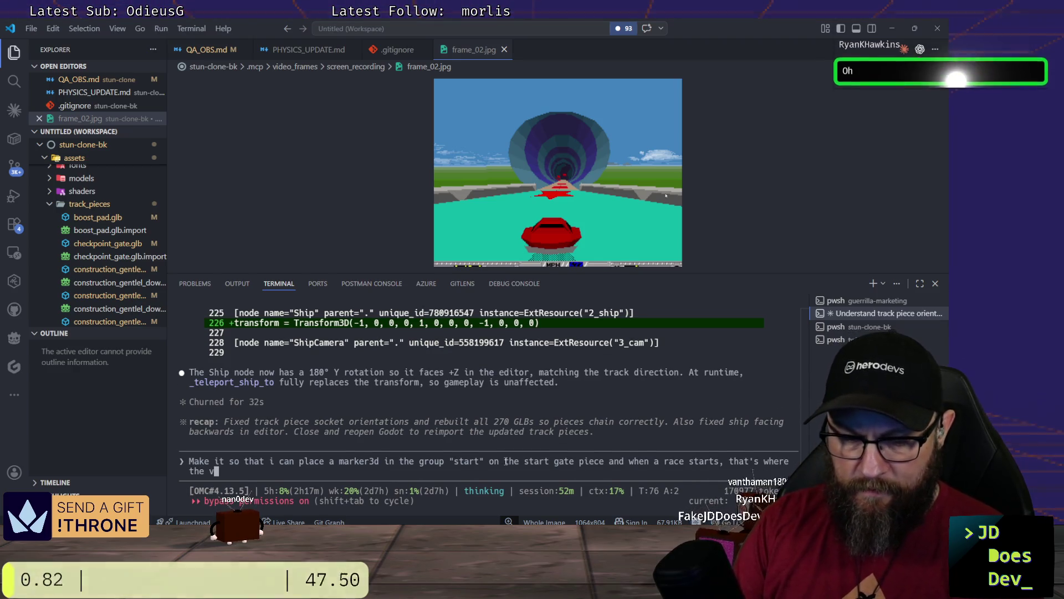
{"action": "type", "text": "vehicle begins from.  This should affect t"}
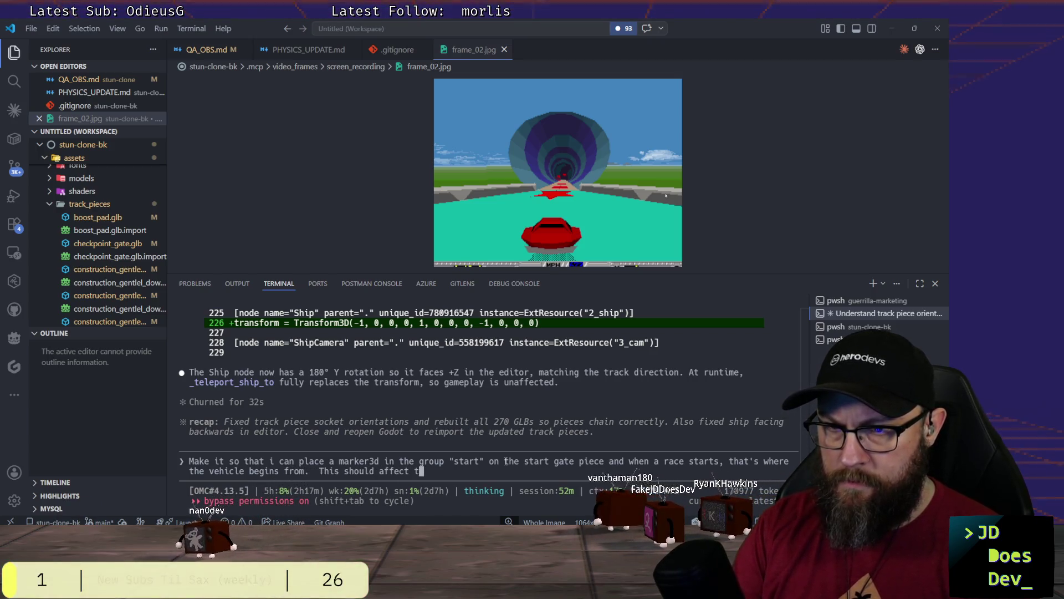
{"action": "type", "text": "he placement of the vehicle and the camera at r"}
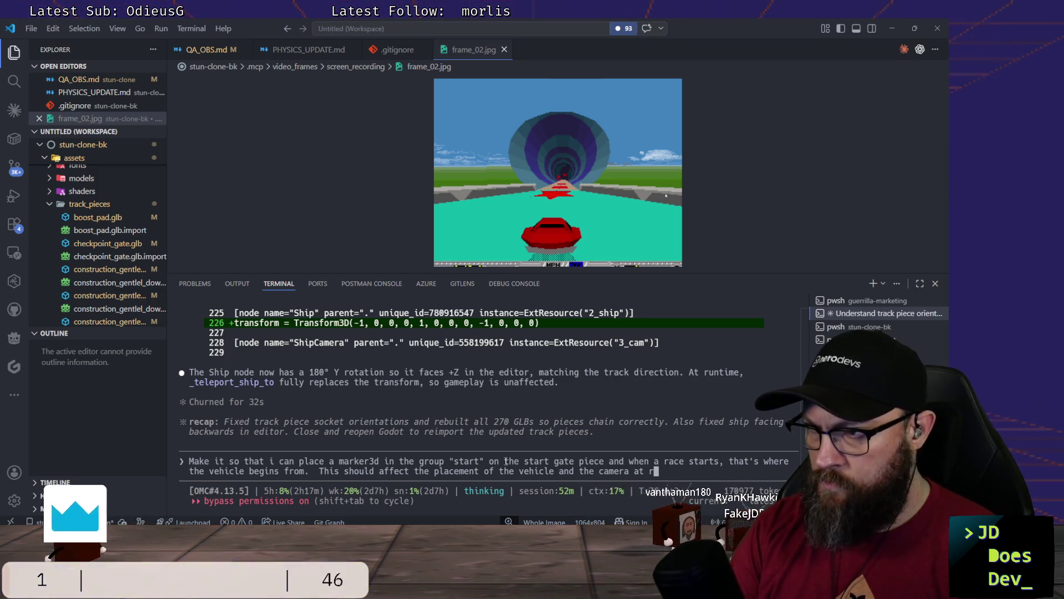
{"action": "type", "text": "ace star"}
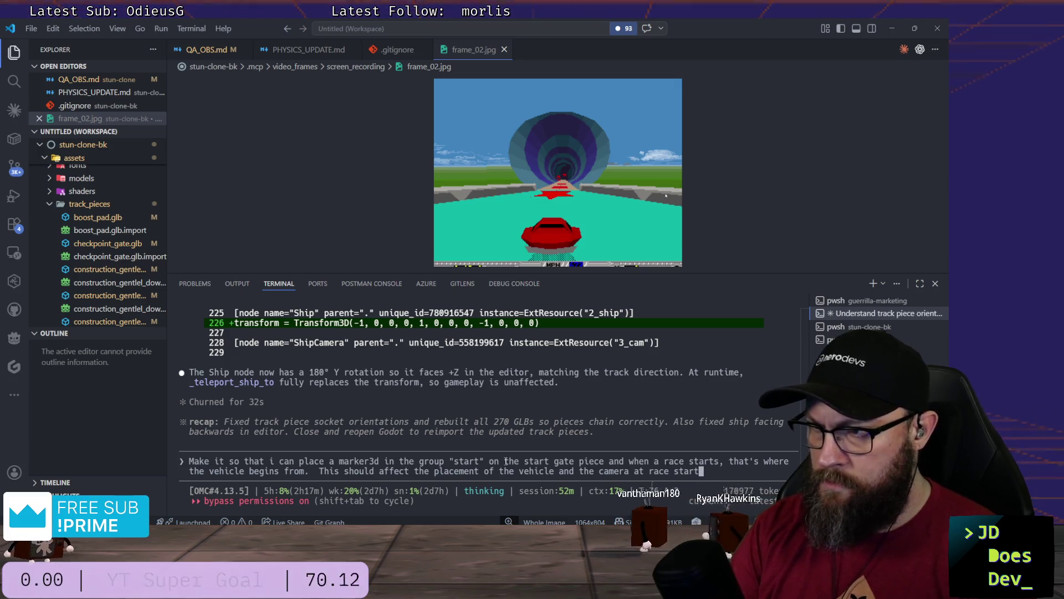
{"action": "type", "text": "t"}
{"action": "key", "text": "Return"}
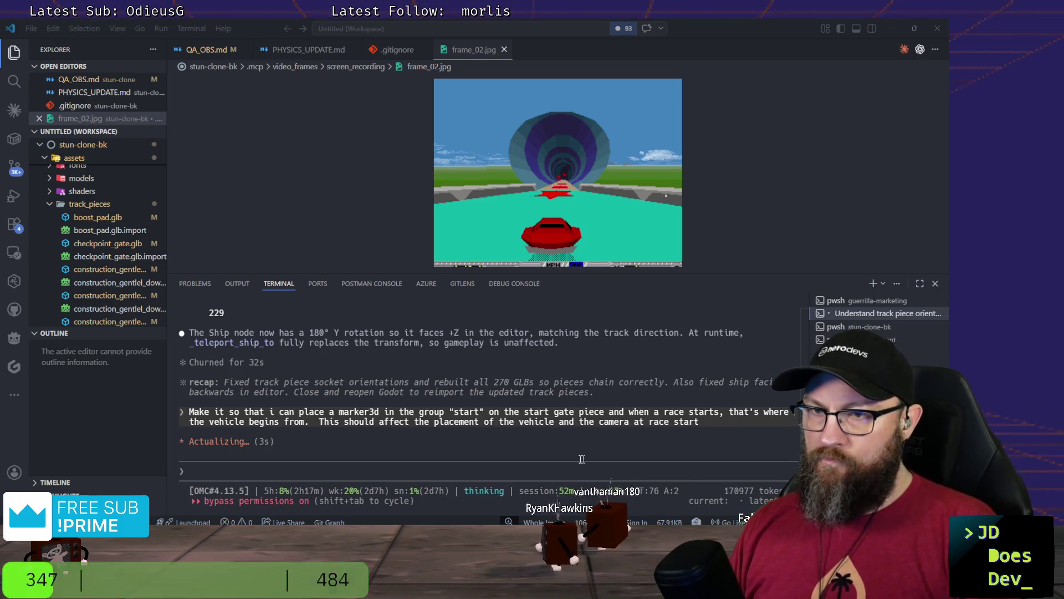
{"action": "left_click", "coordinate": [345, 467]}
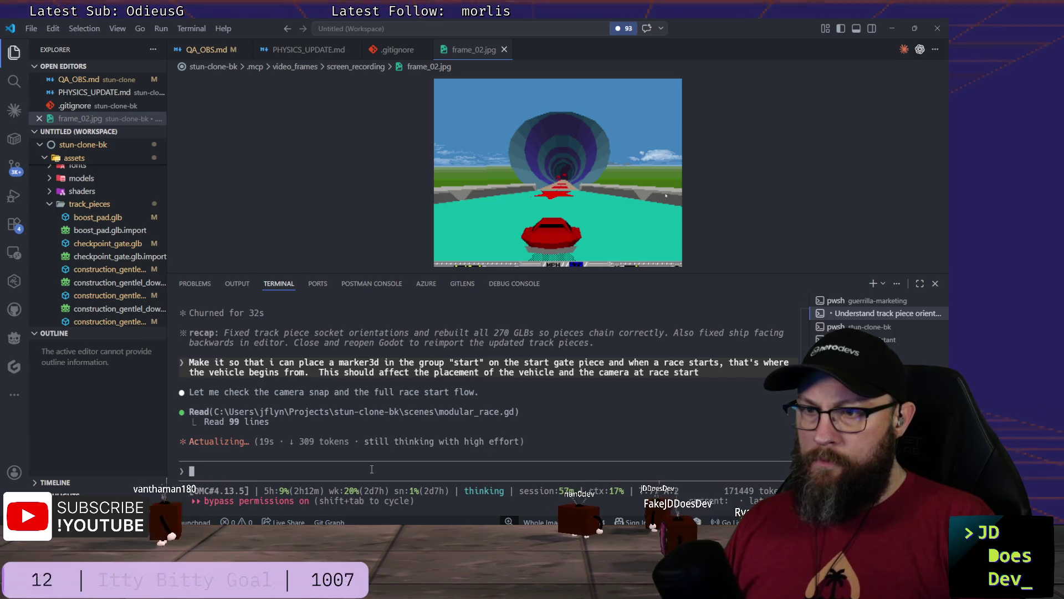
{"action": "key", "text": "alt+Tab"}
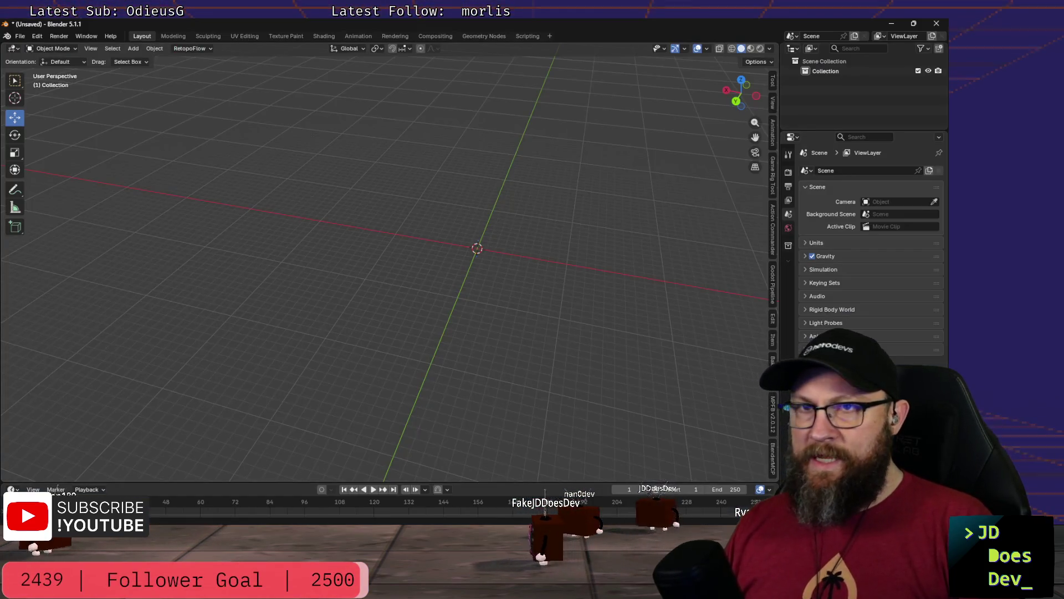
Step: Import a test glTF track piece, inspect the tube, and delete the road_surface object
{"action": "left_click", "coordinate": [23, 40]}
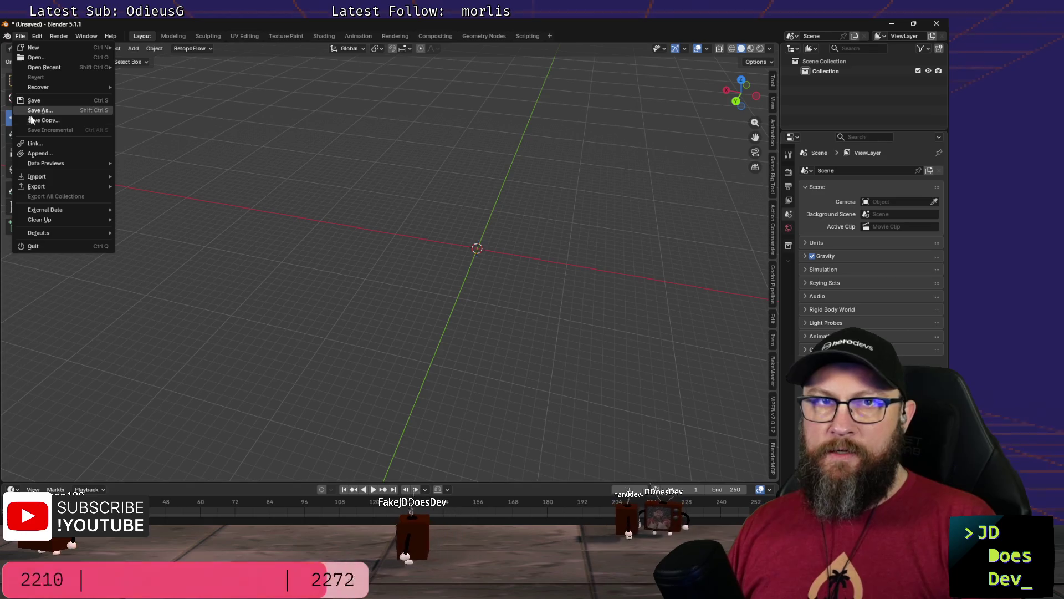
{"action": "mouse_move", "coordinate": [38, 176]}
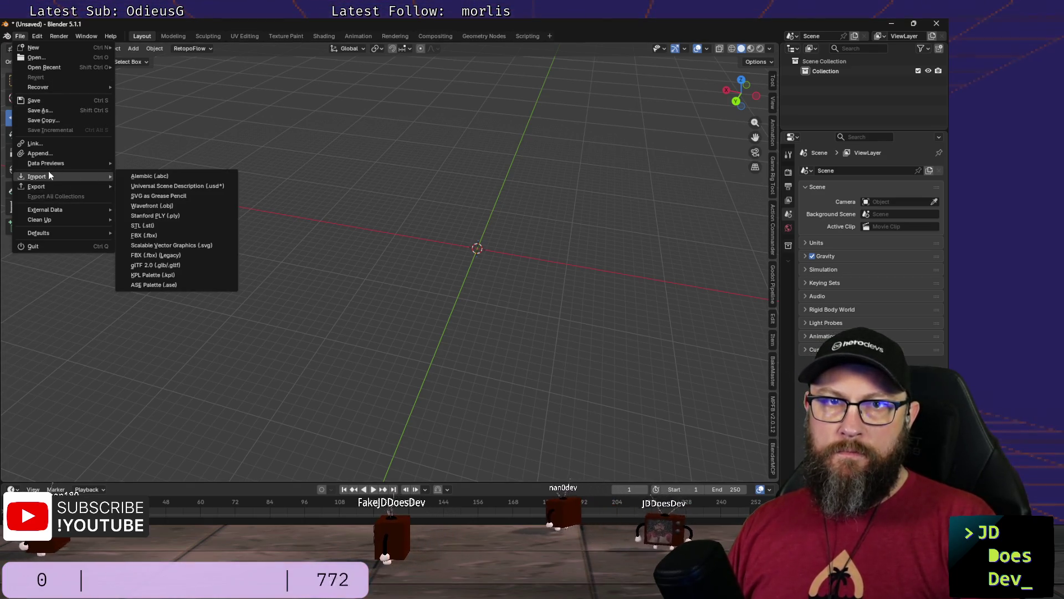
{"action": "left_click", "coordinate": [174, 265]}
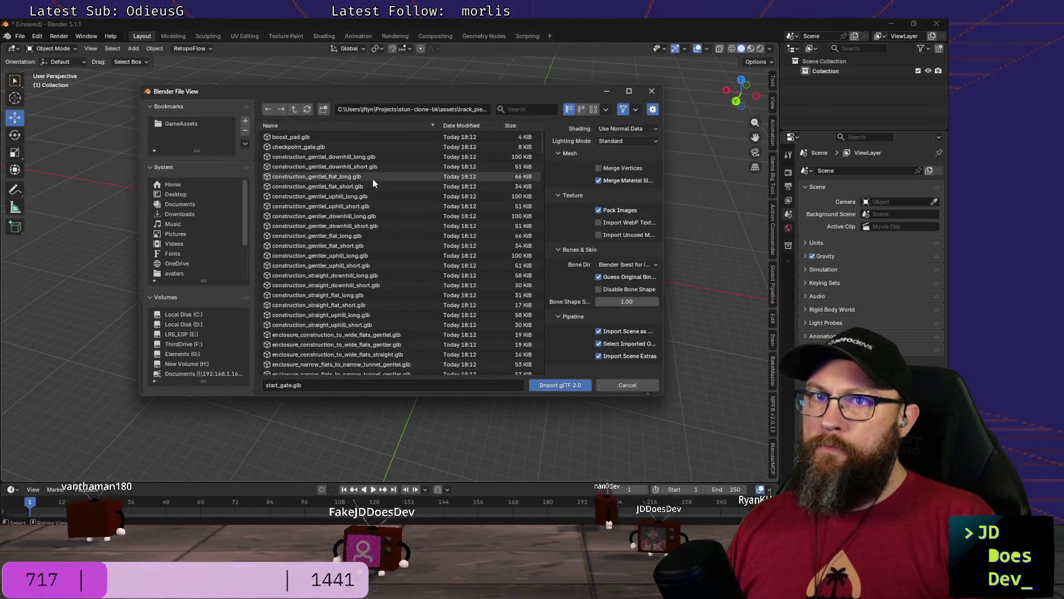
{"action": "scroll", "coordinate": [373, 179], "scroll_direction": "down", "scroll_amount": 8}
{"action": "scroll", "coordinate": [356, 192], "scroll_direction": "down", "scroll_amount": 6}
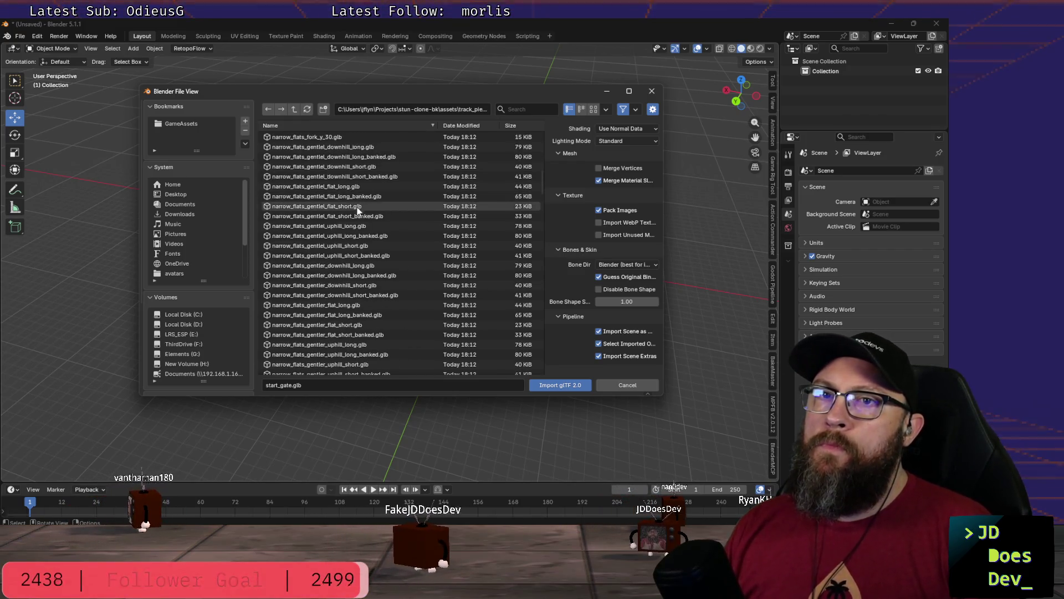
{"action": "scroll", "coordinate": [368, 215], "scroll_direction": "down", "scroll_amount": 7}
{"action": "scroll", "coordinate": [373, 219], "scroll_direction": "down", "scroll_amount": 10}
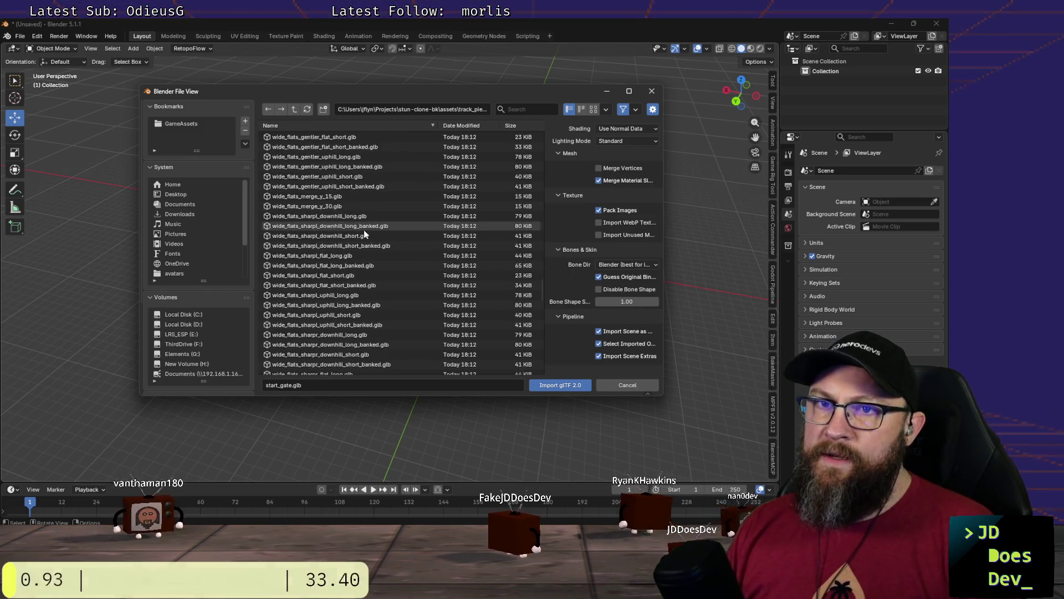
{"action": "scroll", "coordinate": [363, 229], "scroll_direction": "down", "scroll_amount": 10}
{"action": "scroll", "coordinate": [364, 228], "scroll_direction": "down", "scroll_amount": 3}
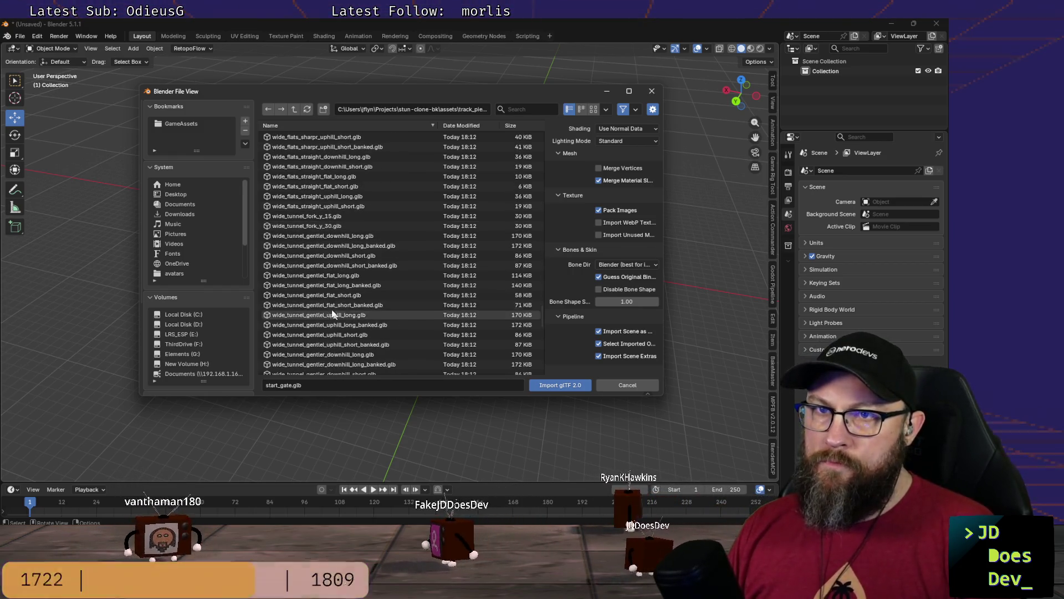
{"action": "scroll", "coordinate": [339, 222], "scroll_direction": "down", "scroll_amount": 3}
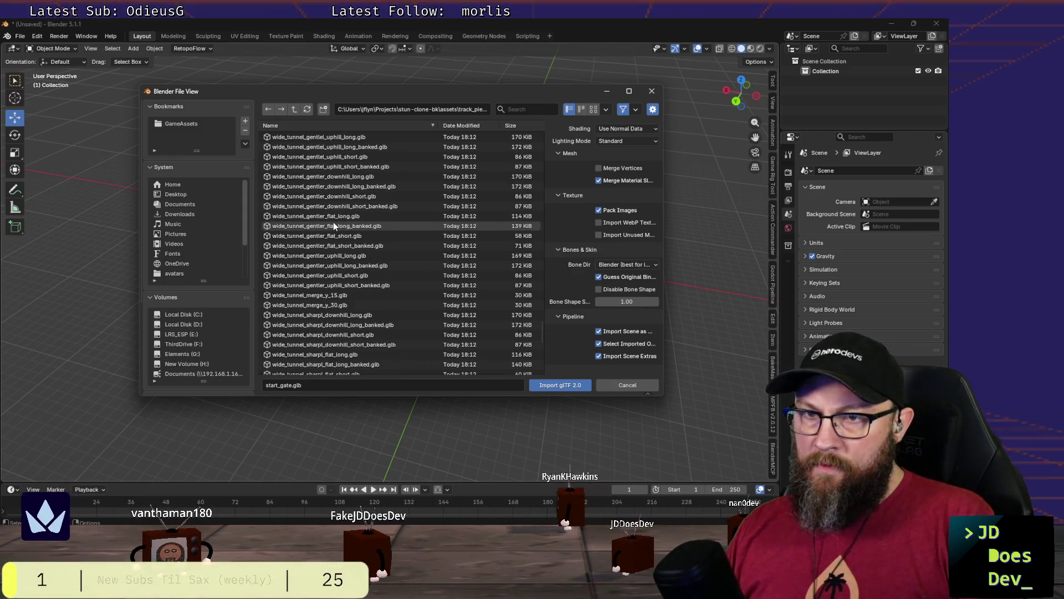
{"action": "scroll", "coordinate": [330, 222], "scroll_direction": "down", "scroll_amount": 2}
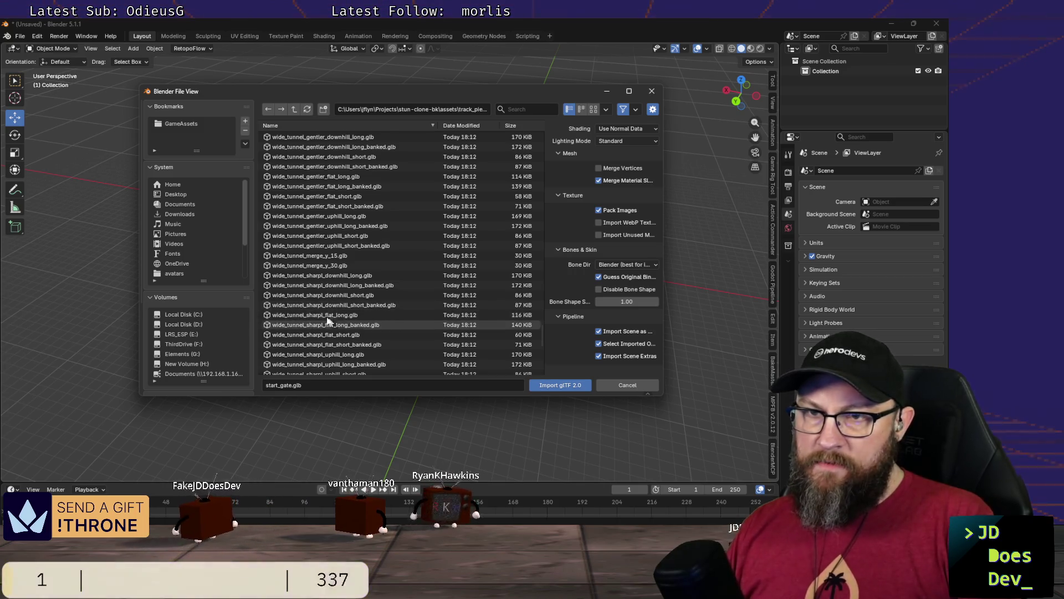
{"action": "double_click", "coordinate": [298, 314]}
{"action": "mouse_move", "coordinate": [350, 224]}
{"action": "middle_mouse_down"}
{"action": "mouse_move", "coordinate": [387, 194]}
{"action": "mouse_move", "coordinate": [330, 233]}
{"action": "mouse_move", "coordinate": [321, 267]}
{"action": "mouse_move", "coordinate": [380, 248]}
{"action": "mouse_move", "coordinate": [292, 234]}
{"action": "mouse_move", "coordinate": [281, 253]}
{"action": "mouse_move", "coordinate": [293, 213]}
{"action": "mouse_move", "coordinate": [266, 178]}
{"action": "mouse_move", "coordinate": [227, 185]}
{"action": "middle_mouse_up"}
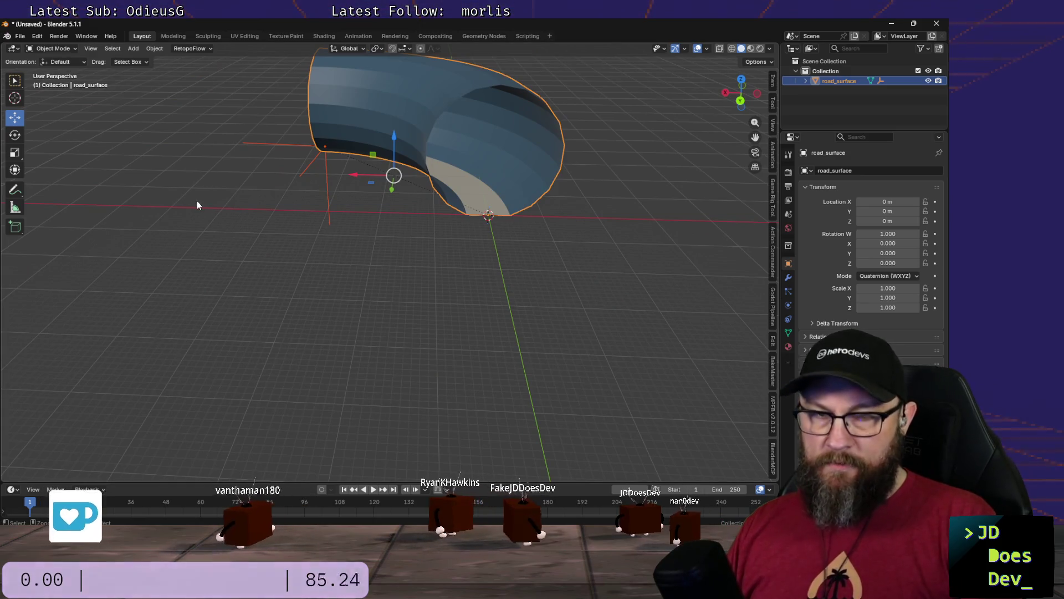
{"action": "key", "text": "Delete"}
Step: Import wide_tunnel_sharpl_flat_long.glb from the track pieces folder via glTF 2.0
{"action": "left_click", "coordinate": [21, 37]}
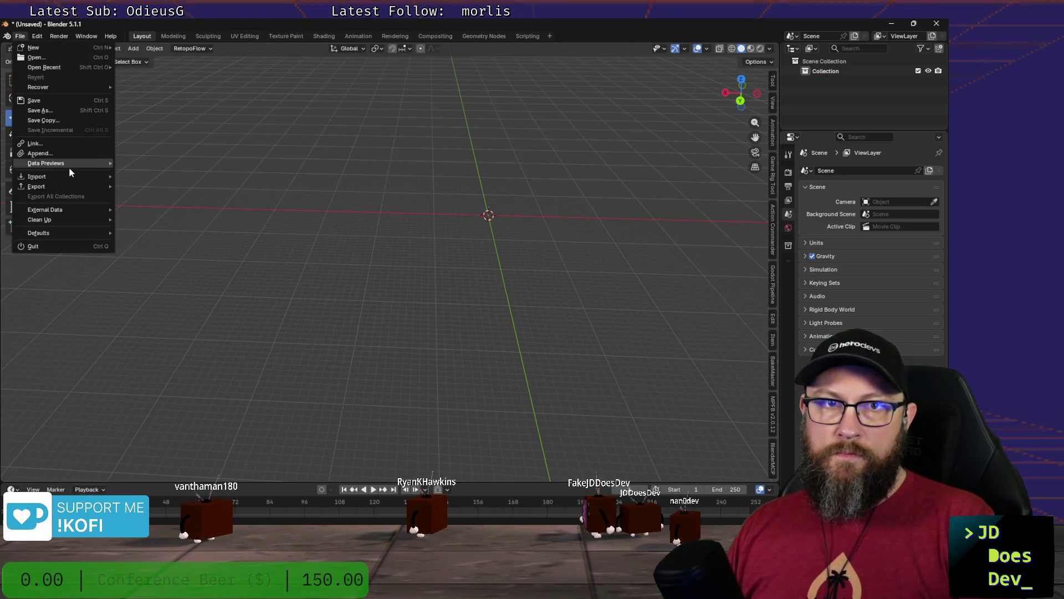
{"action": "mouse_move", "coordinate": [36, 177]}
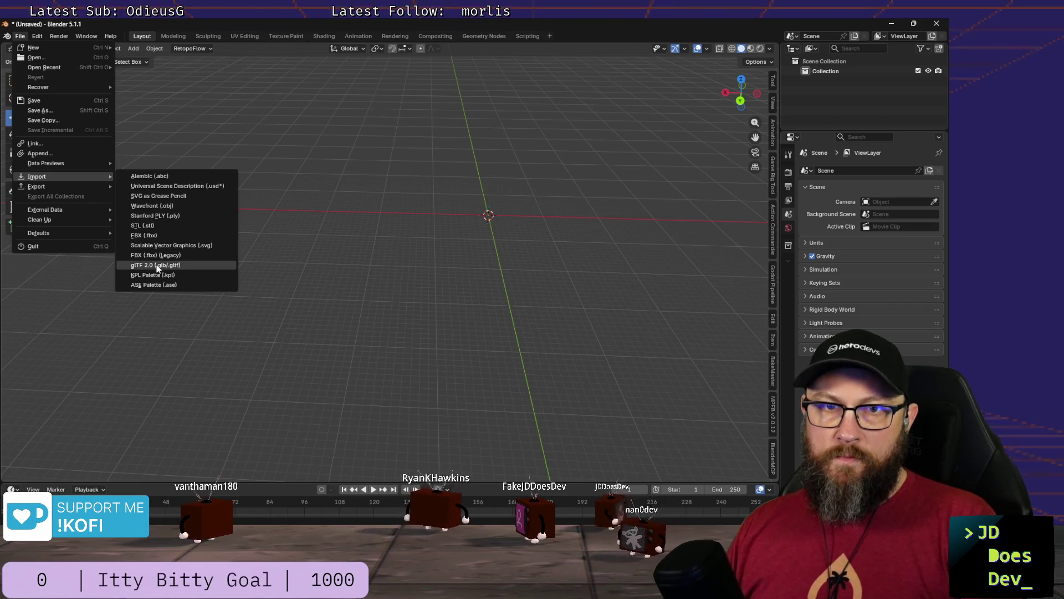
{"action": "left_click", "coordinate": [156, 264]}
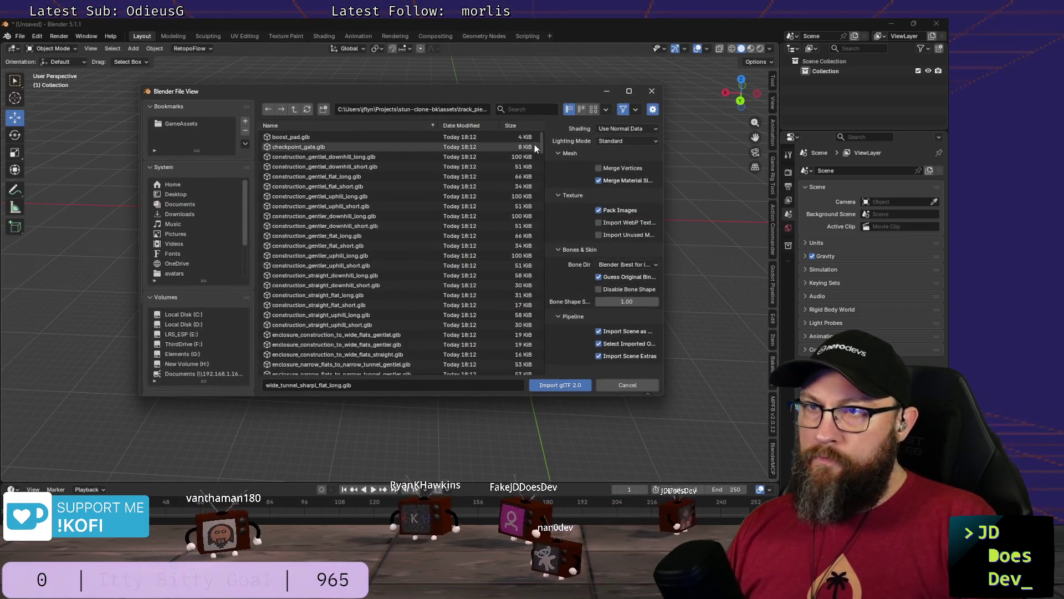
{"action": "mouse_move", "coordinate": [543, 146]}
{"action": "left_mouse_down"}
{"action": "mouse_move", "coordinate": [535, 357]}
{"action": "mouse_move", "coordinate": [537, 341]}
{"action": "left_mouse_up"}
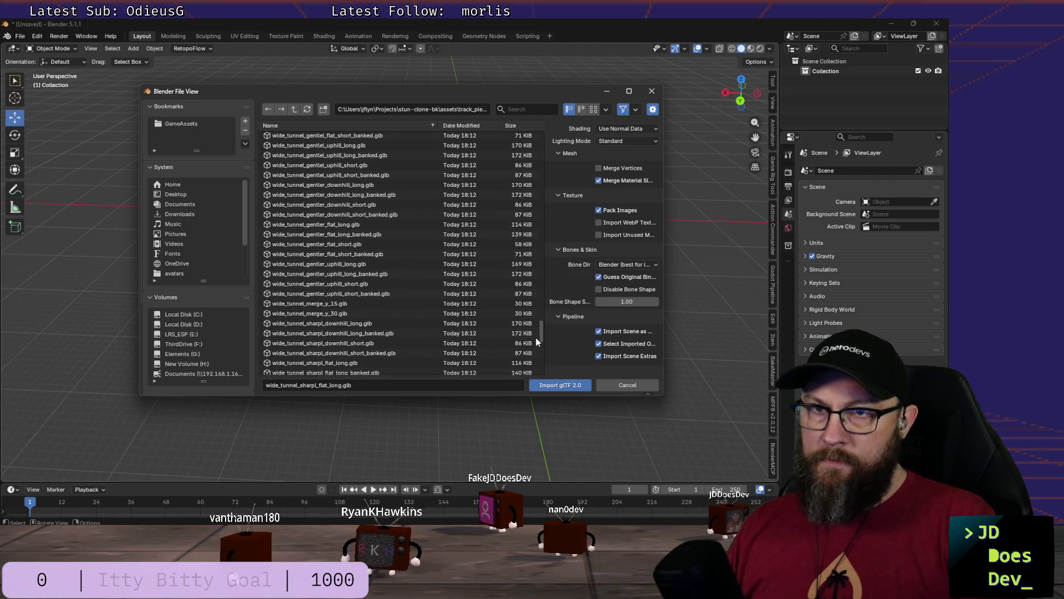
{"action": "scroll", "coordinate": [350, 144], "scroll_direction": "up", "scroll_amount": 1}
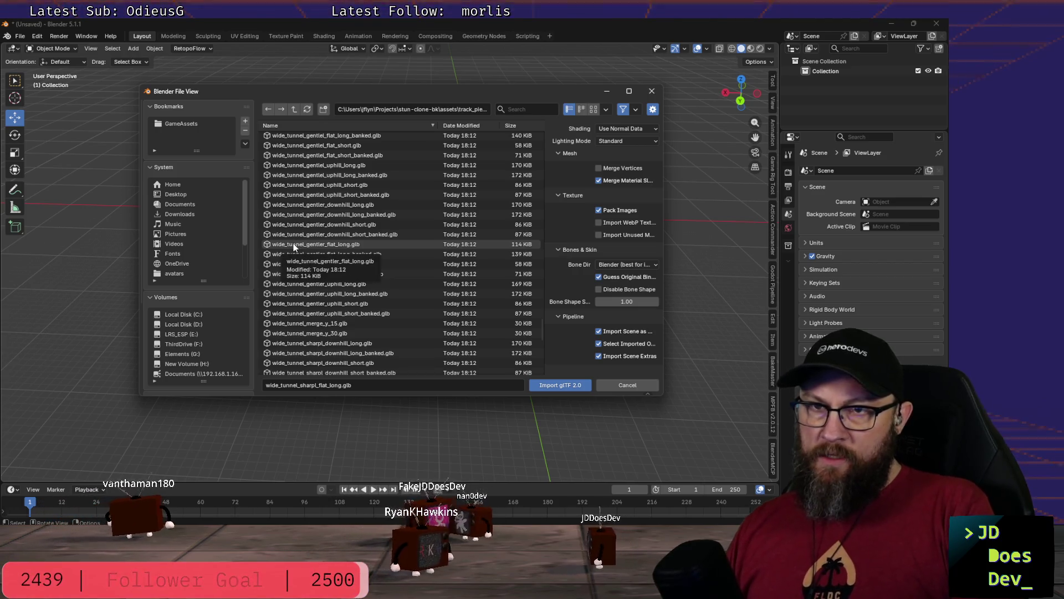
{"action": "scroll", "coordinate": [324, 291], "scroll_direction": "down", "scroll_amount": 5}
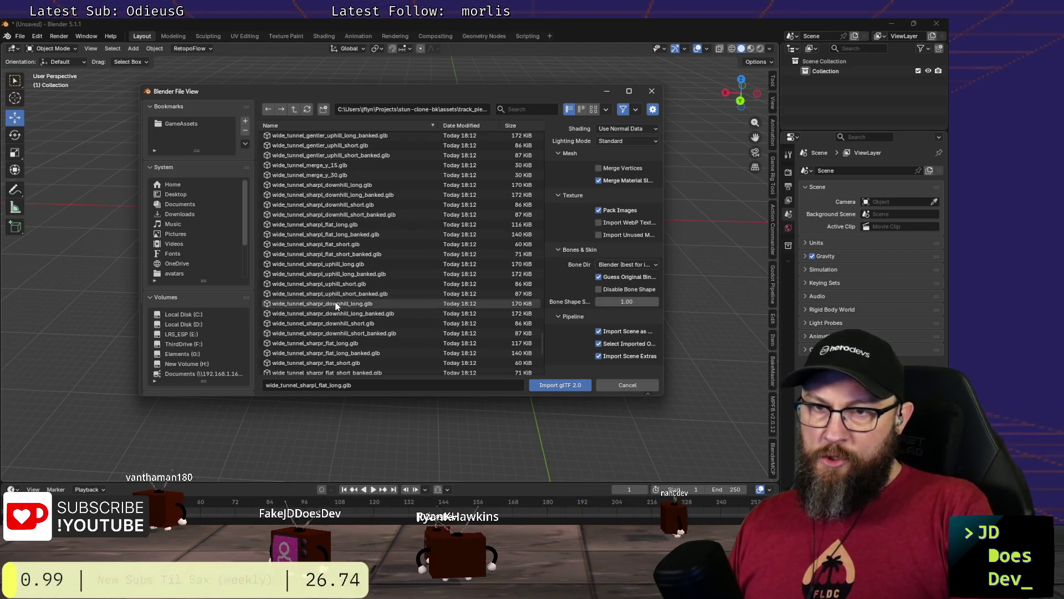
{"action": "scroll", "coordinate": [325, 309], "scroll_direction": "down", "scroll_amount": 1}
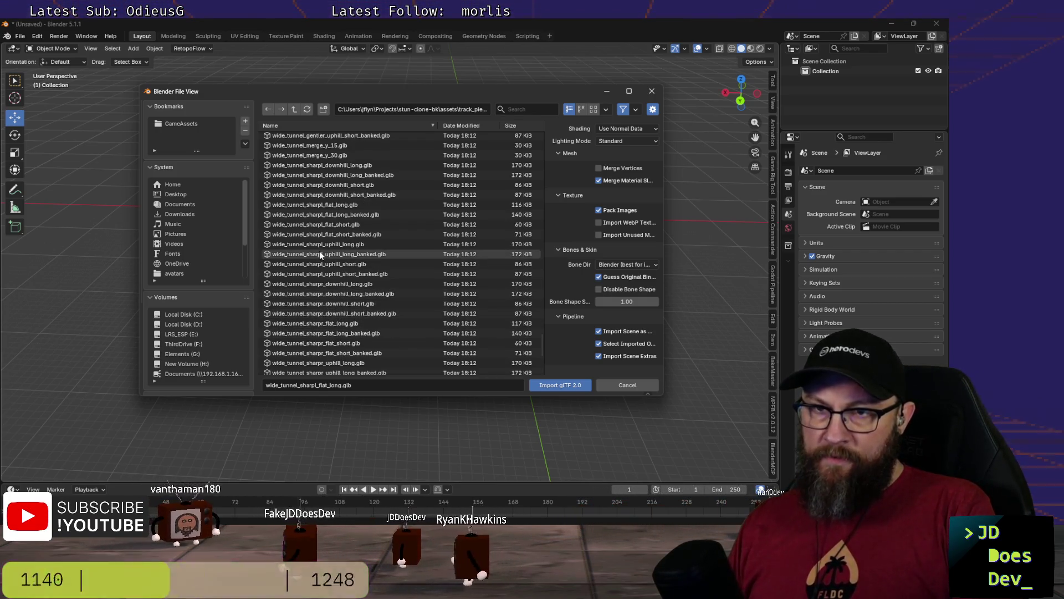
{"action": "scroll", "coordinate": [319, 252], "scroll_direction": "down", "scroll_amount": 2}
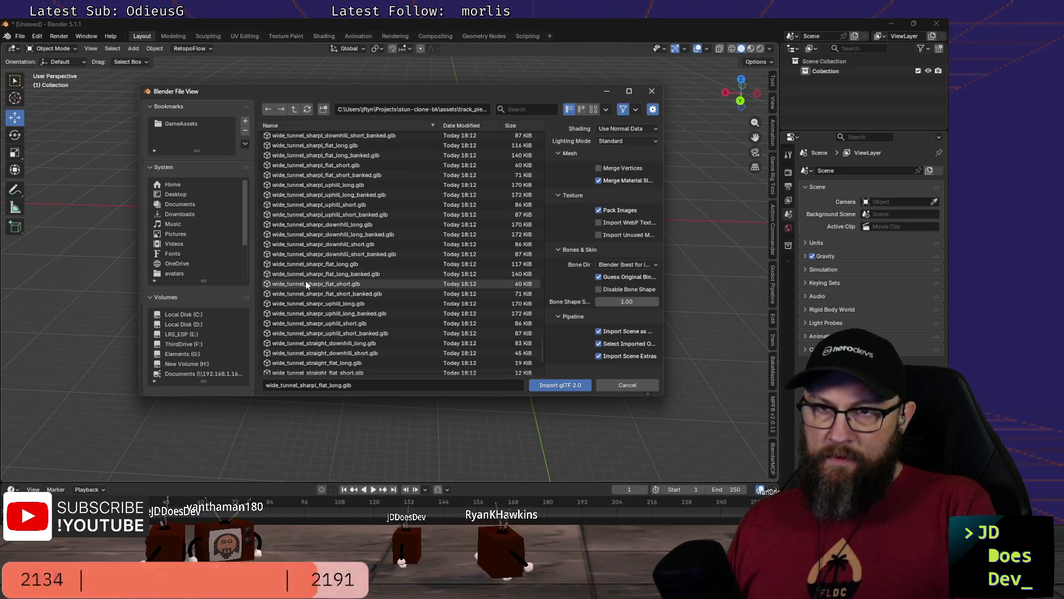
{"action": "scroll", "coordinate": [299, 191], "scroll_direction": "up", "scroll_amount": 2}
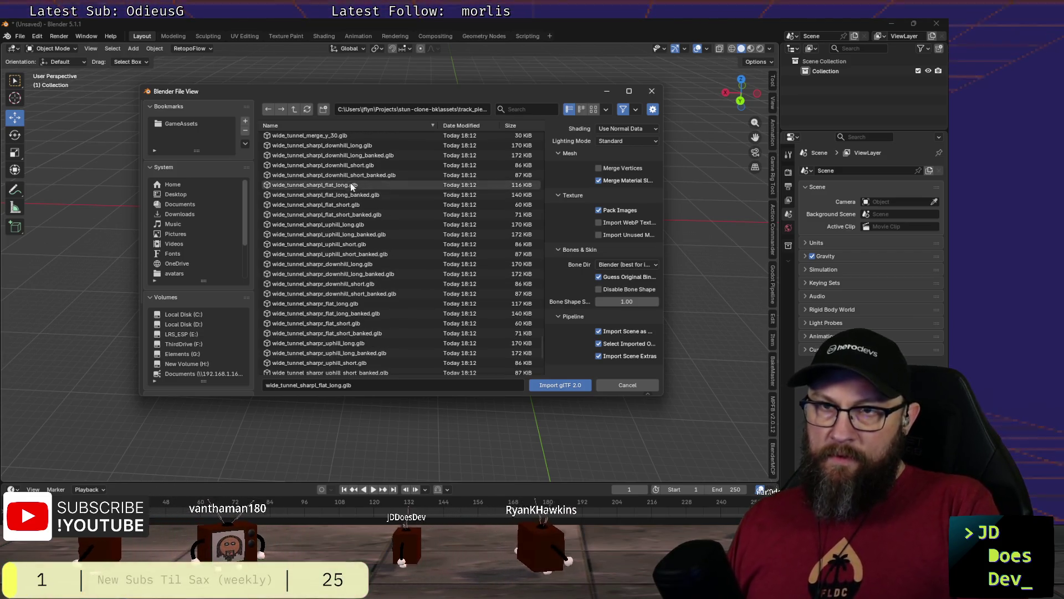
{"action": "left_click", "coordinate": [302, 184]}
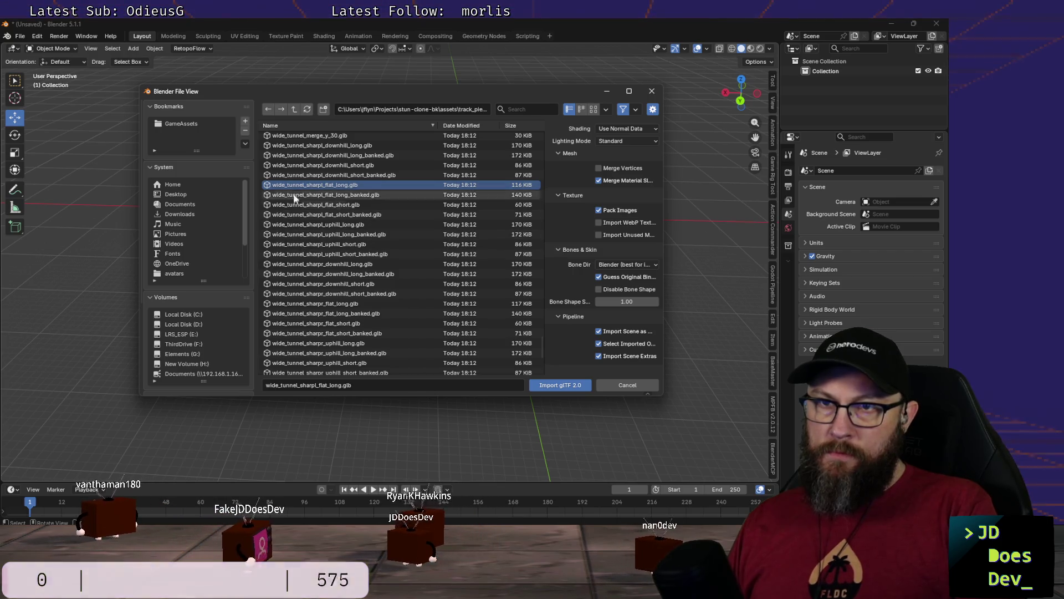
{"action": "double_click", "coordinate": [292, 184]}
{"action": "scroll", "coordinate": [388, 198], "scroll_direction": "down", "scroll_amount": 3}
Step: Inspect the curved tunnel, delete road_surface again, and reopen the glTF import browser
{"action": "mouse_move", "coordinate": [388, 197]}
{"action": "middle_mouse_down"}
{"action": "mouse_move", "coordinate": [519, 211]}
{"action": "mouse_move", "coordinate": [452, 245]}
{"action": "mouse_move", "coordinate": [388, 261]}
{"action": "mouse_move", "coordinate": [391, 253]}
{"action": "middle_mouse_up"}
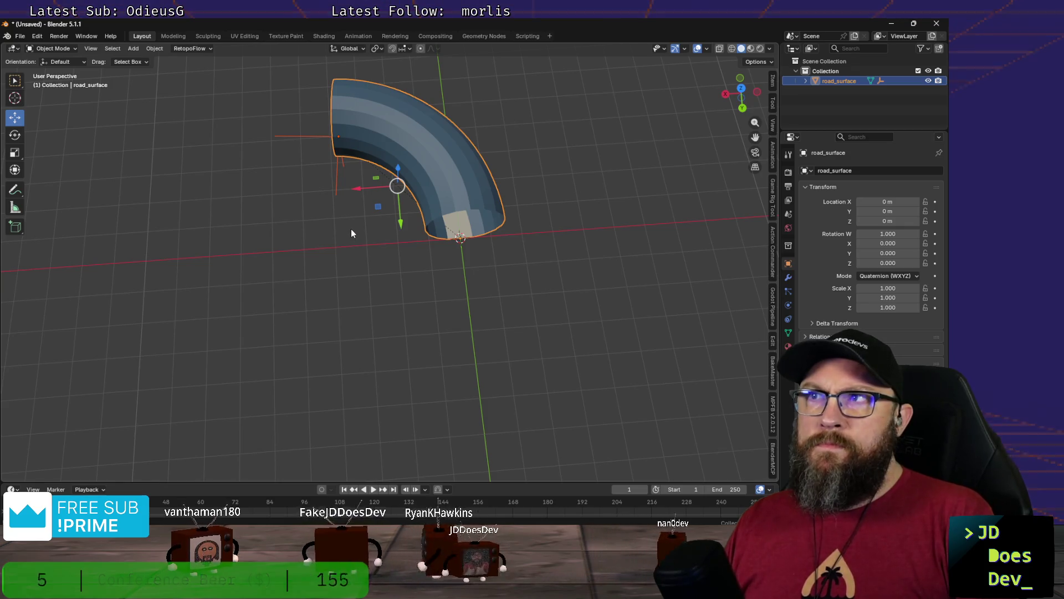
{"action": "key", "text": "Delete"}
{"action": "left_click", "coordinate": [19, 36]}
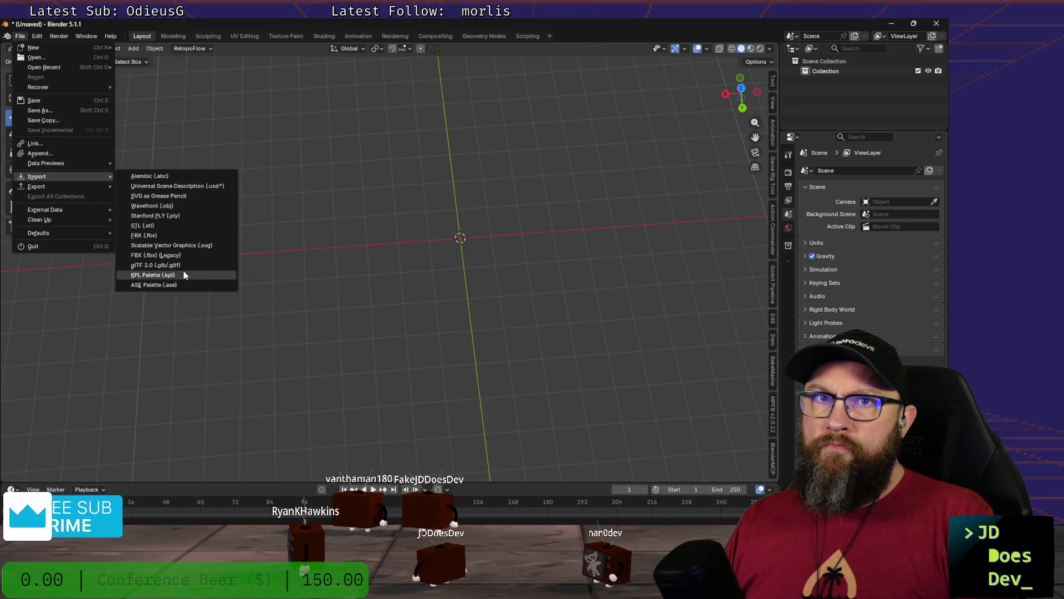
{"action": "mouse_move", "coordinate": [37, 176]}
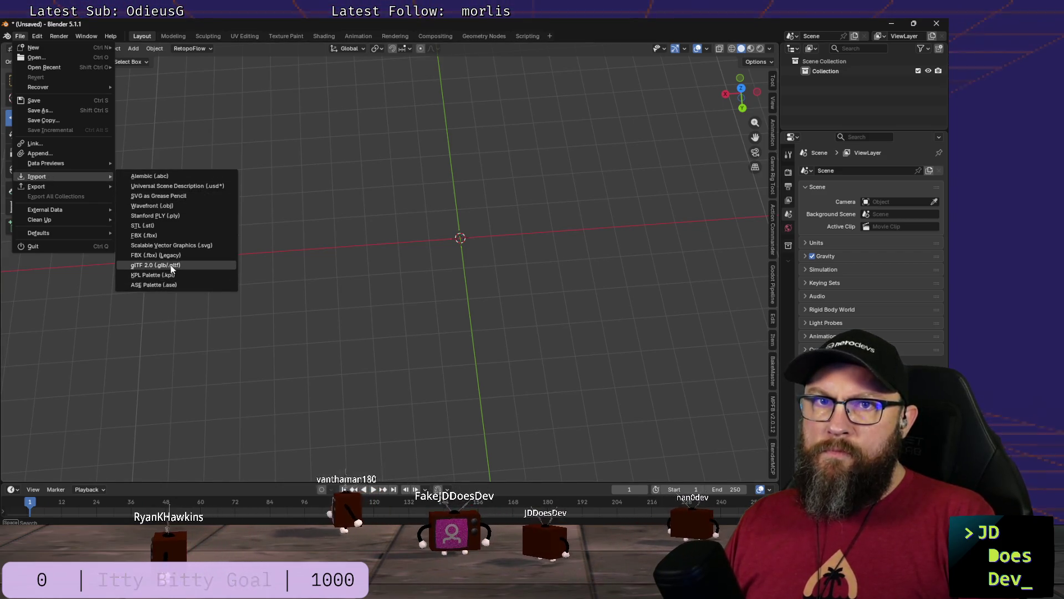
{"action": "left_click", "coordinate": [166, 265]}
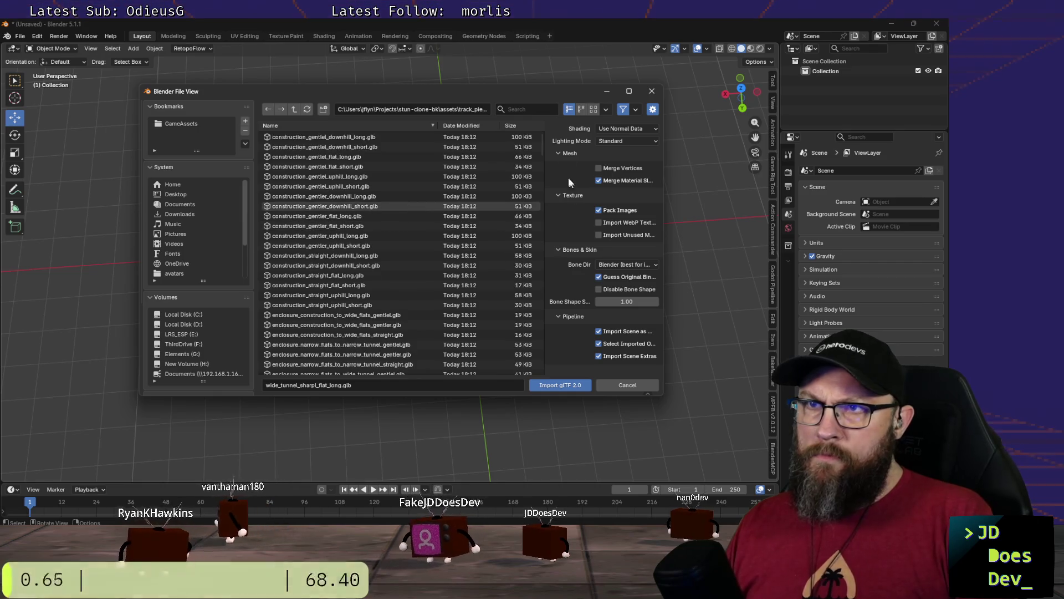
{"action": "scroll", "coordinate": [542, 148], "scroll_direction": "down", "scroll_amount": 2}
{"action": "left_click_drag", "start_coordinate": [541, 147], "coordinate": [517, 349]}
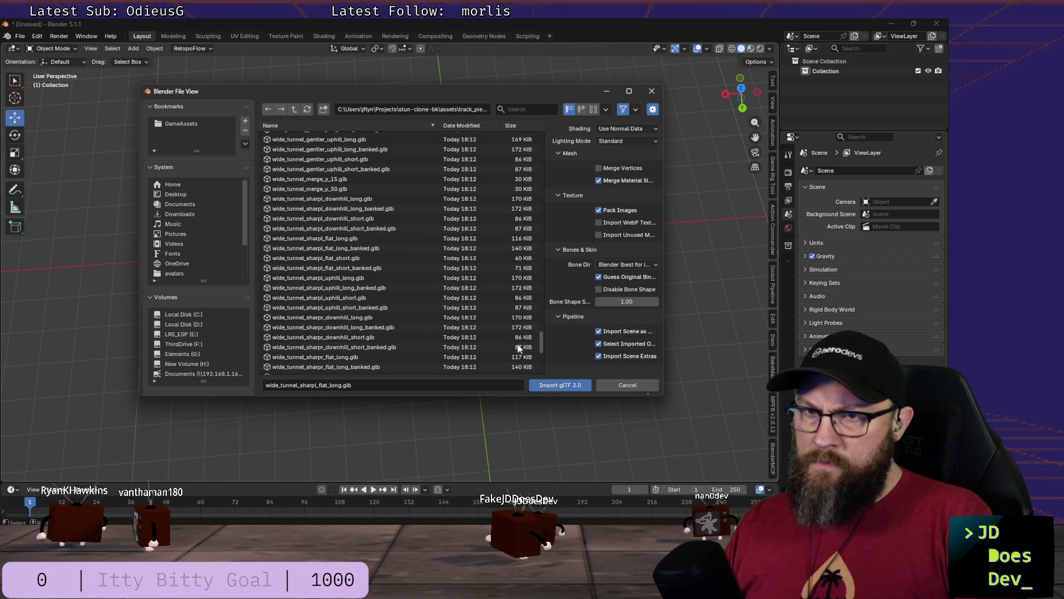
{"action": "scroll", "coordinate": [518, 348], "scroll_direction": "down", "scroll_amount": 3}
{"action": "scroll", "coordinate": [351, 227], "scroll_direction": "down", "scroll_amount": 3}
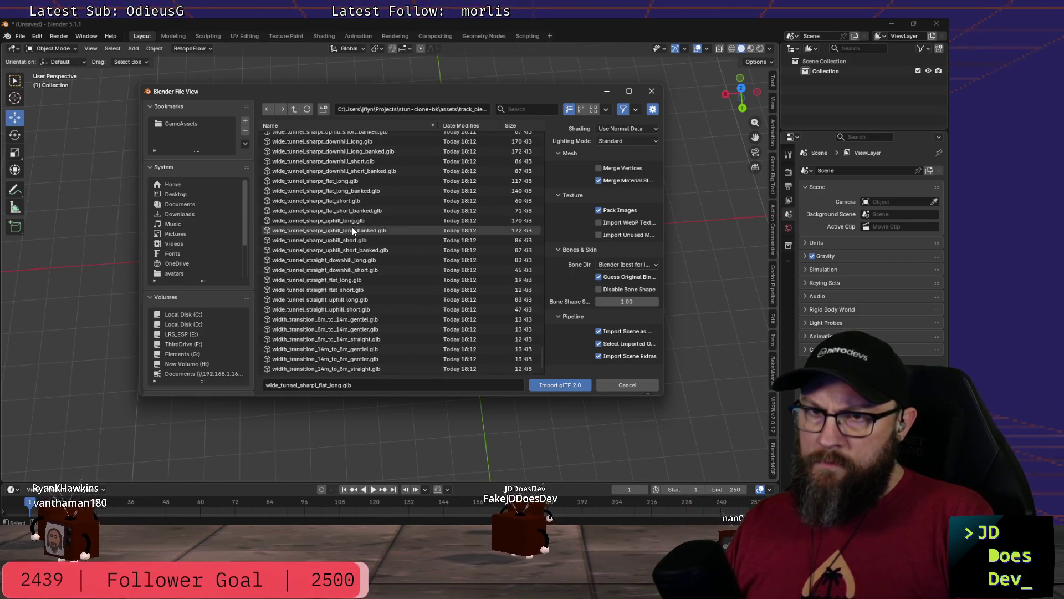
{"action": "scroll", "coordinate": [353, 230], "scroll_direction": "up", "scroll_amount": 8}
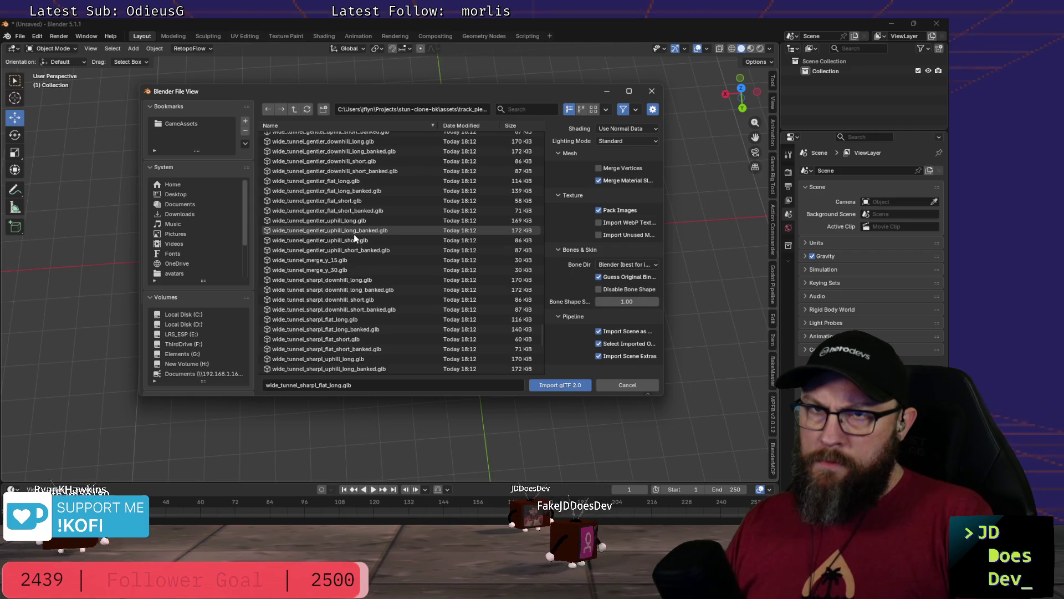
{"action": "scroll", "coordinate": [318, 162], "scroll_direction": "up", "scroll_amount": 3}
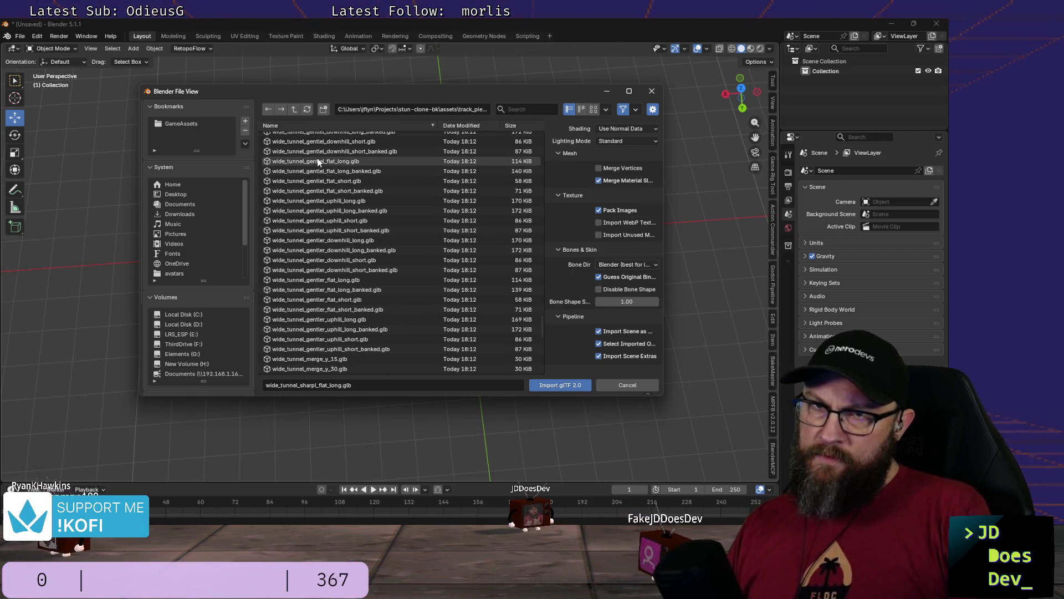
Step: Import a different wide_tunnel .glb track piece into the empty scene
{"action": "left_click", "coordinate": [297, 163]}
{"action": "double_click", "coordinate": [328, 160]}
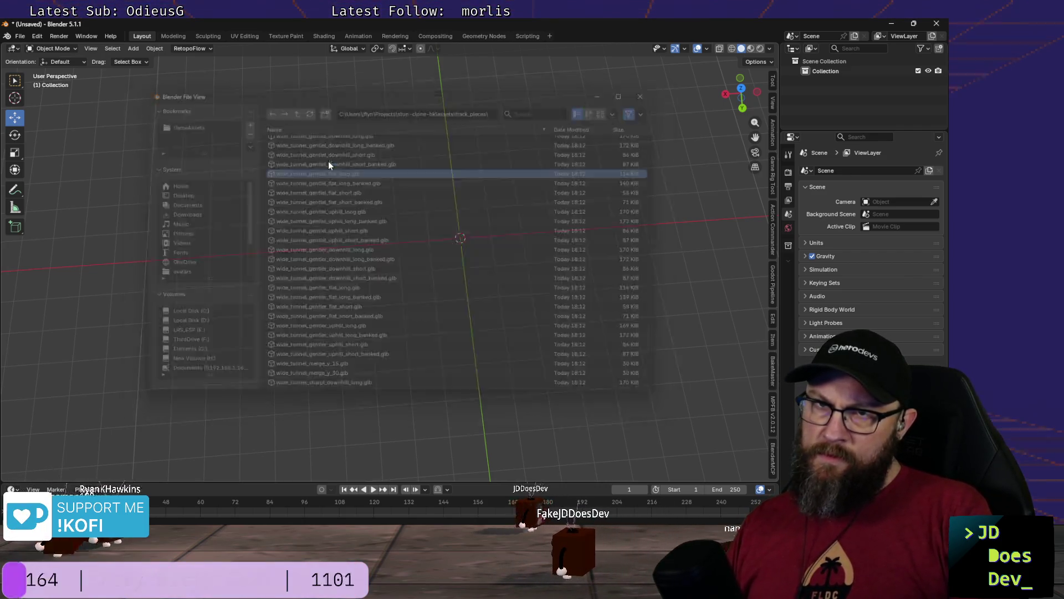
{"action": "scroll", "coordinate": [349, 167], "scroll_direction": "down", "scroll_amount": 2}
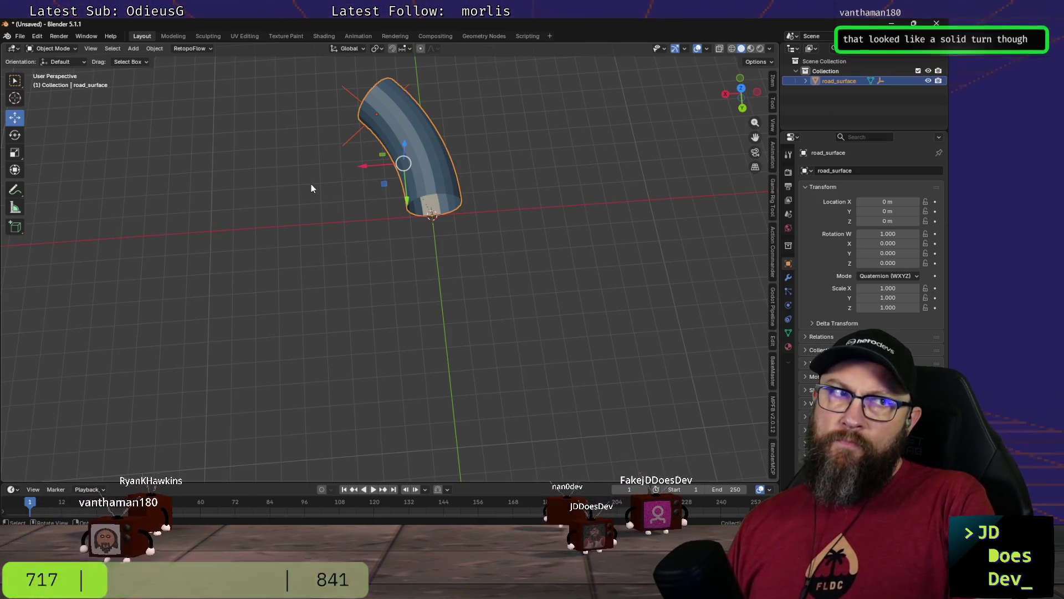
Step: Draw a blue guide stroke from the tube's top end beside road_surface, then undo it
{"action": "middle_click_drag", "start_coordinate": [386, 200], "coordinate": [333, 194]}
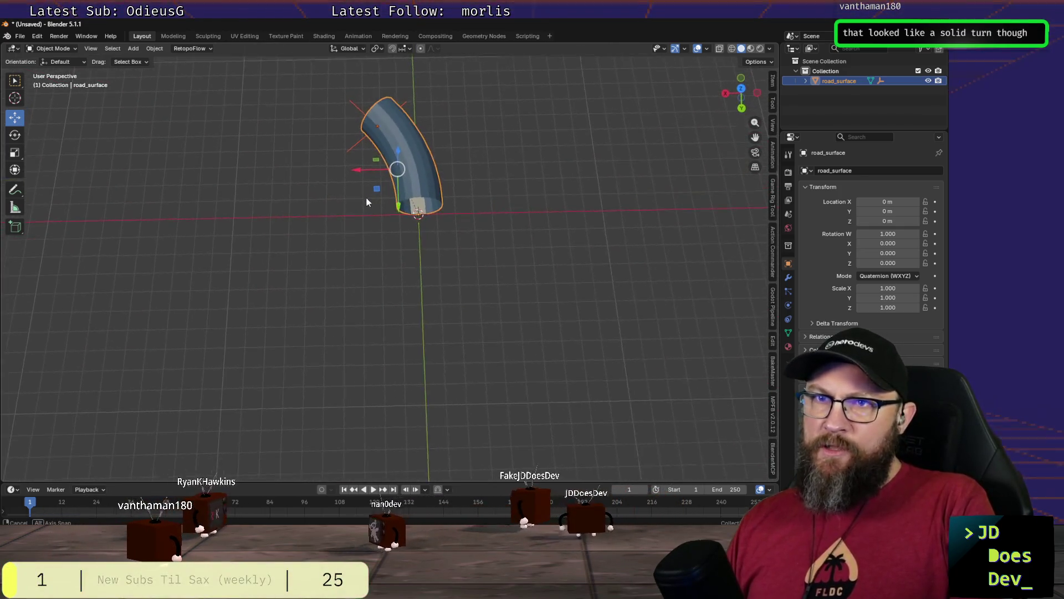
{"action": "middle_click_drag", "start_coordinate": [333, 188], "coordinate": [362, 199]}
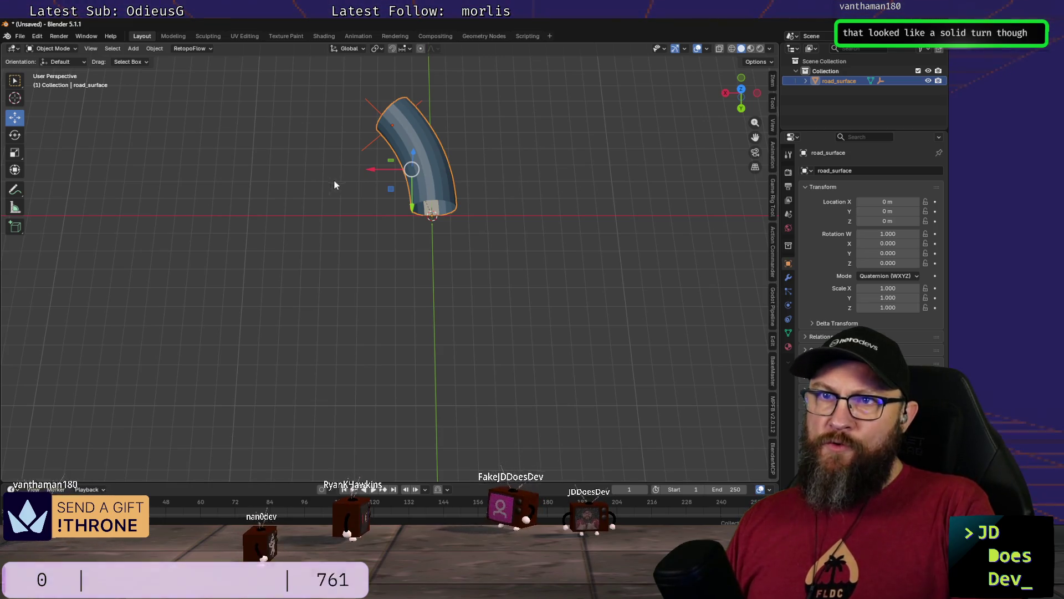
{"action": "middle_click_drag", "start_coordinate": [332, 185], "coordinate": [399, 285], "text": "shift"}
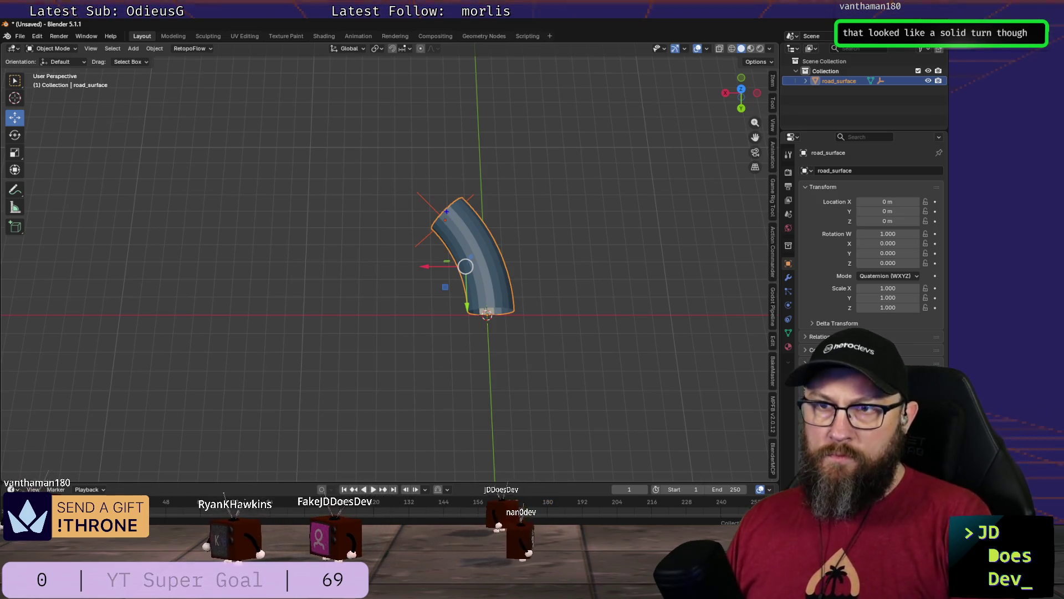
{"action": "left_click_drag", "start_coordinate": [447, 212], "coordinate": [302, 146]}
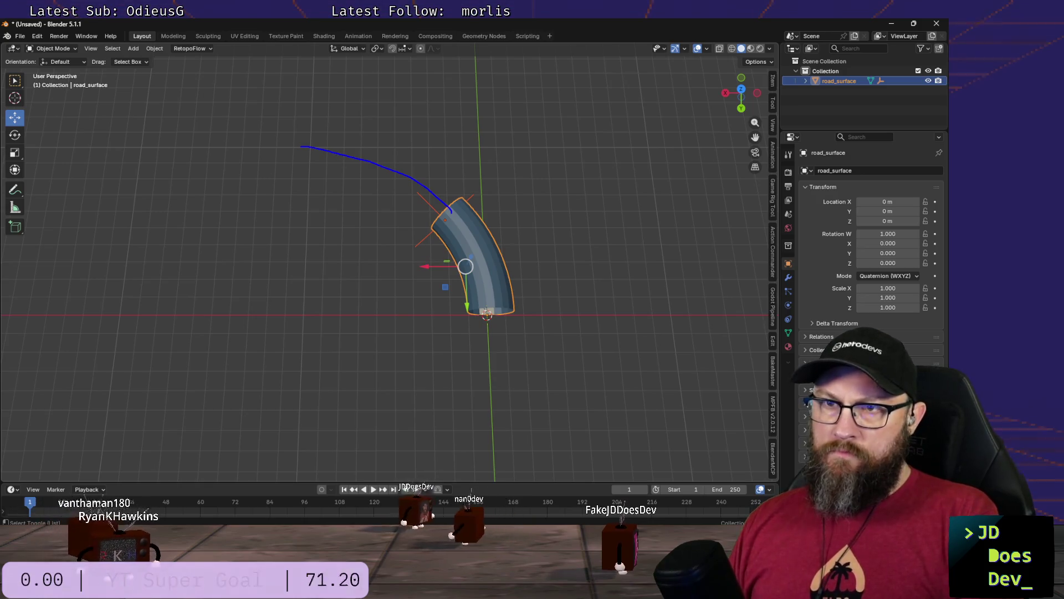
{"action": "key", "text": "ctrl+z"}
Step: From top view recentre the tube, deselect road_surface, and bring up the Shift+S snap pie
{"action": "key", "text": "KP_7"}
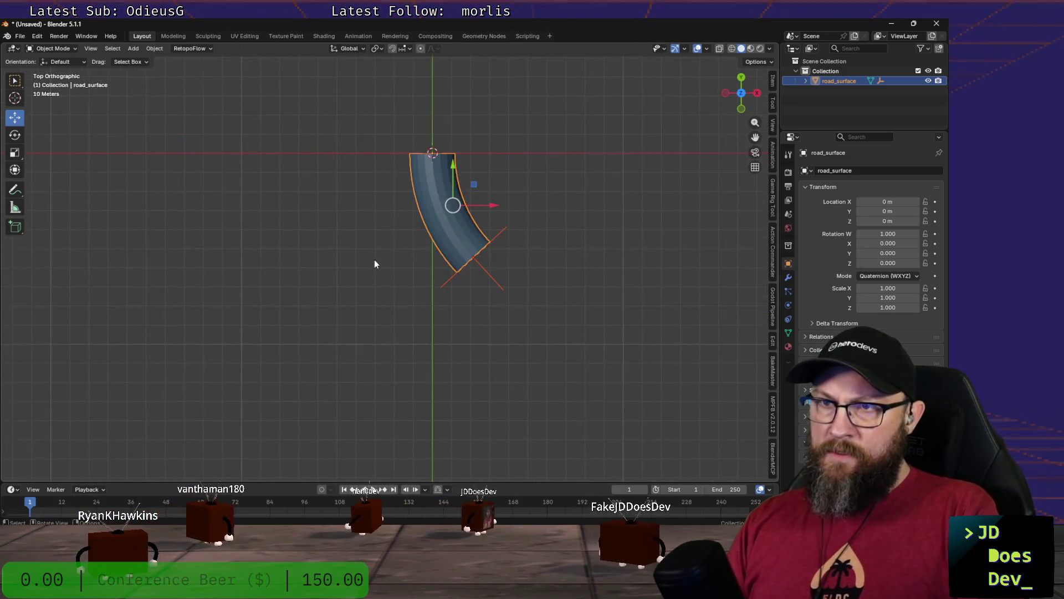
{"action": "scroll", "coordinate": [405, 272], "scroll_direction": "down", "scroll_amount": 3}
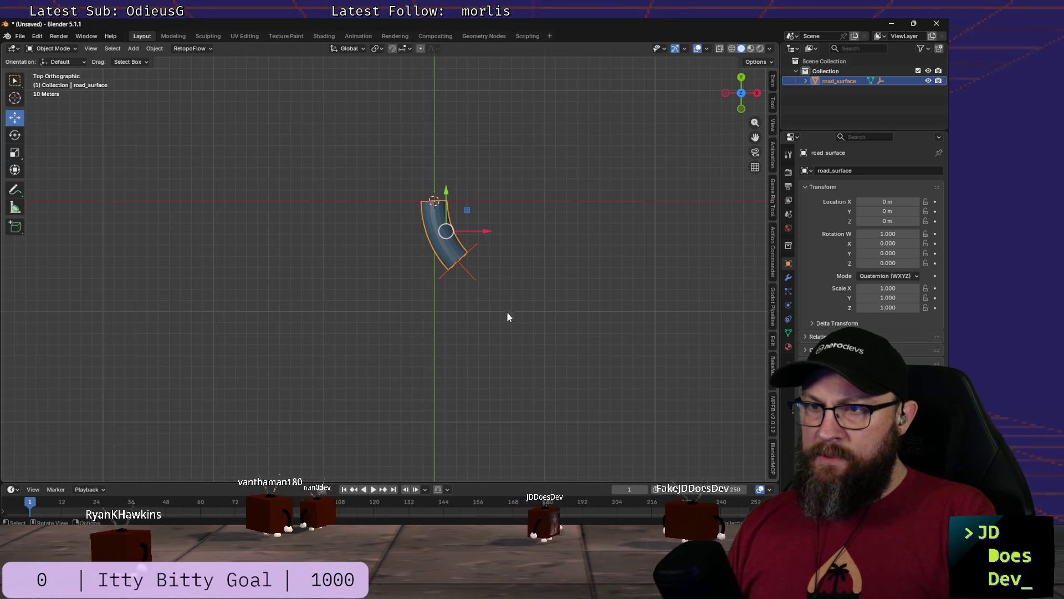
{"action": "mouse_move", "coordinate": [514, 317]}
{"action": "middle_mouse_down", "text": "shift"}
{"action": "mouse_move", "coordinate": [441, 277]}
{"action": "mouse_move", "coordinate": [404, 278]}
{"action": "middle_mouse_up", "text": "shift"}
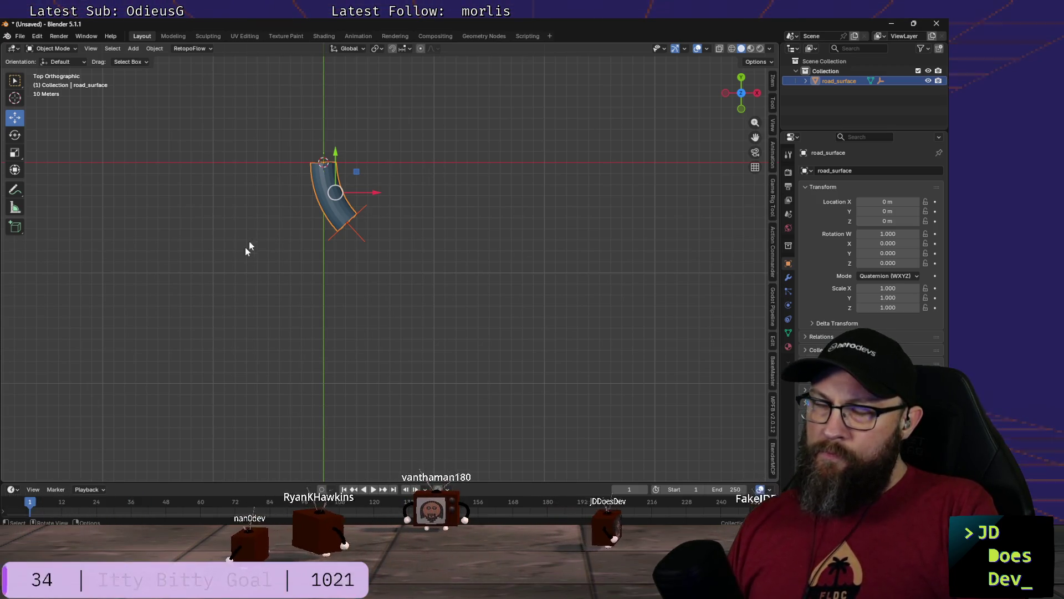
{"action": "left_click", "coordinate": [434, 166]}
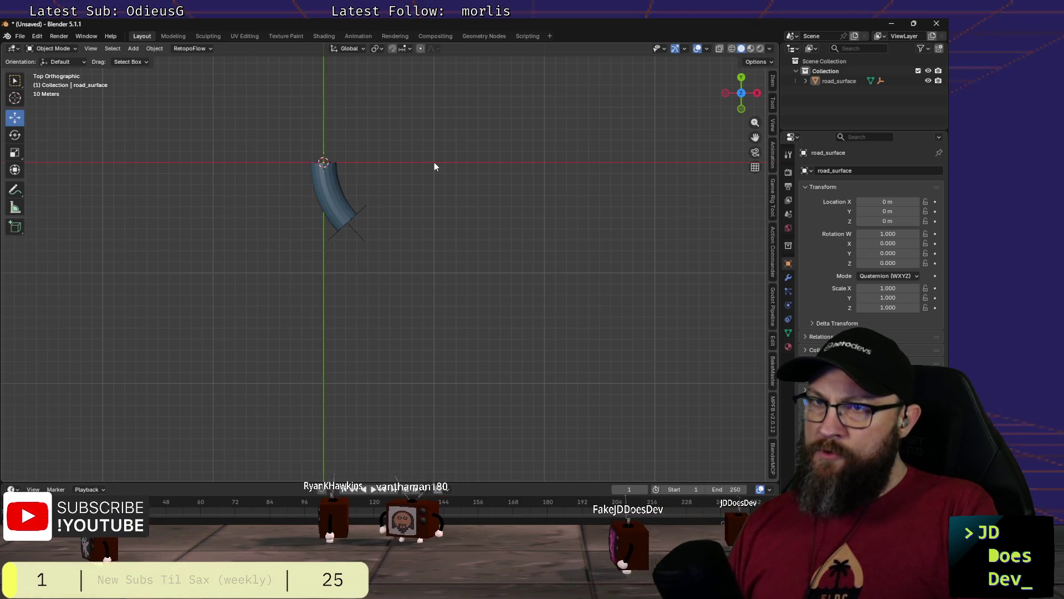
{"action": "key", "text": "shift+s"}
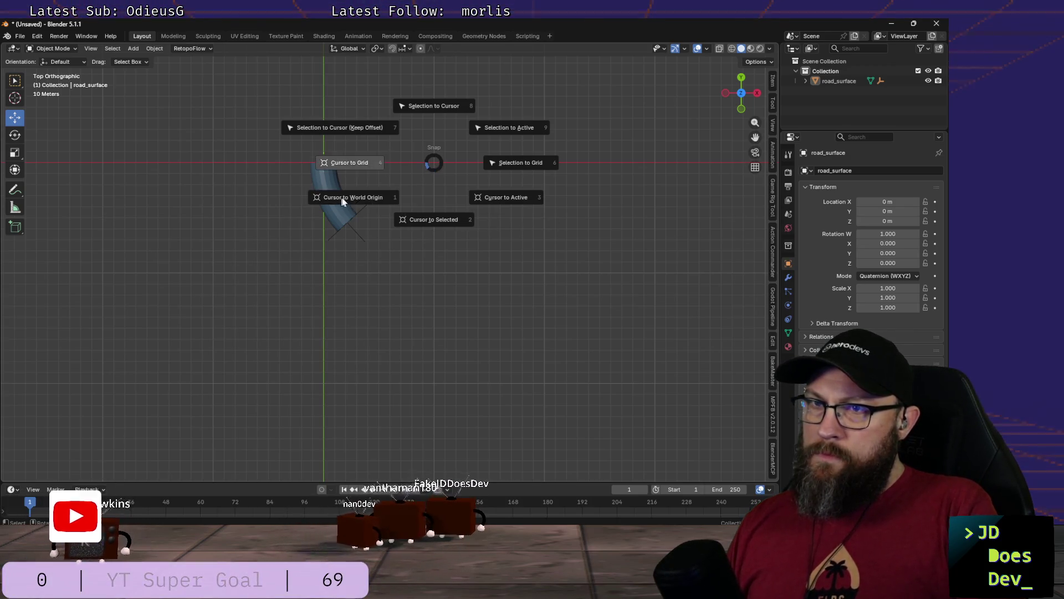
Step: Slide road_surface along X to about -99.79 m, then orbit back into a perspective view
{"action": "left_click", "coordinate": [595, 218]}
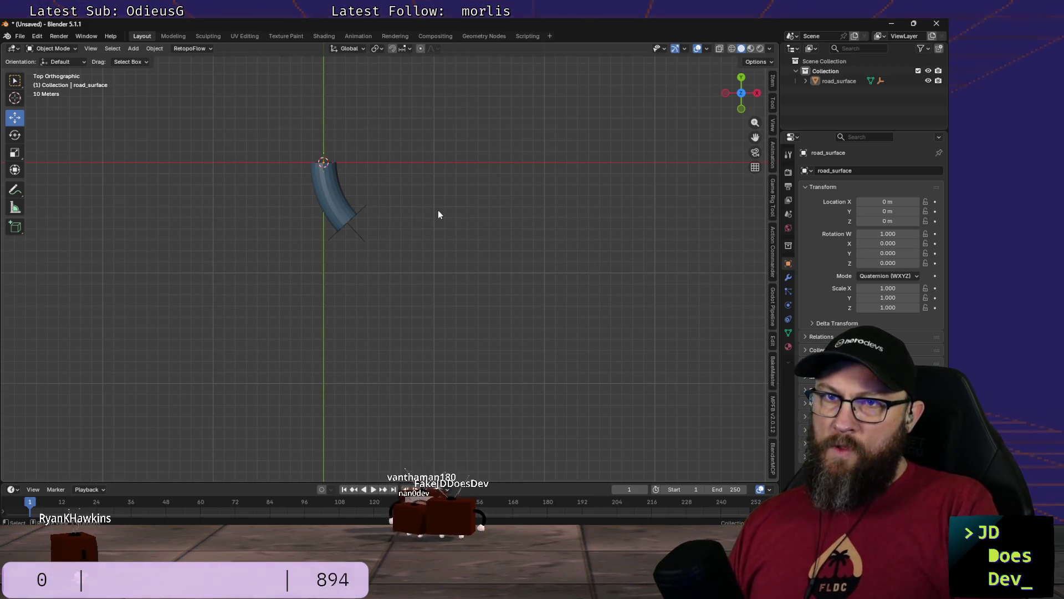
{"action": "left_click", "coordinate": [332, 188]}
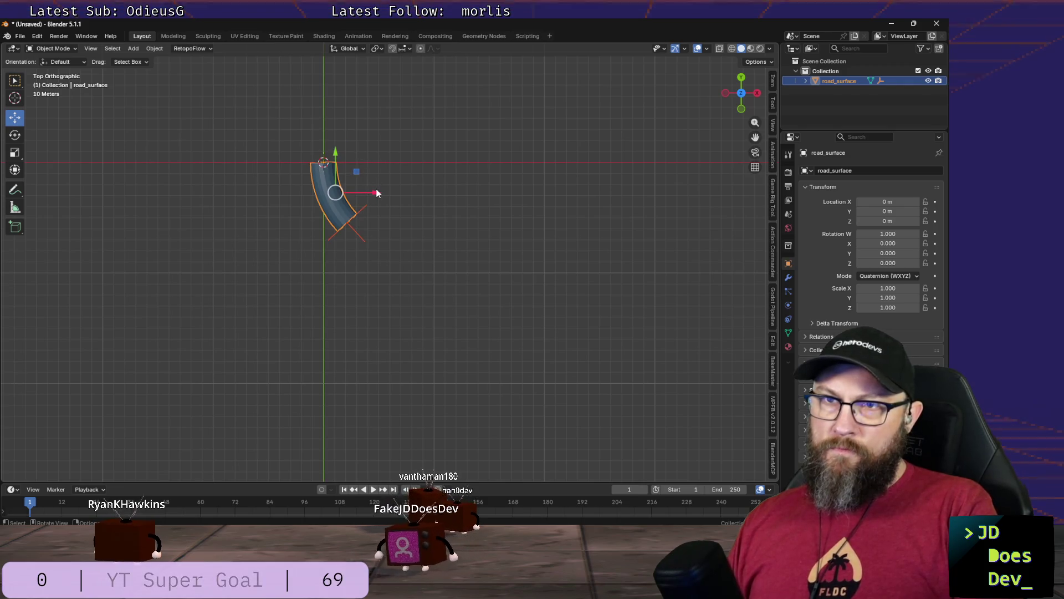
{"action": "left_click_drag", "start_coordinate": [377, 193], "coordinate": [279, 186]}
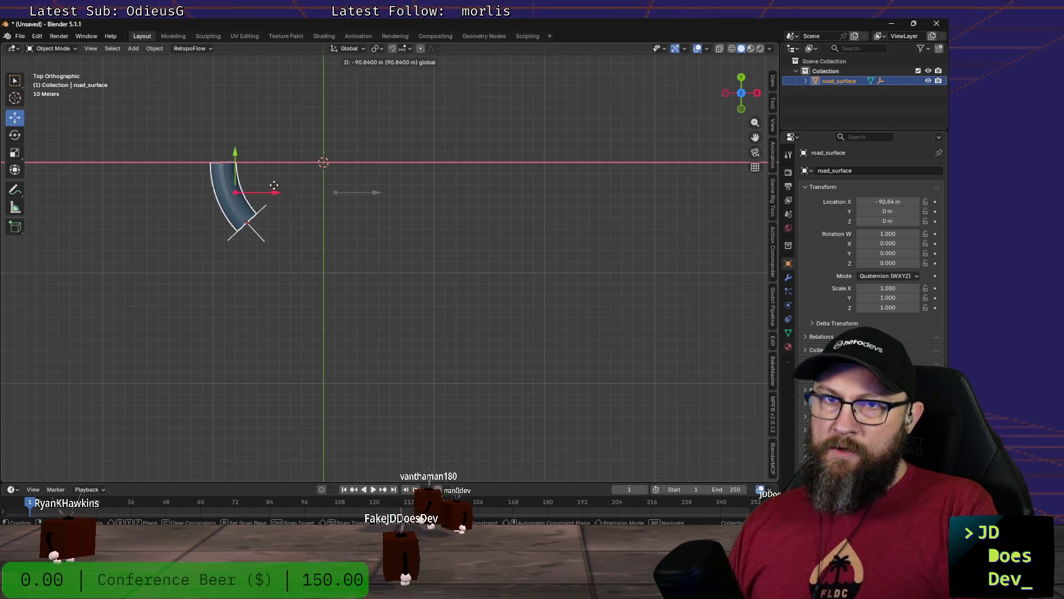
{"action": "left_click_drag", "start_coordinate": [275, 184], "coordinate": [245, 185]}
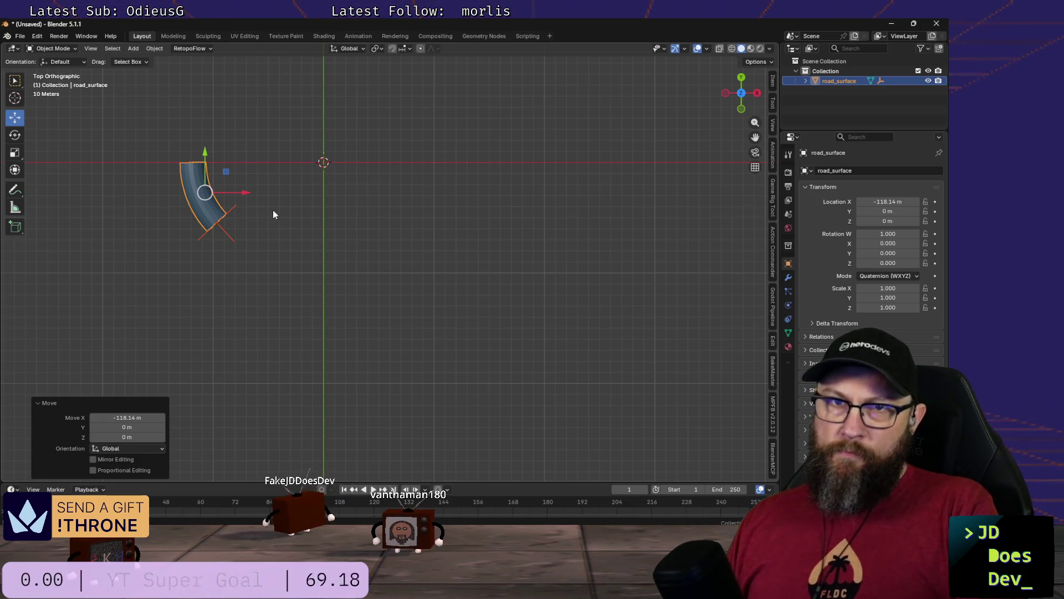
{"action": "left_click_drag", "start_coordinate": [247, 191], "coordinate": [267, 192]}
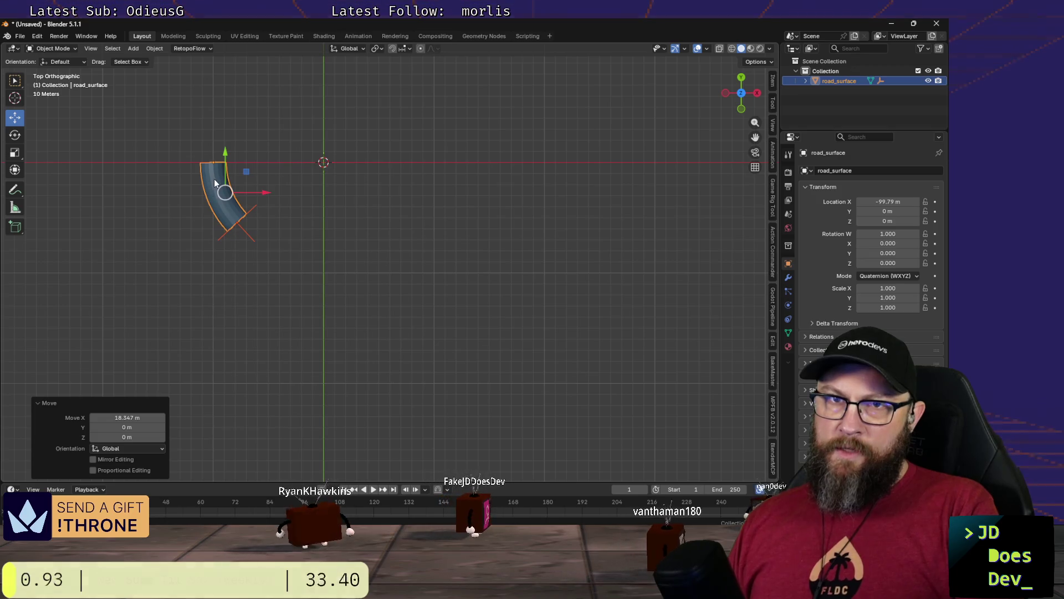
{"action": "key", "text": "ctrl+z"}
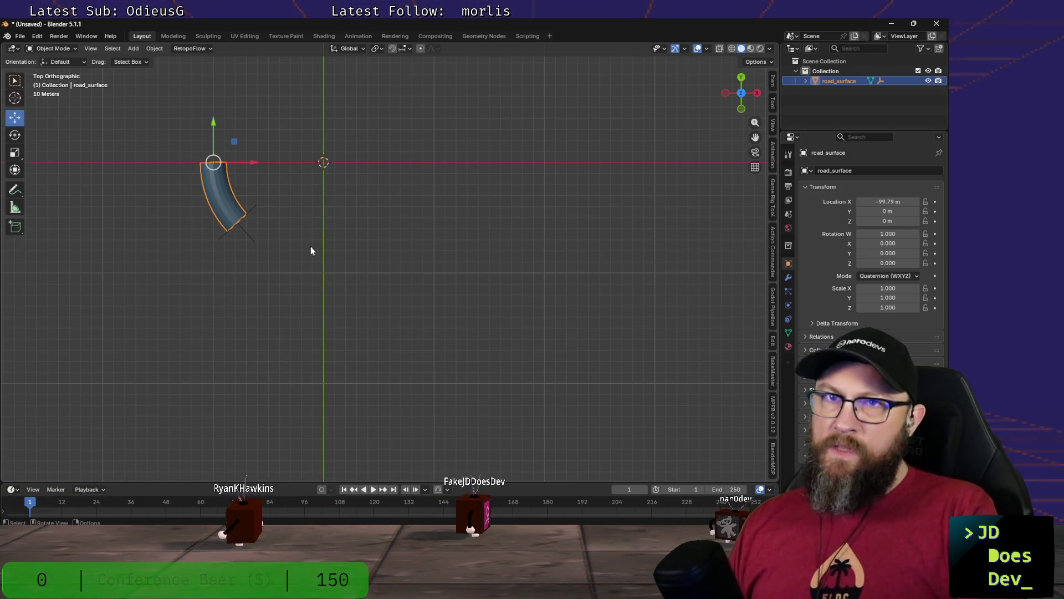
{"action": "middle_click_drag", "start_coordinate": [280, 221], "coordinate": [356, 135]}
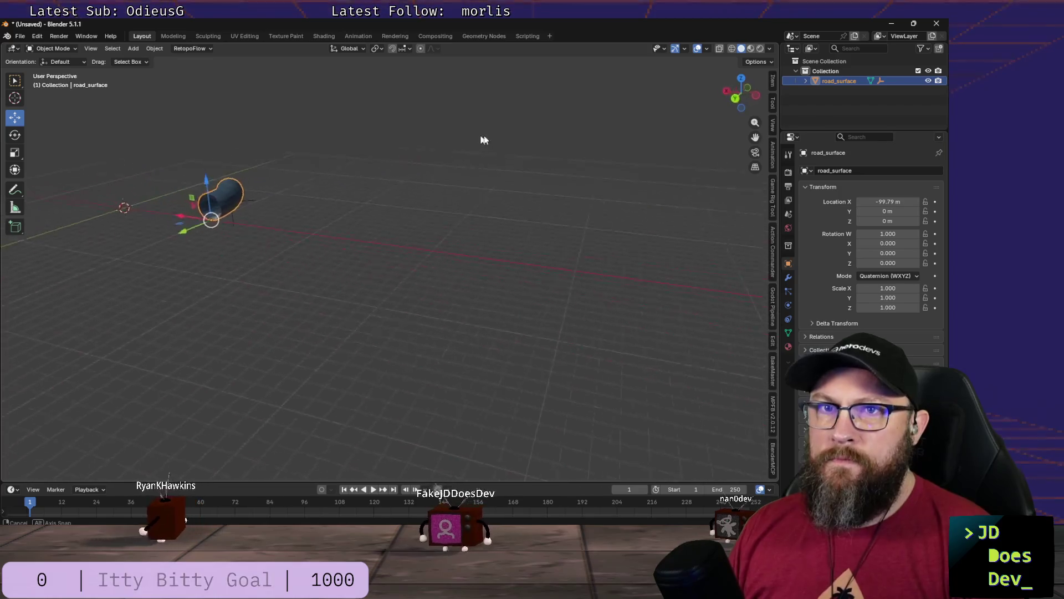
{"action": "scroll", "coordinate": [478, 140], "scroll_direction": "up", "scroll_amount": 2}
{"action": "middle_click_drag", "start_coordinate": [500, 139], "coordinate": [289, 214]}
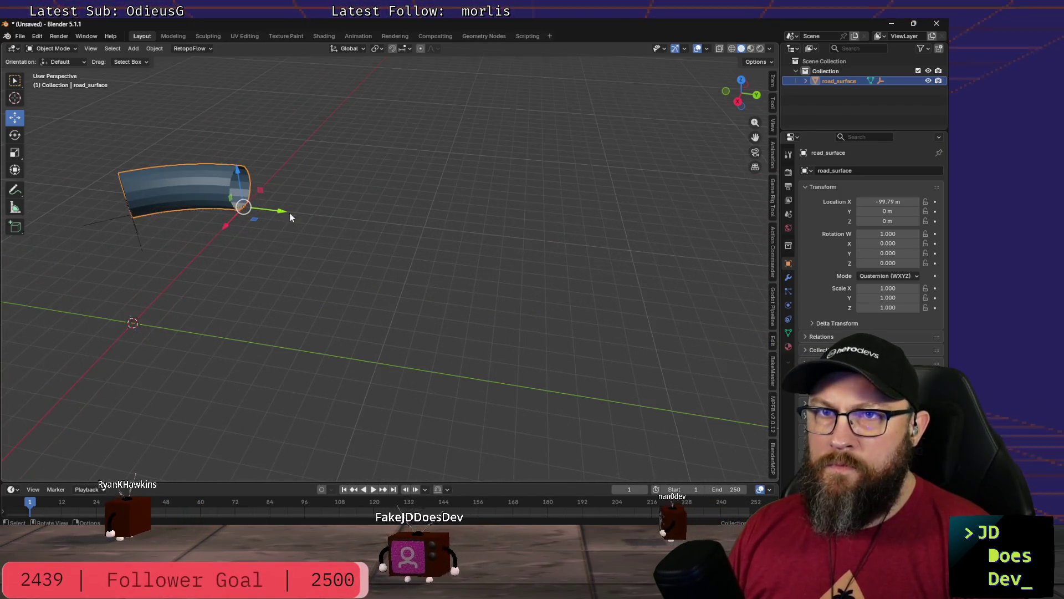
Step: Enter Edit Mode on the tube, convert triangles to quads, and enable X-ray display
{"action": "key", "text": "ctrl+Tab"}
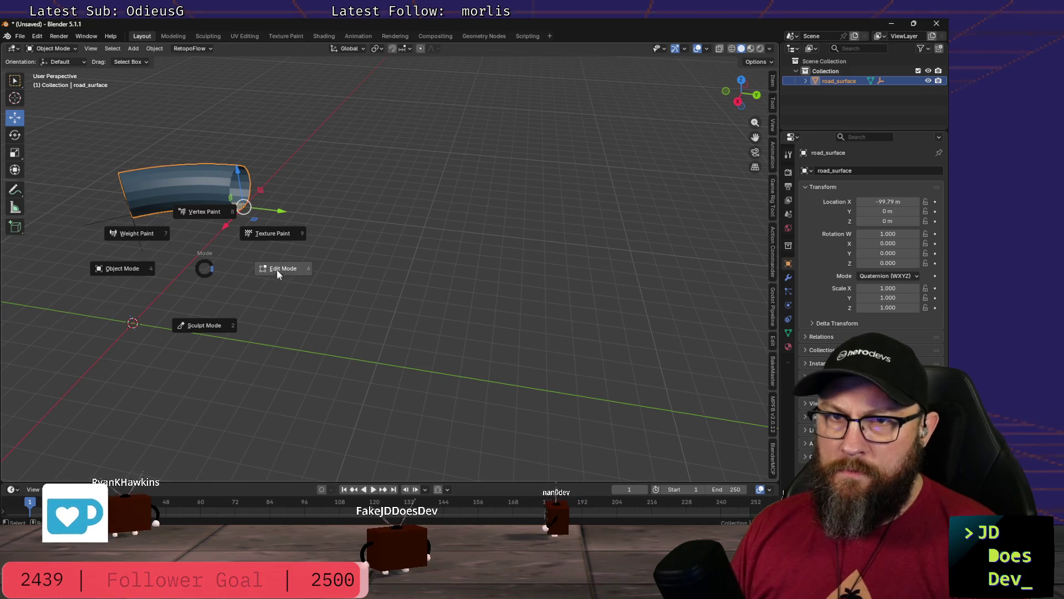
{"action": "left_click", "coordinate": [278, 271]}
{"action": "scroll", "coordinate": [186, 245], "scroll_direction": "up", "scroll_amount": 3}
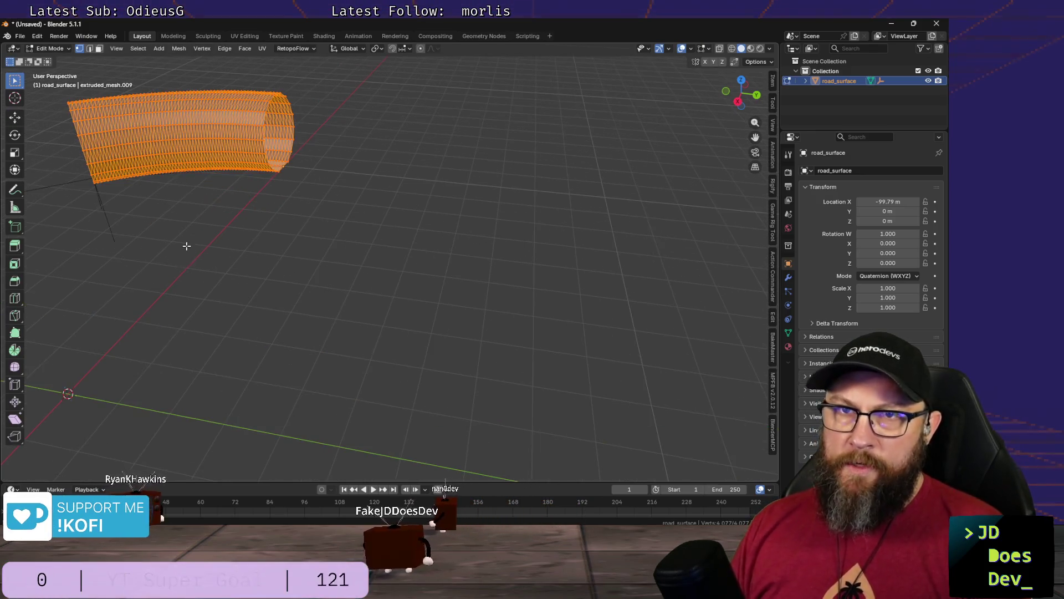
{"action": "middle_click_drag", "start_coordinate": [186, 245], "coordinate": [305, 277], "text": "shift"}
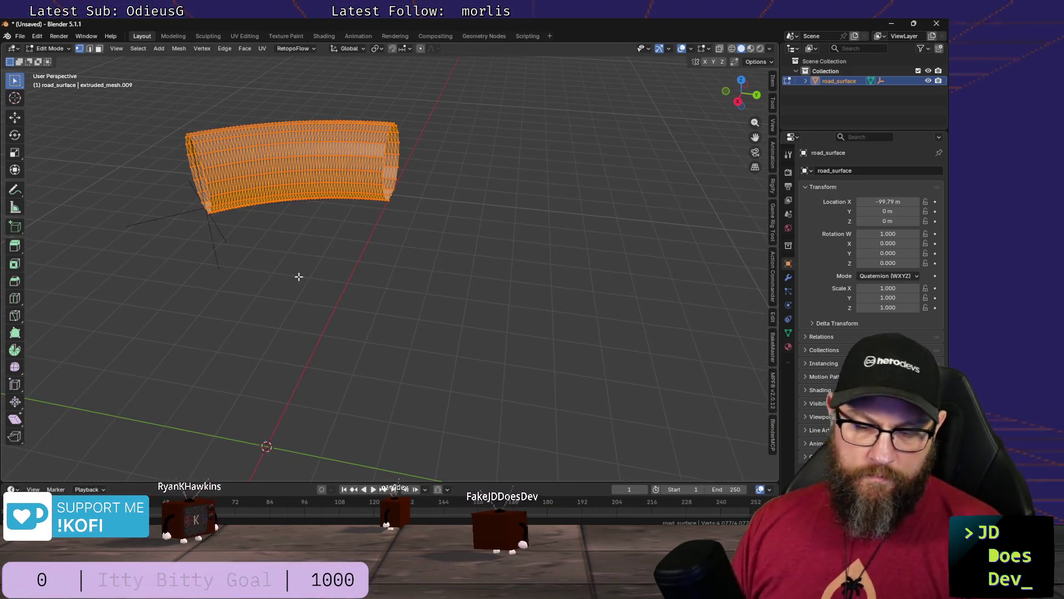
{"action": "key", "text": "alt+j"}
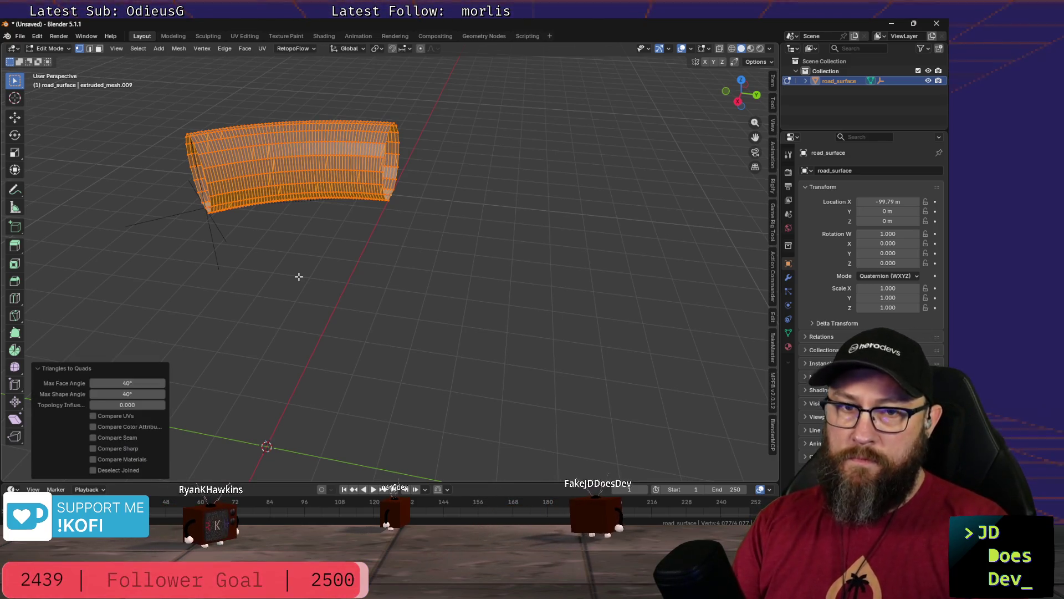
{"action": "key", "text": "alt+z"}
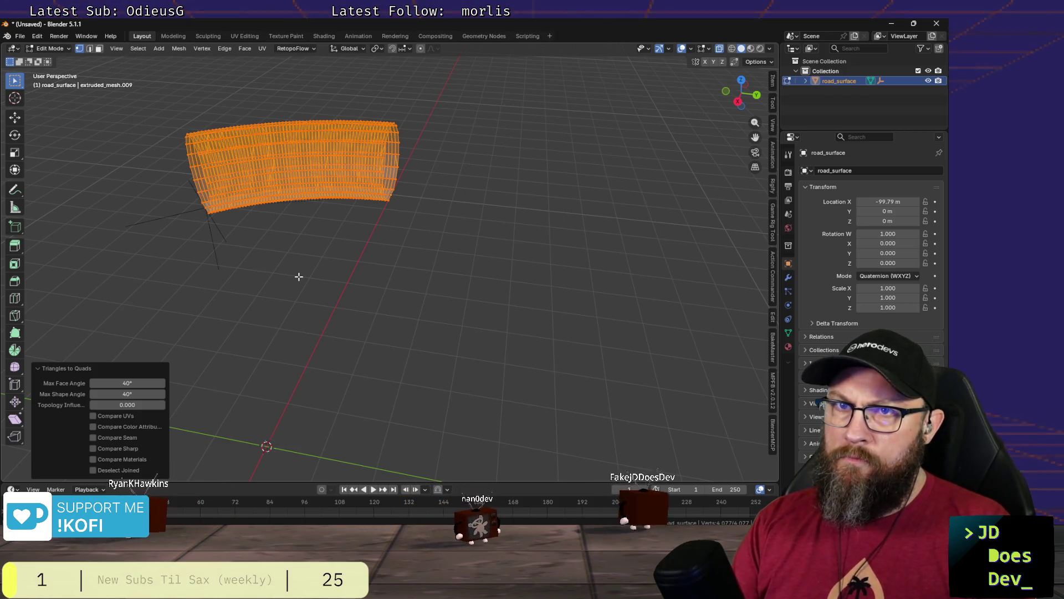
{"action": "key", "text": "alt+z"}
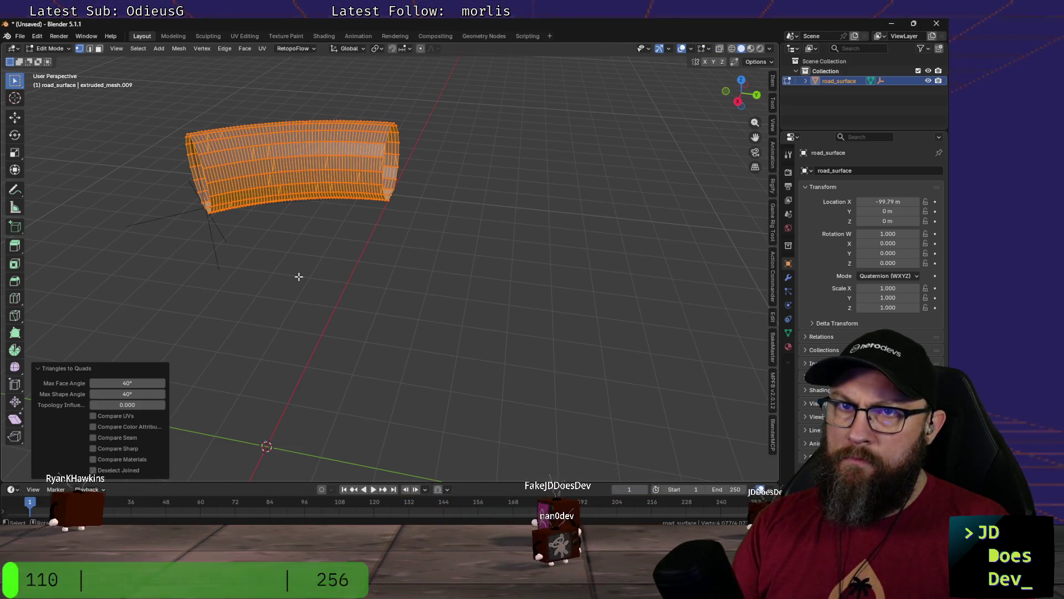
{"action": "key", "text": "alt+z"}
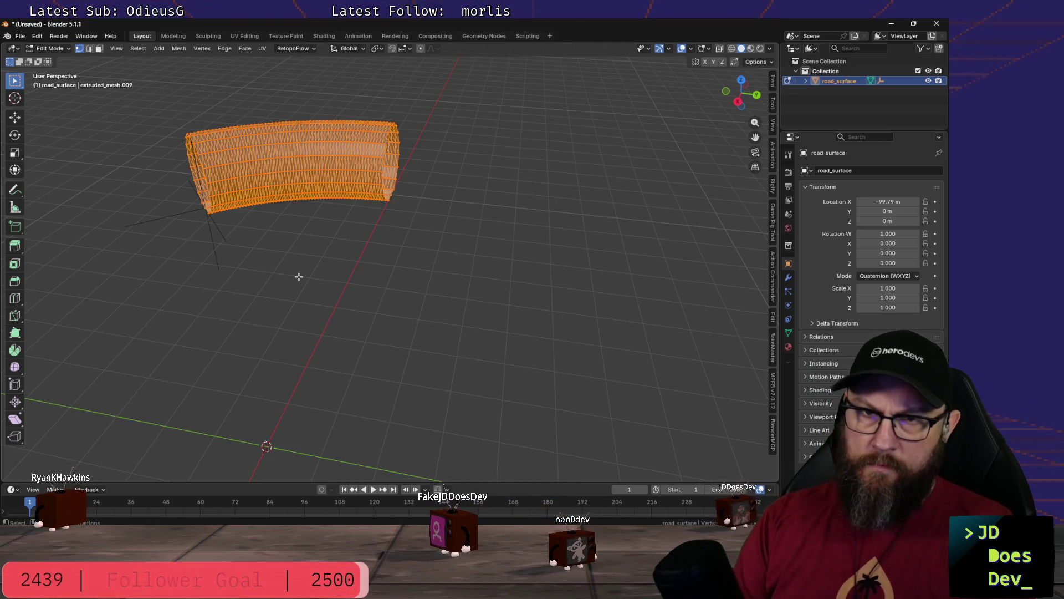
Step: Merge overlapping vertices by distance and convert the remaining triangles to quads
{"action": "key", "text": "m"}
{"action": "left_click", "coordinate": [299, 278]}
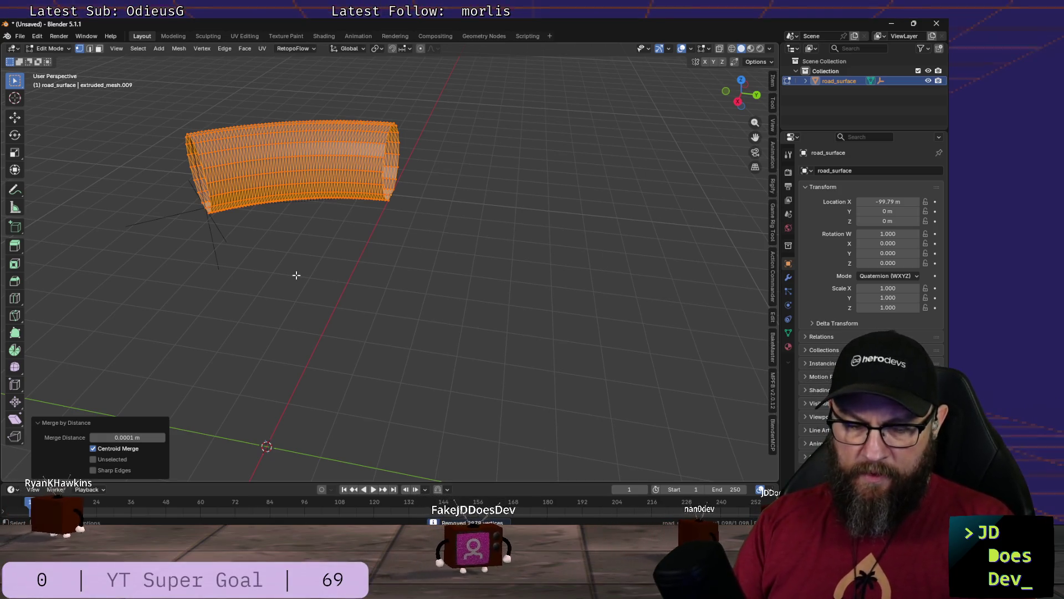
{"action": "key", "text": "alt+j"}
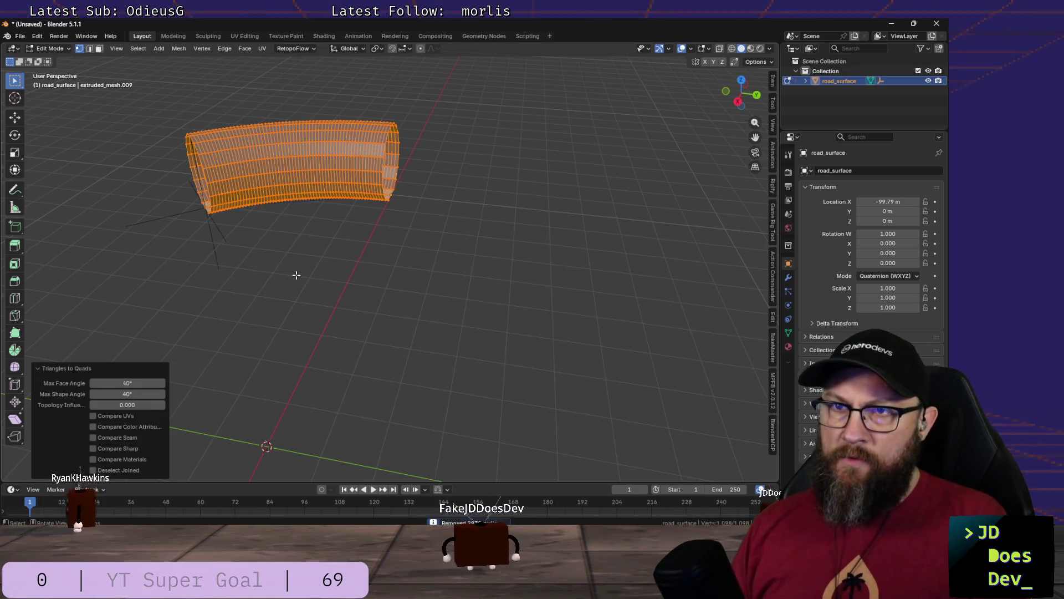
{"action": "middle_click_drag", "start_coordinate": [443, 187], "coordinate": [457, 205]}
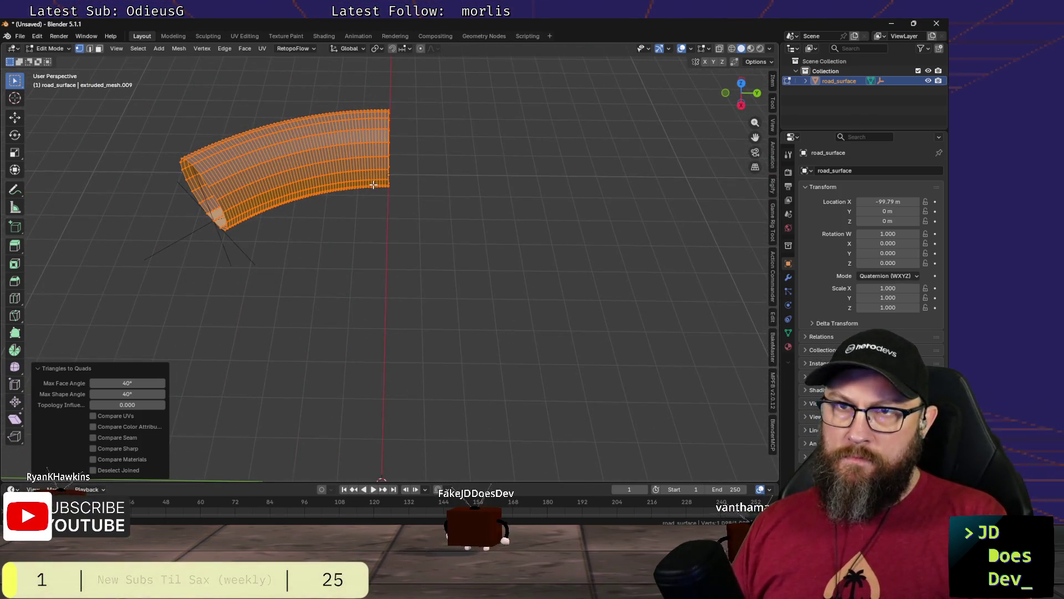
{"action": "scroll", "coordinate": [373, 186], "scroll_direction": "up", "scroll_amount": 3}
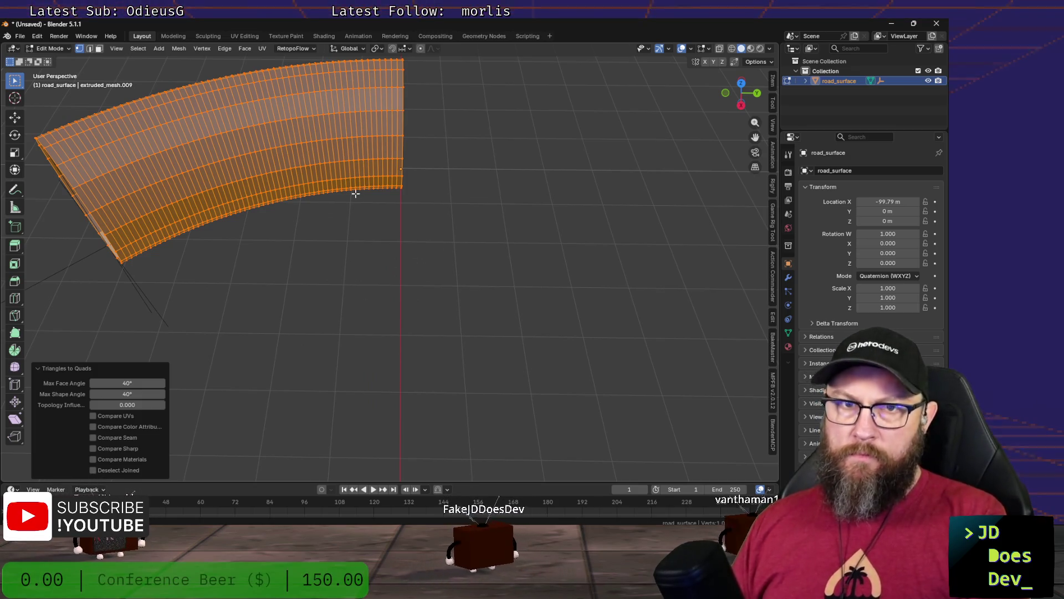
{"action": "key", "text": "ctrl+z"}
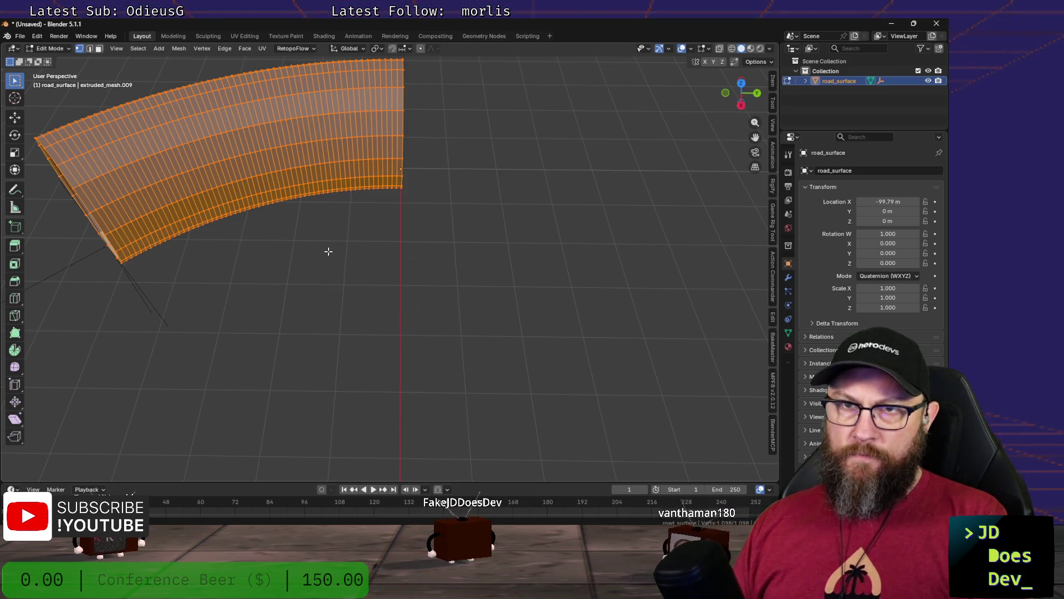
Step: Select the entire tube mesh except the open-end edge loop and bring up the Delete menu
{"action": "key", "text": "alt+a"}
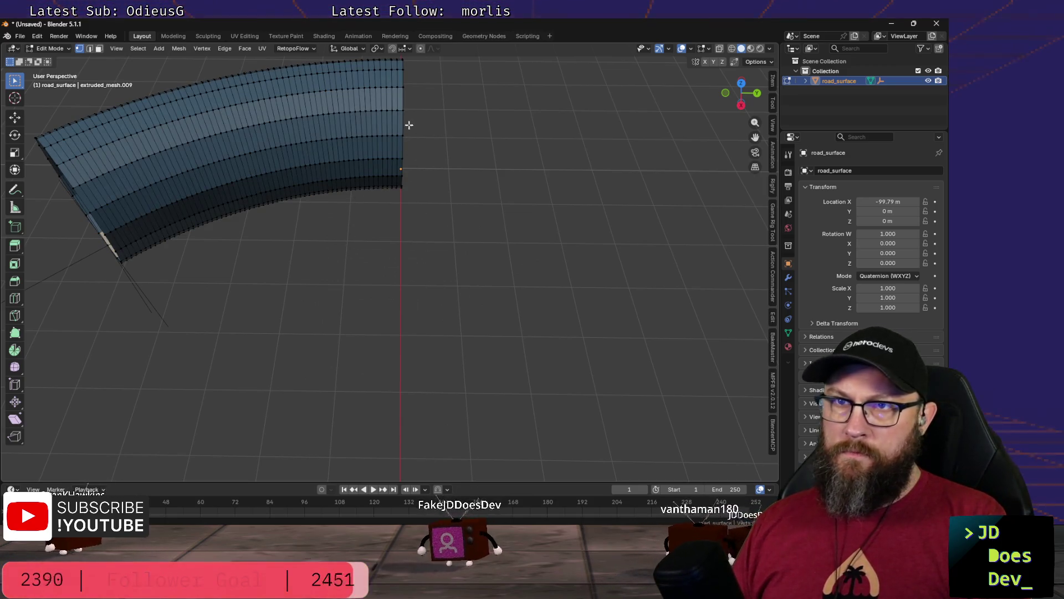
{"action": "left_click", "coordinate": [402, 121], "text": "alt"}
{"action": "middle_click_drag", "start_coordinate": [403, 120], "coordinate": [442, 137]}
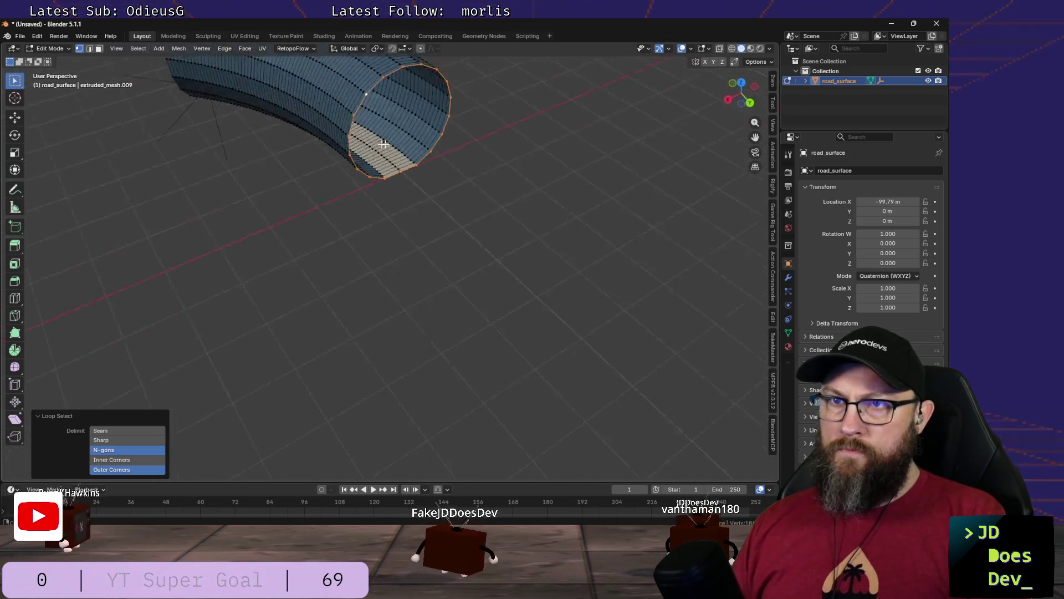
{"action": "key", "text": "l"}
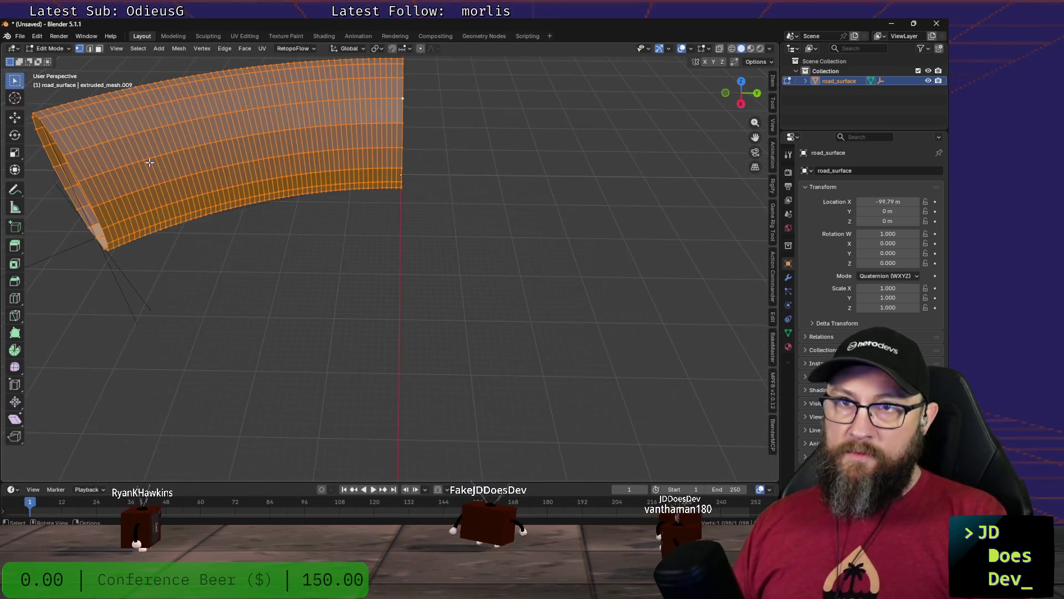
{"action": "left_click", "coordinate": [402, 109], "text": "ctrl+alt"}
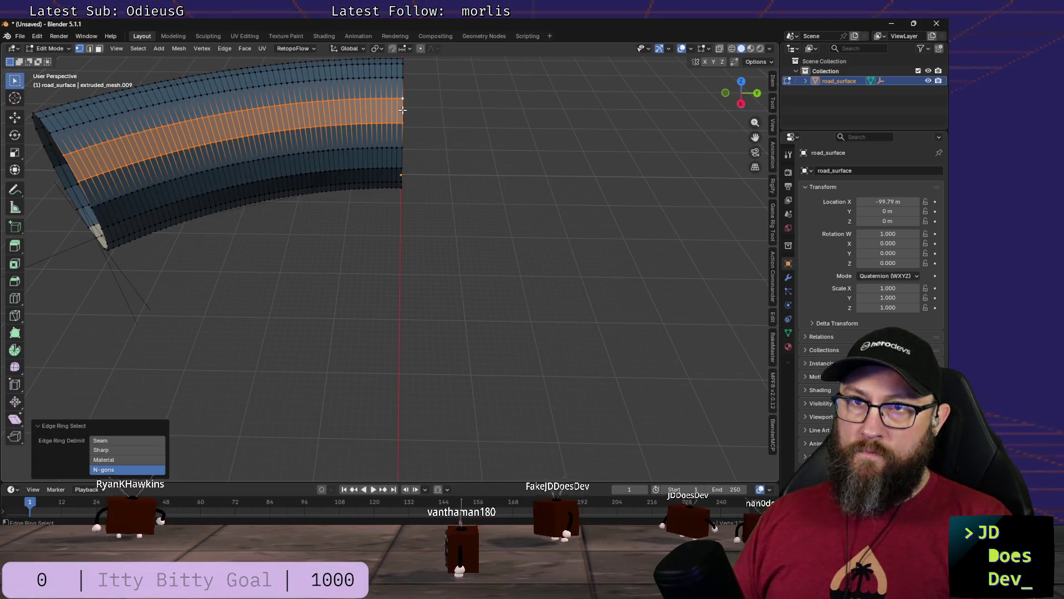
{"action": "key", "text": "l"}
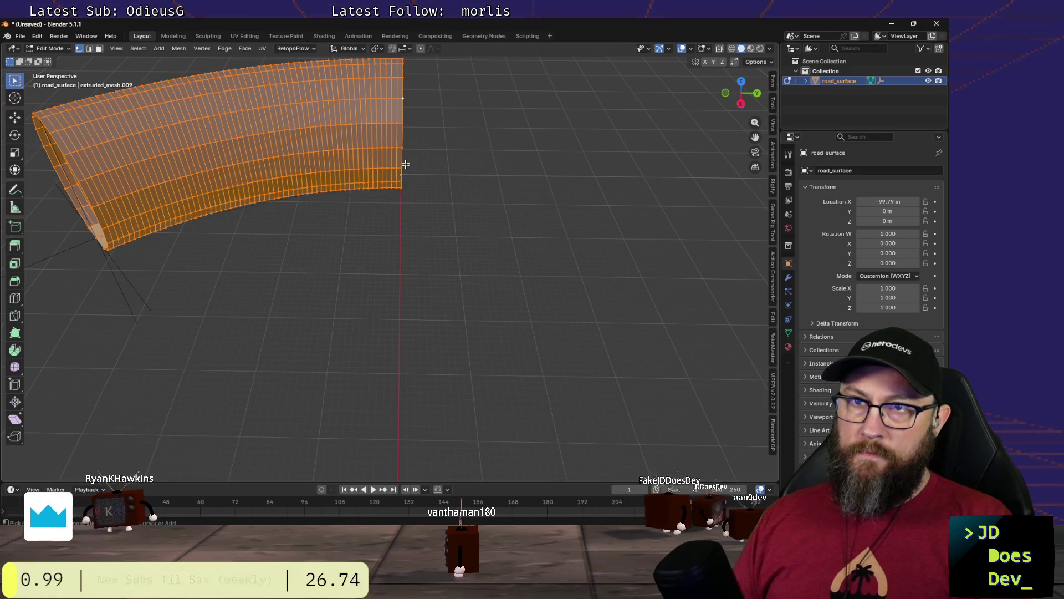
{"action": "left_click", "coordinate": [402, 112], "text": "alt"}
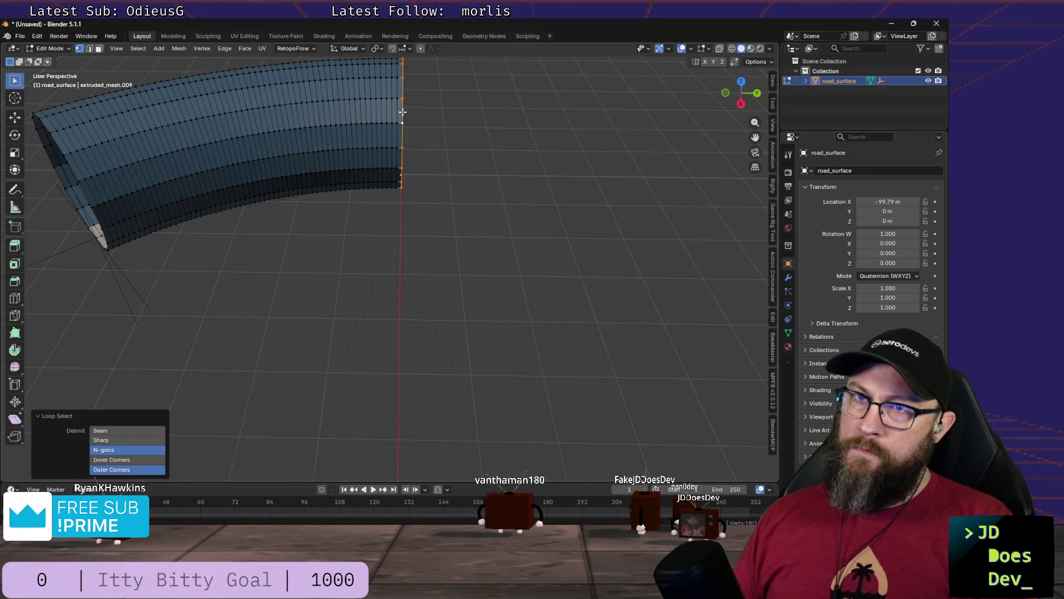
{"action": "key", "text": "l"}
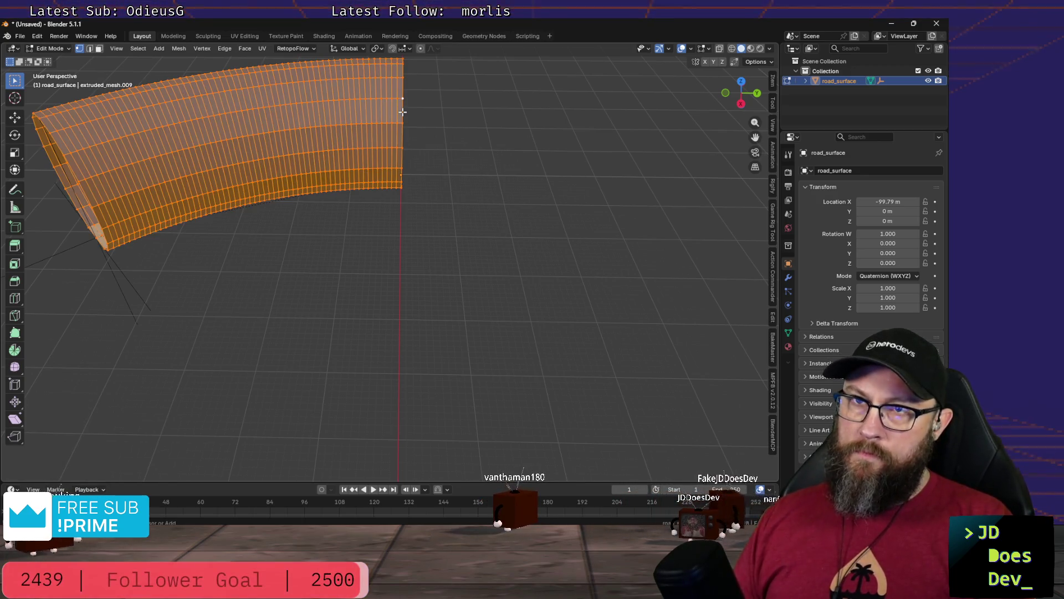
{"action": "left_click", "coordinate": [402, 112], "text": "alt+shift"}
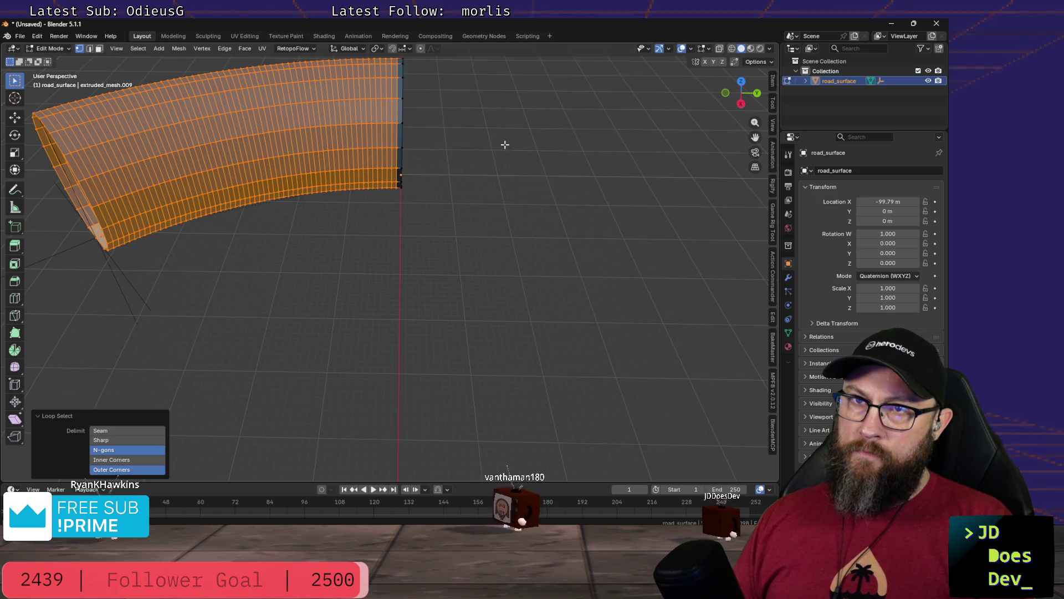
{"action": "key", "text": "x"}
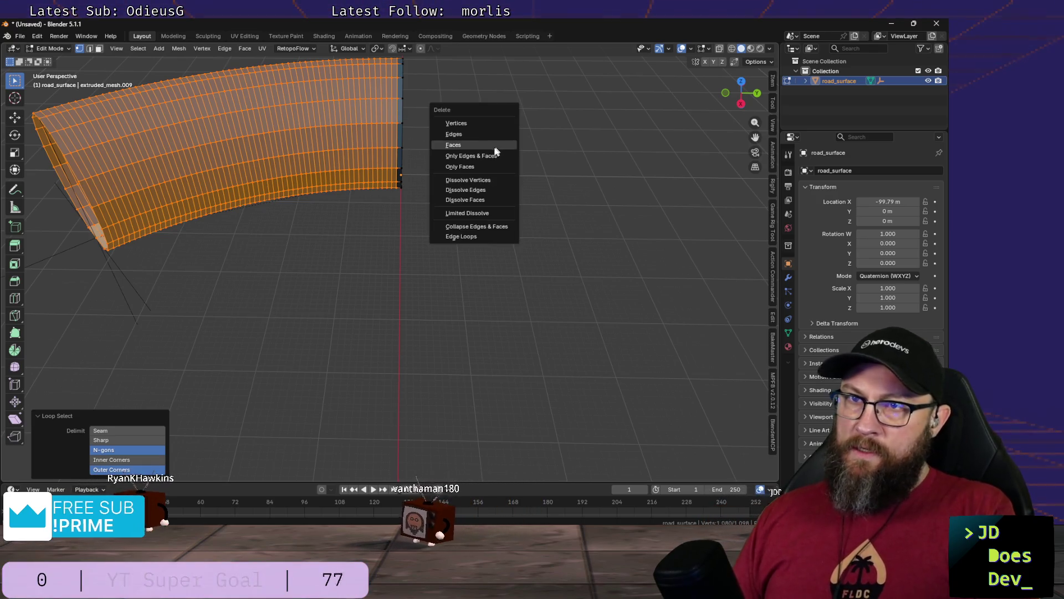
Step: Delete the selected vertices so only the open-end edge loop of road_surface remains
{"action": "left_click", "coordinate": [465, 125]}
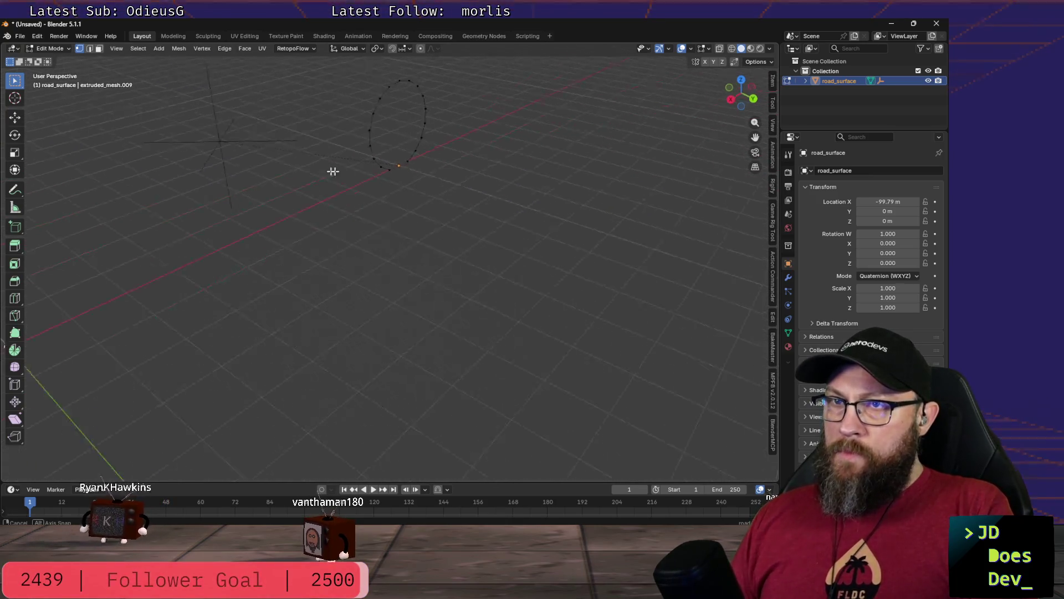
{"action": "scroll", "coordinate": [384, 174], "scroll_direction": "down", "scroll_amount": 5}
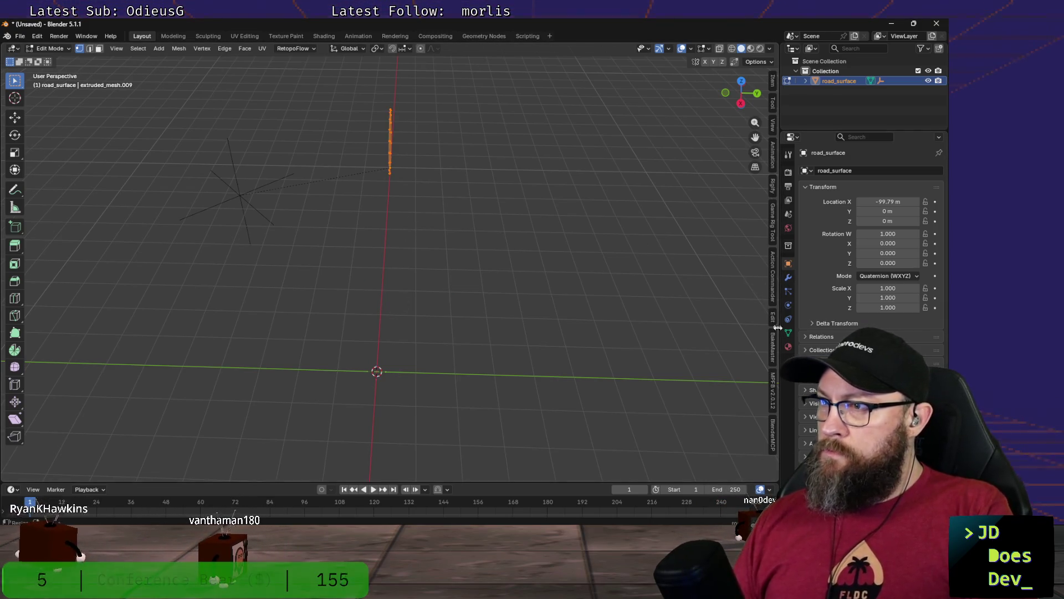
{"action": "key", "text": "ctrl+Tab"}
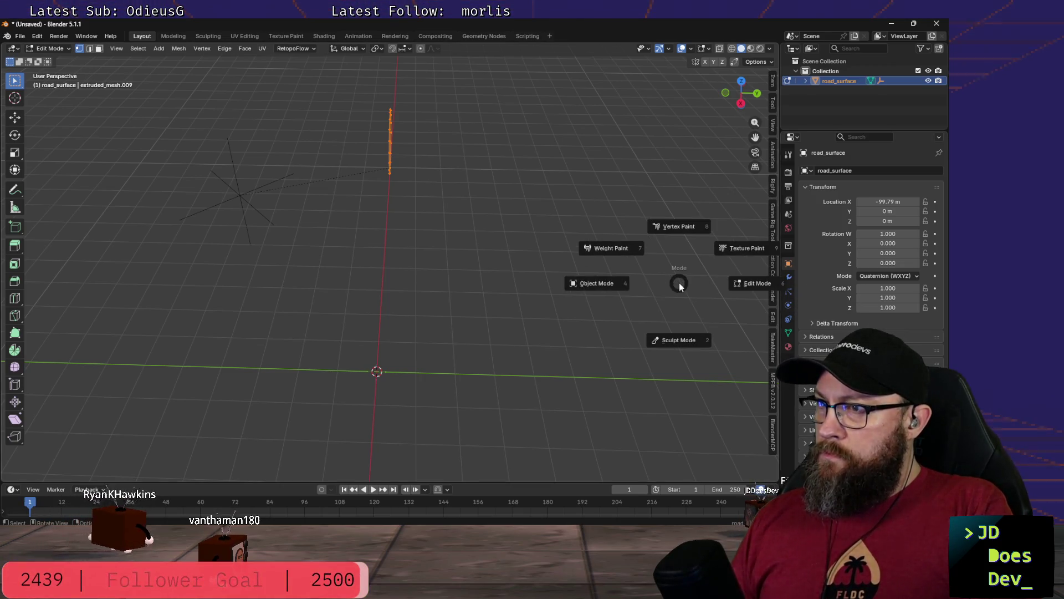
Step: Back in Object Mode, add a Screw modifier (Generate) to the road_surface ring
{"action": "left_click", "coordinate": [623, 284]}
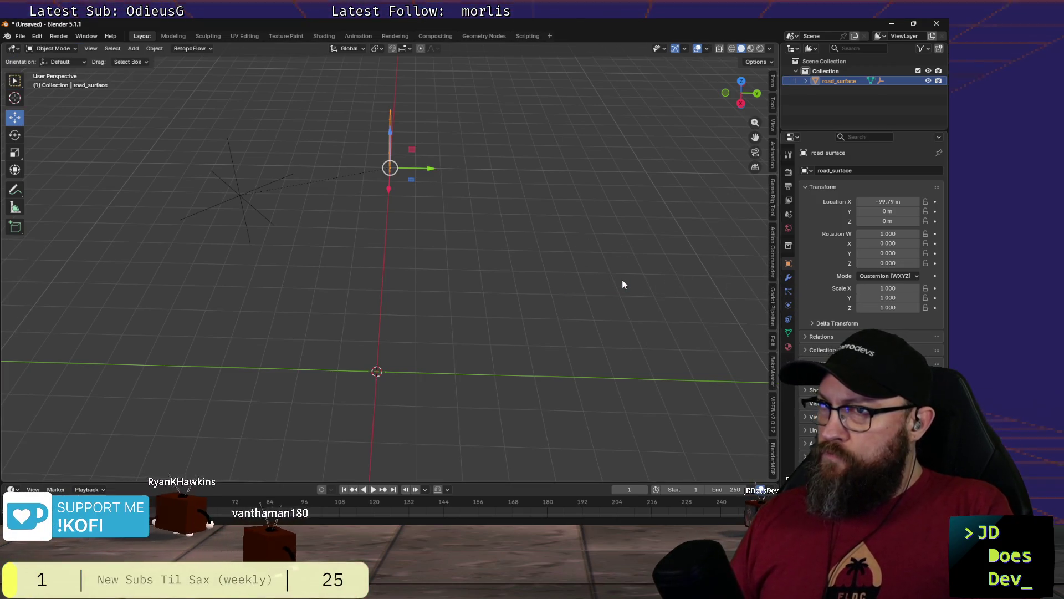
{"action": "left_click", "coordinate": [788, 277]}
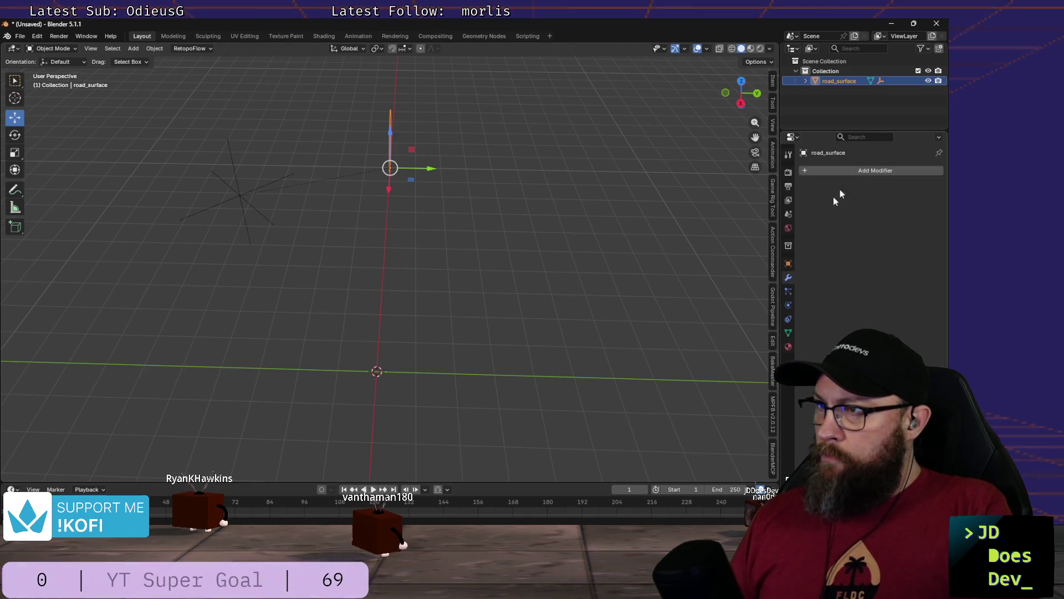
{"action": "left_click", "coordinate": [871, 169]}
{"action": "mouse_move", "coordinate": [827, 192]}
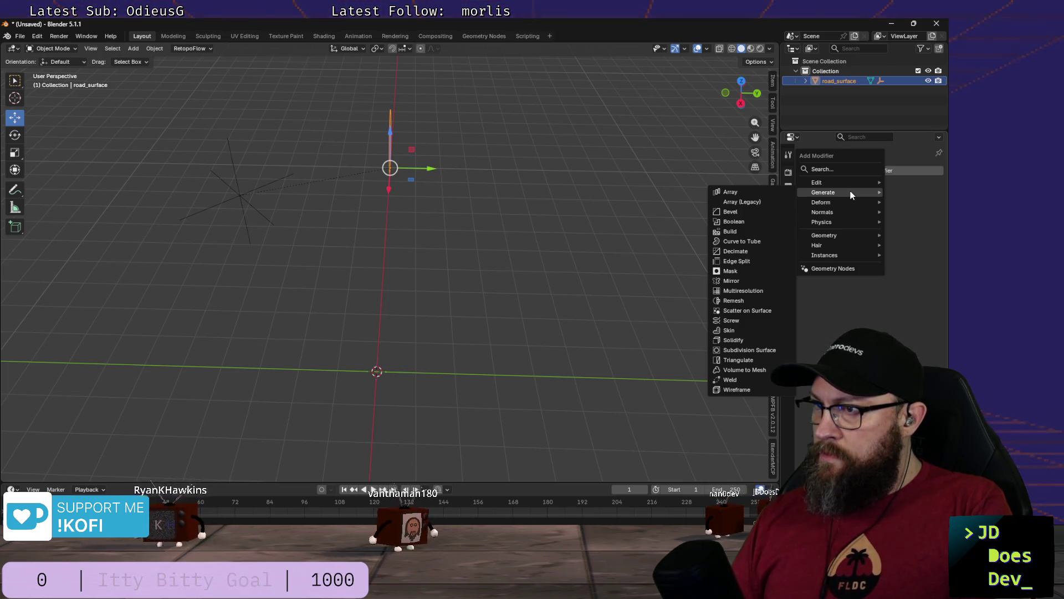
{"action": "left_click", "coordinate": [733, 322]}
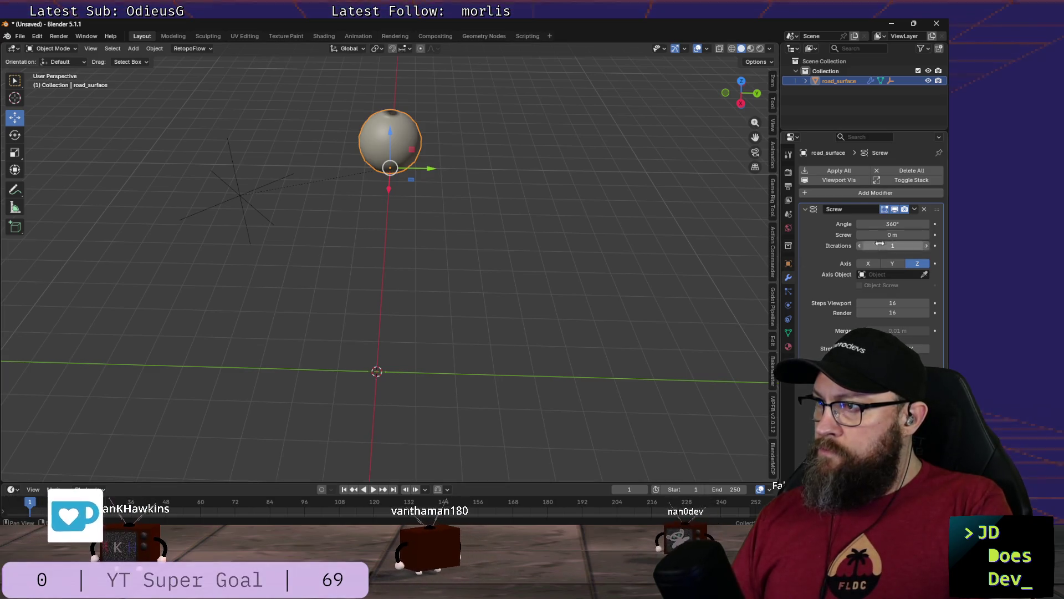
Step: Abandon the axis-object choice and undo the Screw modifier so none remain
{"action": "left_click", "coordinate": [882, 274]}
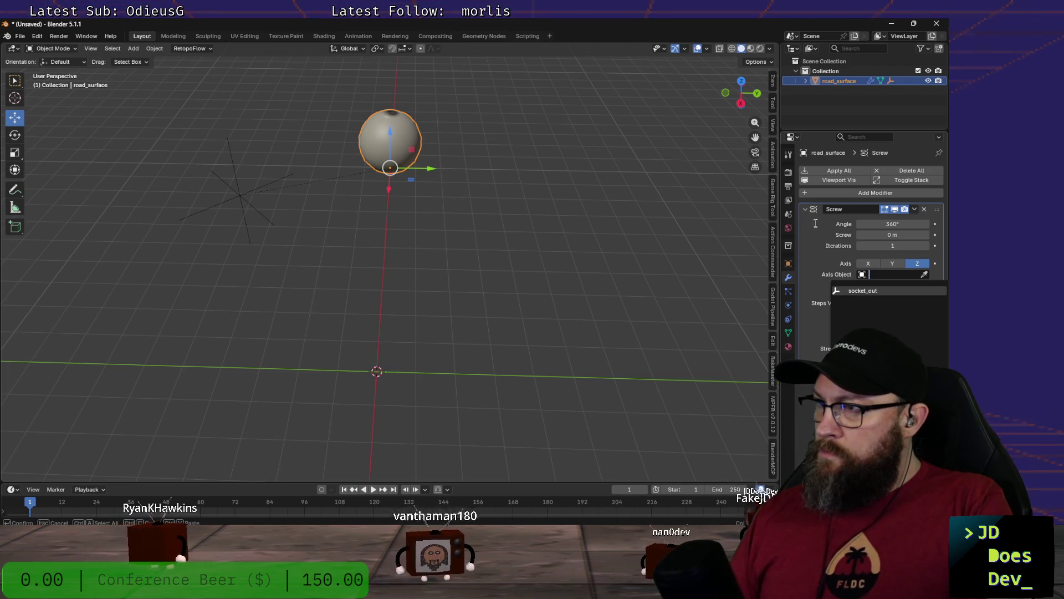
{"action": "key", "text": "Escape"}
{"action": "key", "text": "ctrl+z"}
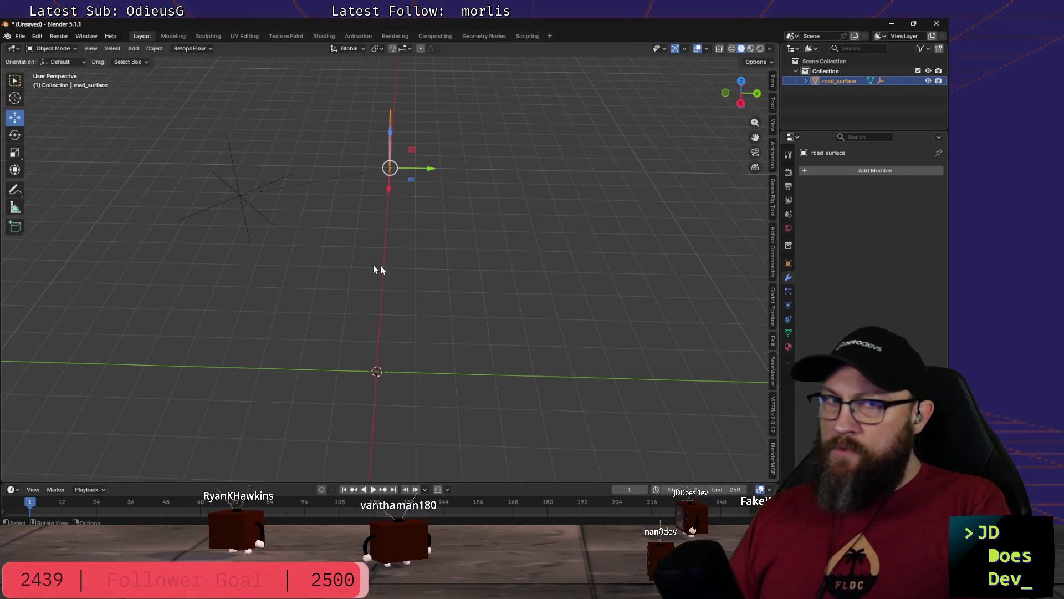
{"action": "key", "text": "ctrl+Tab"}
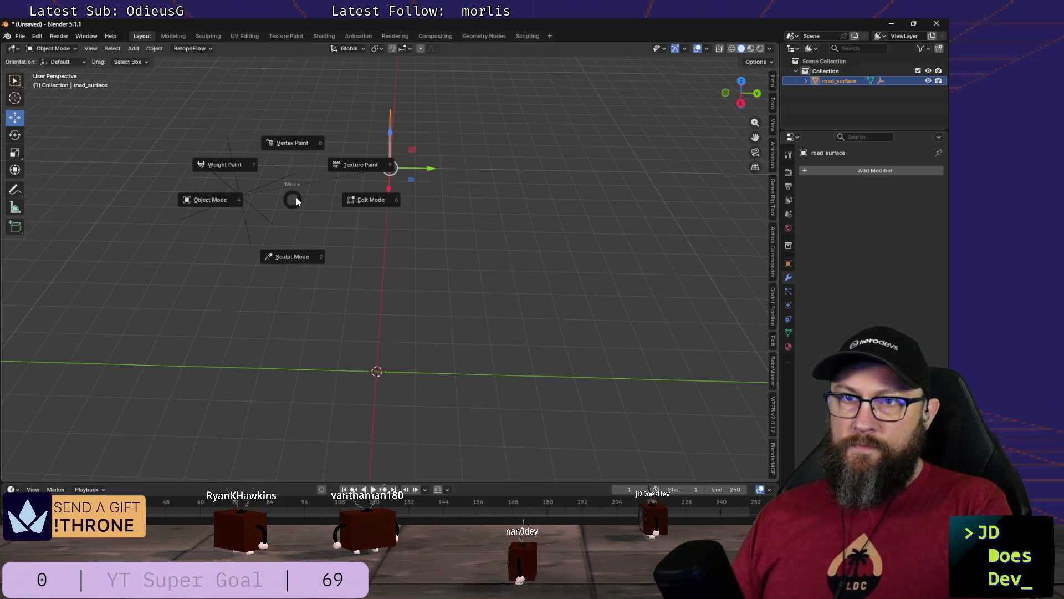
{"action": "left_click", "coordinate": [208, 201]}
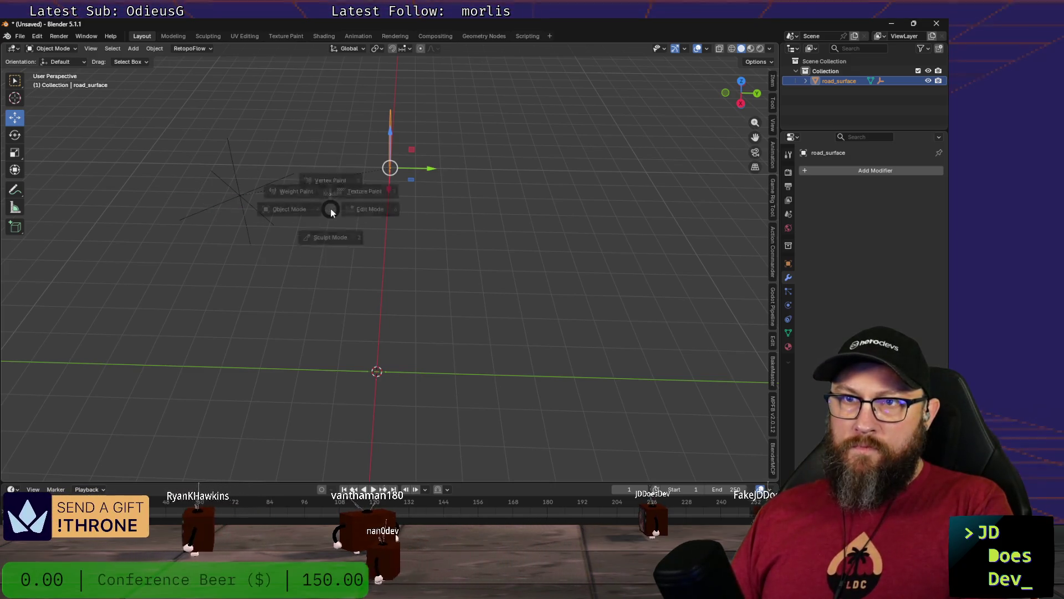
{"action": "key", "text": "ctrl+Tab"}
{"action": "left_click", "coordinate": [399, 206]}
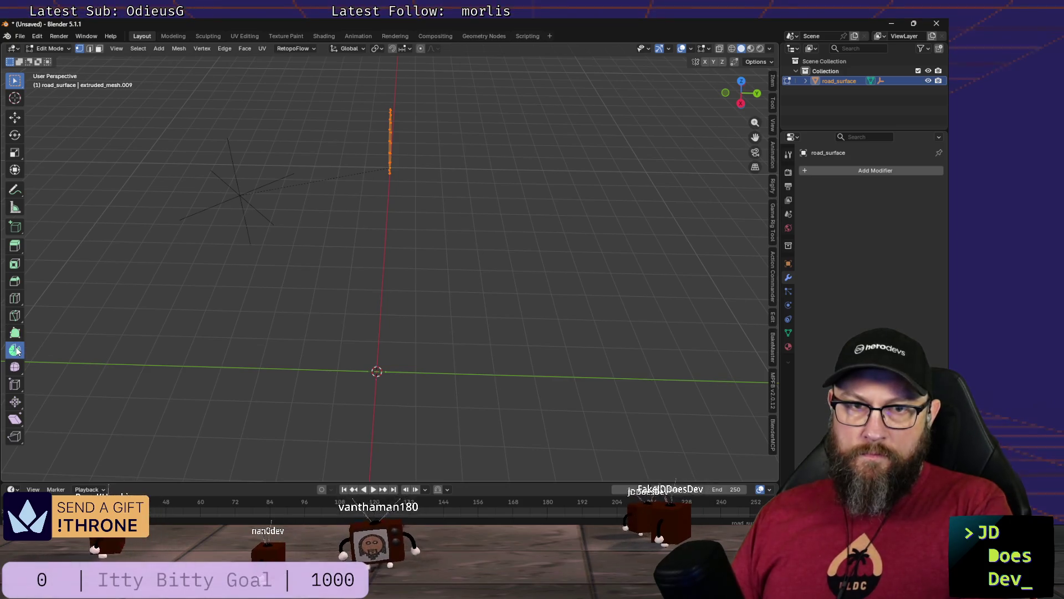
{"action": "left_click", "coordinate": [15, 350]}
{"action": "left_click_drag", "start_coordinate": [453, 326], "coordinate": [301, 300]}
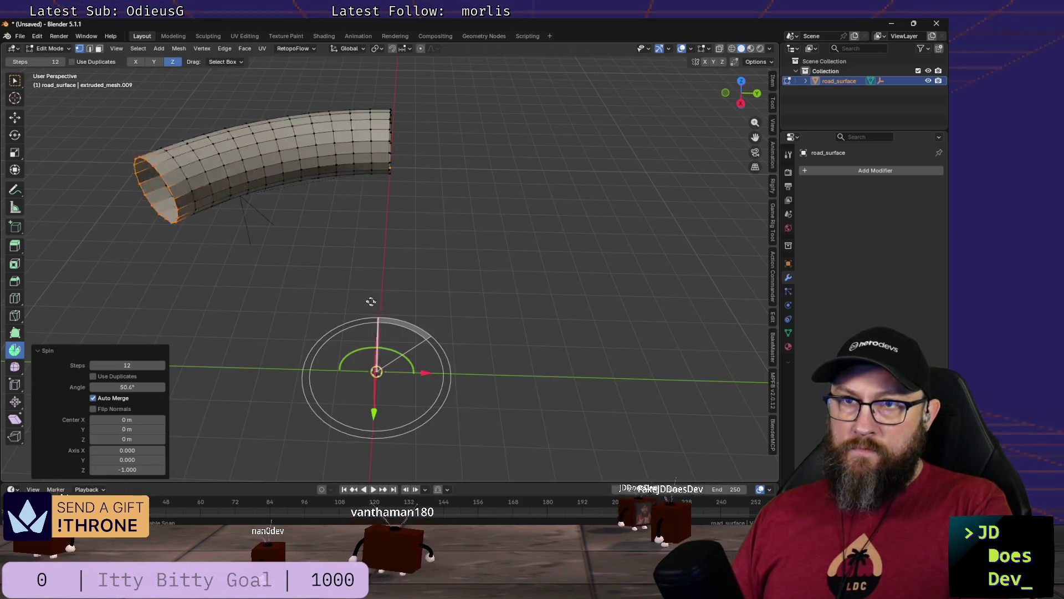
{"action": "left_click_drag", "start_coordinate": [305, 299], "coordinate": [307, 299]}
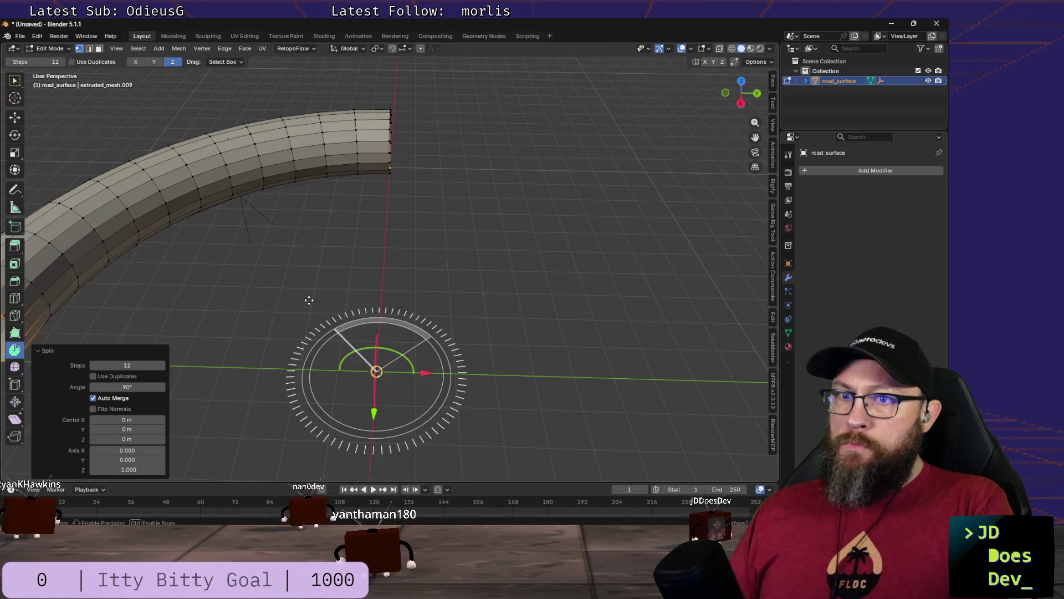
{"action": "scroll", "coordinate": [309, 302], "scroll_direction": "down", "scroll_amount": 3}
{"action": "mouse_move", "coordinate": [403, 288]}
{"action": "middle_mouse_down"}
{"action": "mouse_move", "coordinate": [236, 280]}
{"action": "mouse_move", "coordinate": [309, 227]}
{"action": "mouse_move", "coordinate": [361, 296]}
{"action": "mouse_move", "coordinate": [360, 335]}
{"action": "middle_mouse_up"}
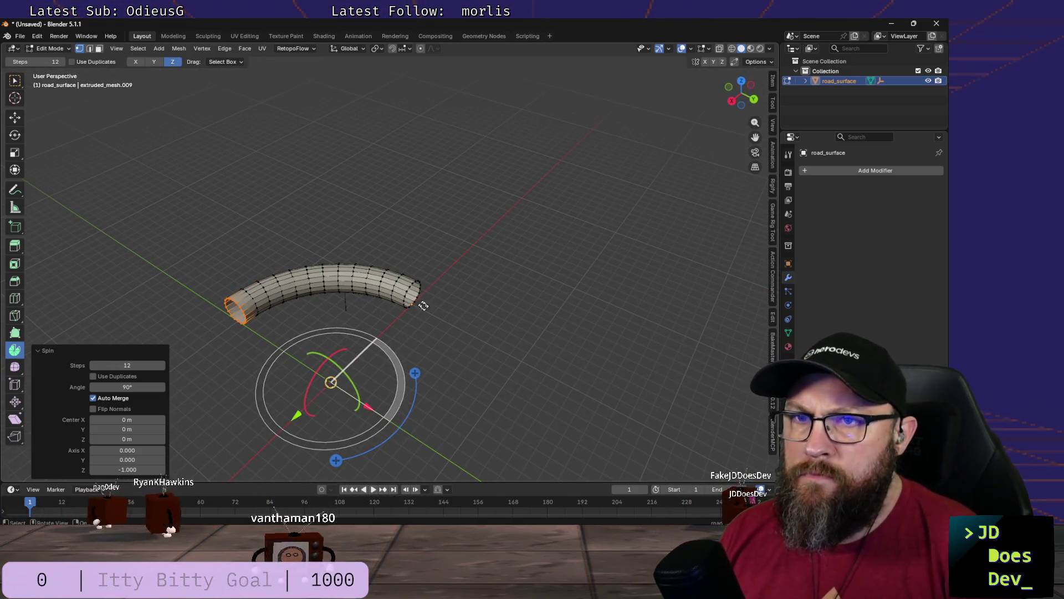
{"action": "mouse_move", "coordinate": [441, 331]}
{"action": "middle_mouse_down"}
{"action": "mouse_move", "coordinate": [504, 311]}
{"action": "mouse_move", "coordinate": [402, 320]}
{"action": "mouse_move", "coordinate": [388, 298]}
{"action": "mouse_move", "coordinate": [402, 377]}
{"action": "middle_mouse_up"}
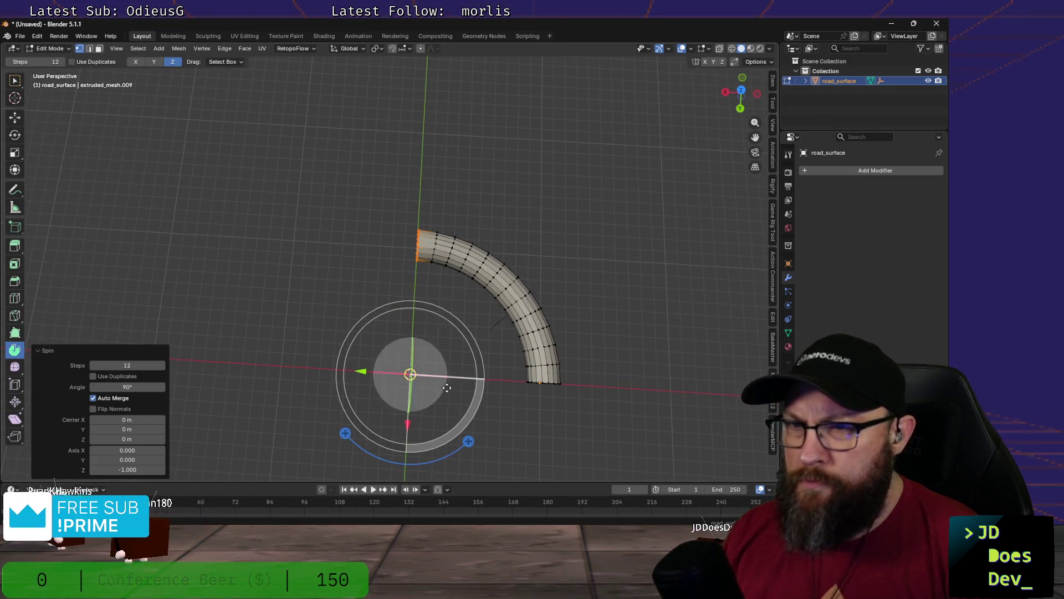
{"action": "scroll", "coordinate": [482, 391], "scroll_direction": "up", "scroll_amount": 2}
{"action": "scroll", "coordinate": [483, 392], "scroll_direction": "up", "scroll_amount": 2}
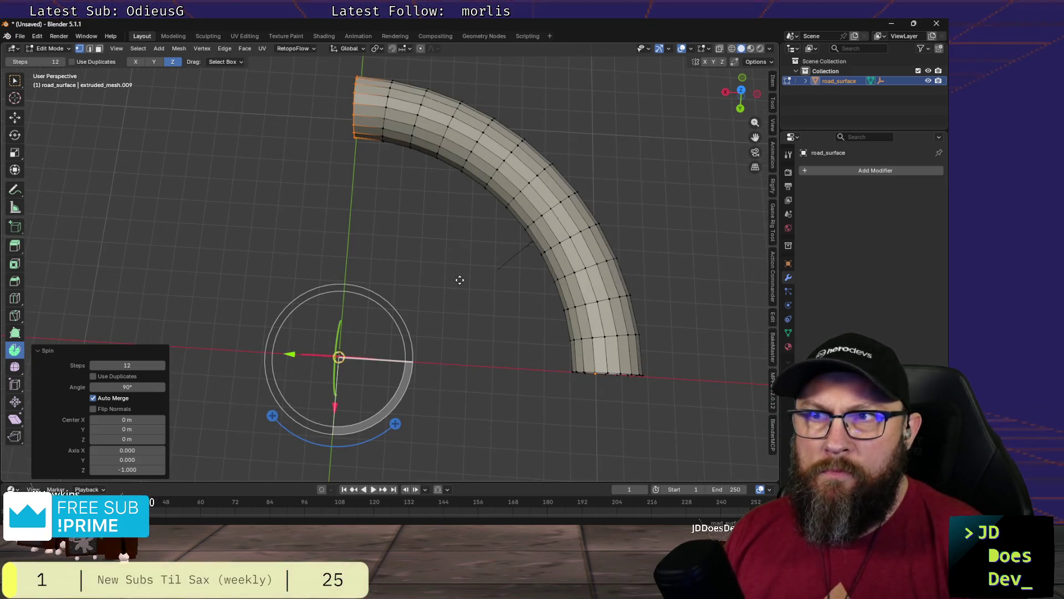
{"action": "mouse_move", "coordinate": [459, 276]}
{"action": "middle_mouse_down"}
{"action": "mouse_move", "coordinate": [438, 228]}
{"action": "mouse_move", "coordinate": [447, 243]}
{"action": "middle_mouse_up"}
{"action": "middle_click_drag", "start_coordinate": [469, 317], "coordinate": [468, 285]}
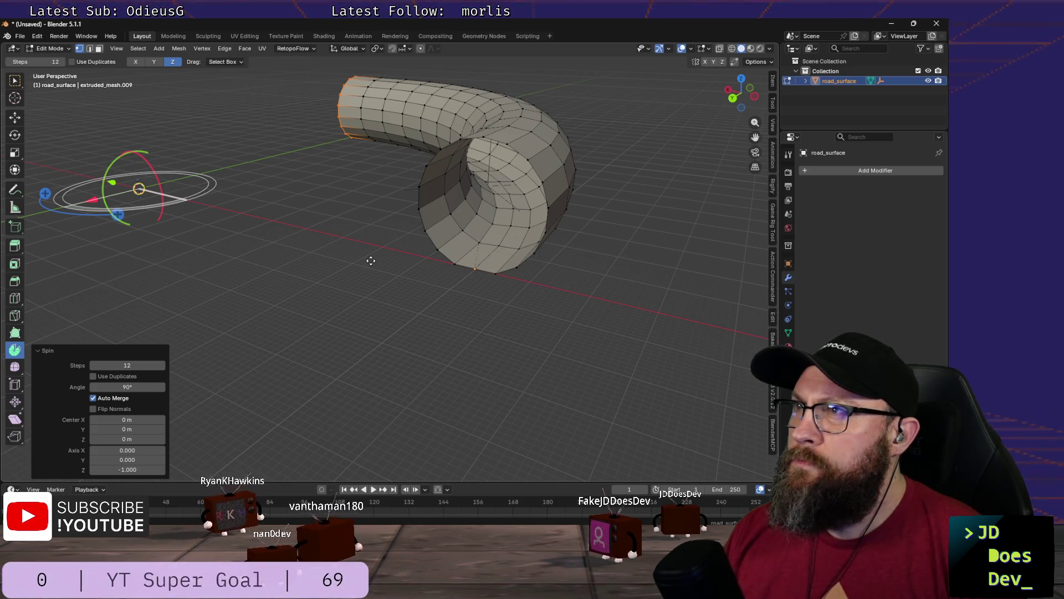
{"action": "key", "text": "ctrl+z"}
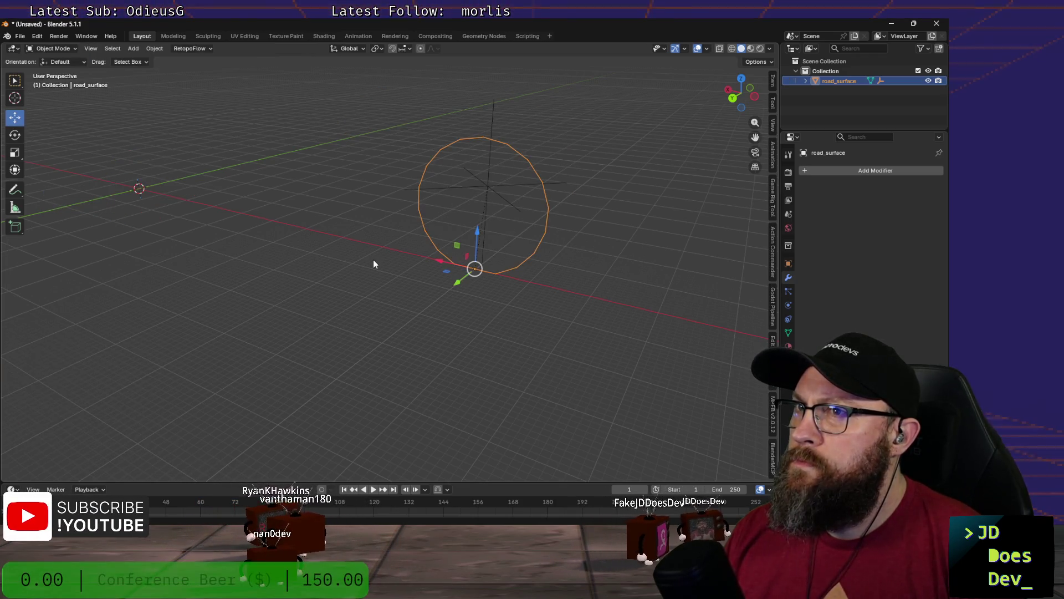
Step: Redo back to the full curved road mesh and pick an edge loop along it
{"action": "key", "text": "ctrl+shift+z"}
{"action": "mouse_move", "coordinate": [373, 260]}
{"action": "middle_mouse_down"}
{"action": "mouse_move", "coordinate": [397, 294]}
{"action": "mouse_move", "coordinate": [463, 298]}
{"action": "mouse_move", "coordinate": [606, 258]}
{"action": "middle_mouse_up"}
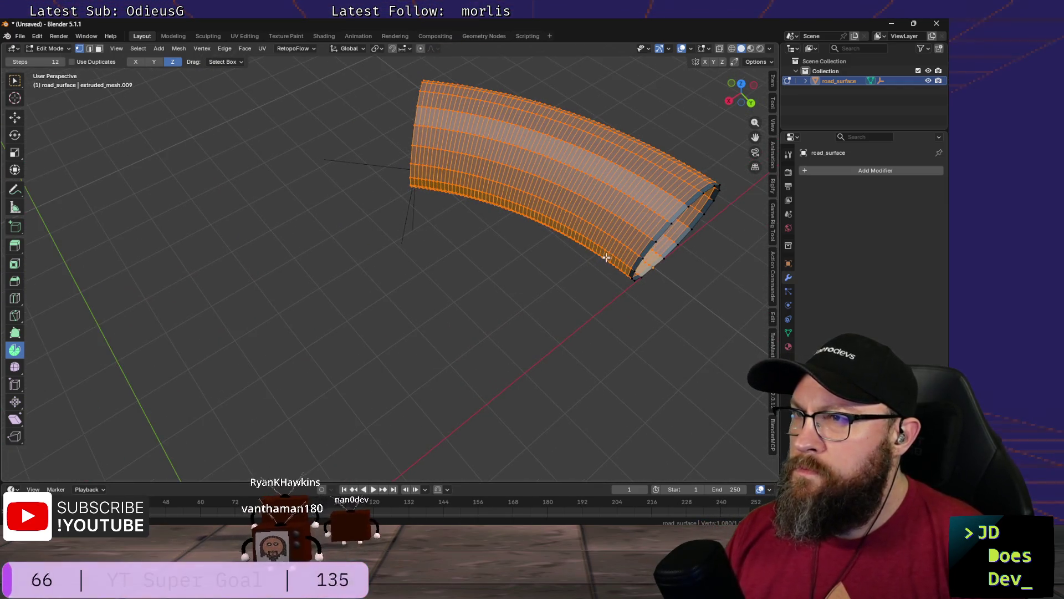
{"action": "left_click", "coordinate": [651, 238], "text": "alt"}
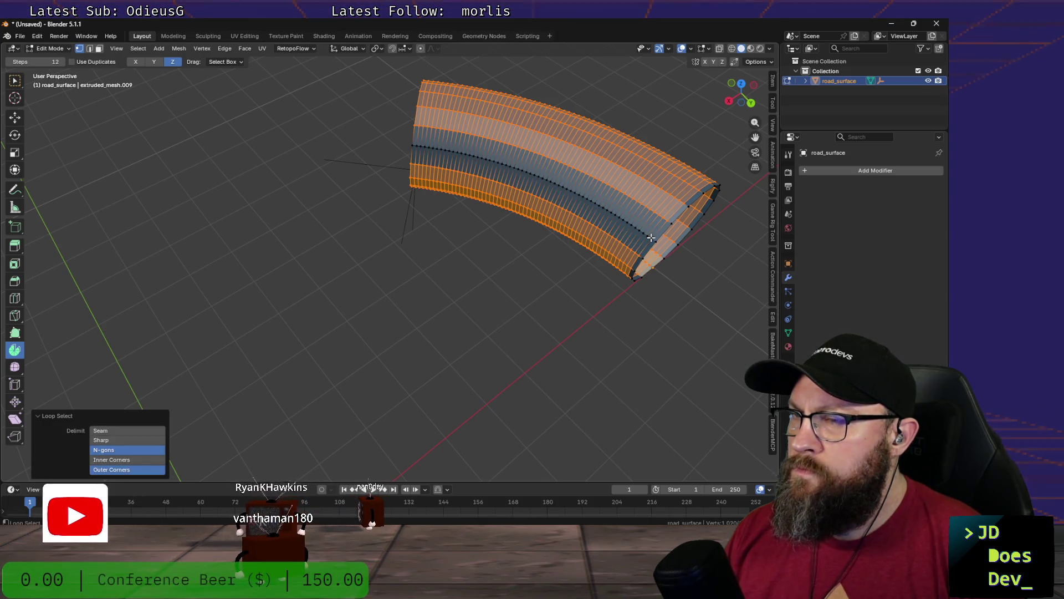
{"action": "left_click", "coordinate": [648, 235], "text": "alt"}
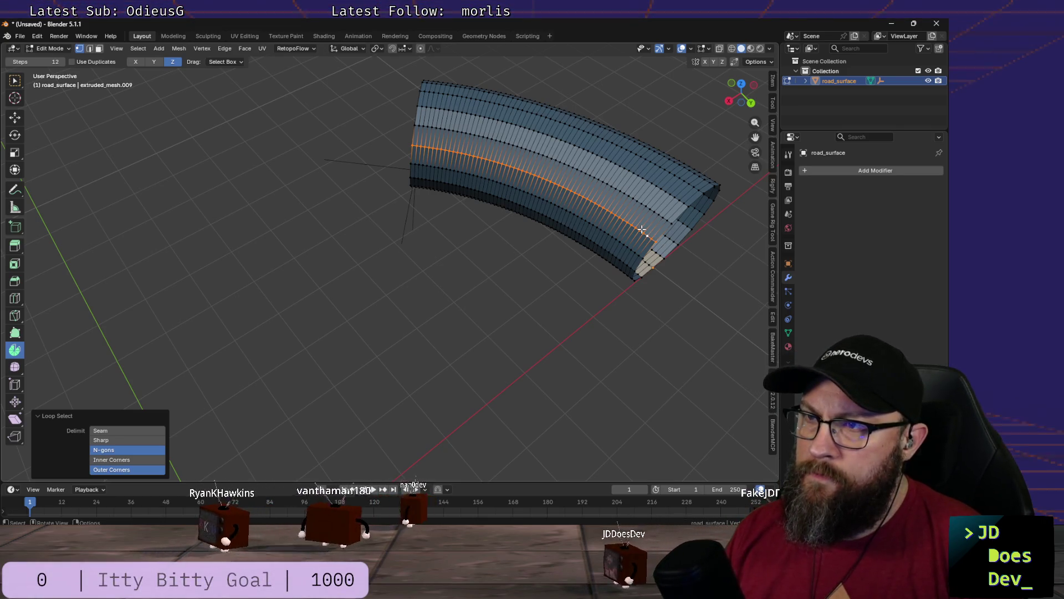
Step: Select the whole mesh, deselect the open-end loop and bring up Delete
{"action": "key", "text": "a"}
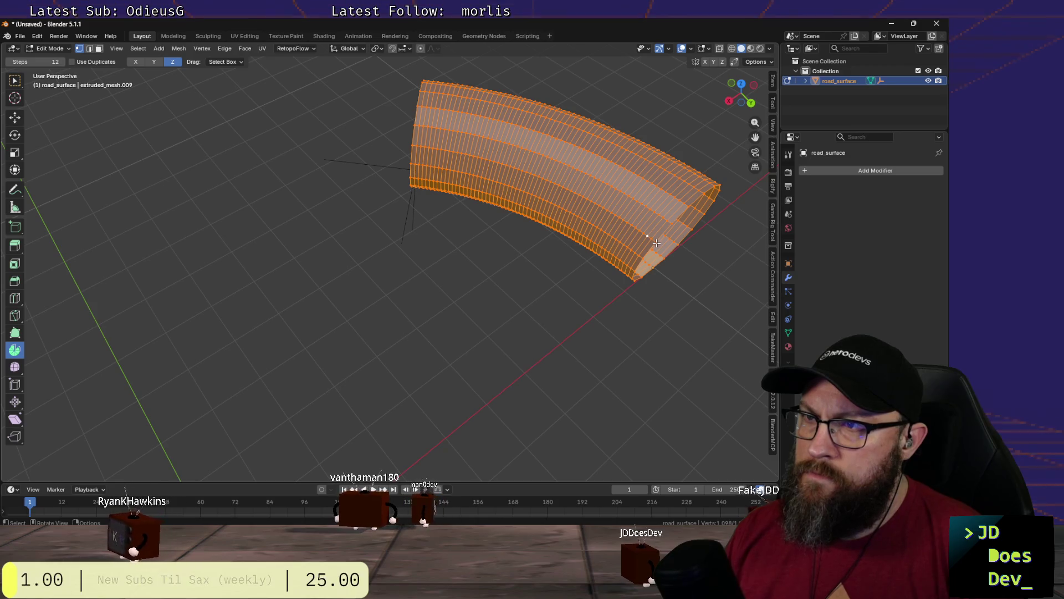
{"action": "left_click", "coordinate": [662, 233], "text": "alt+shift"}
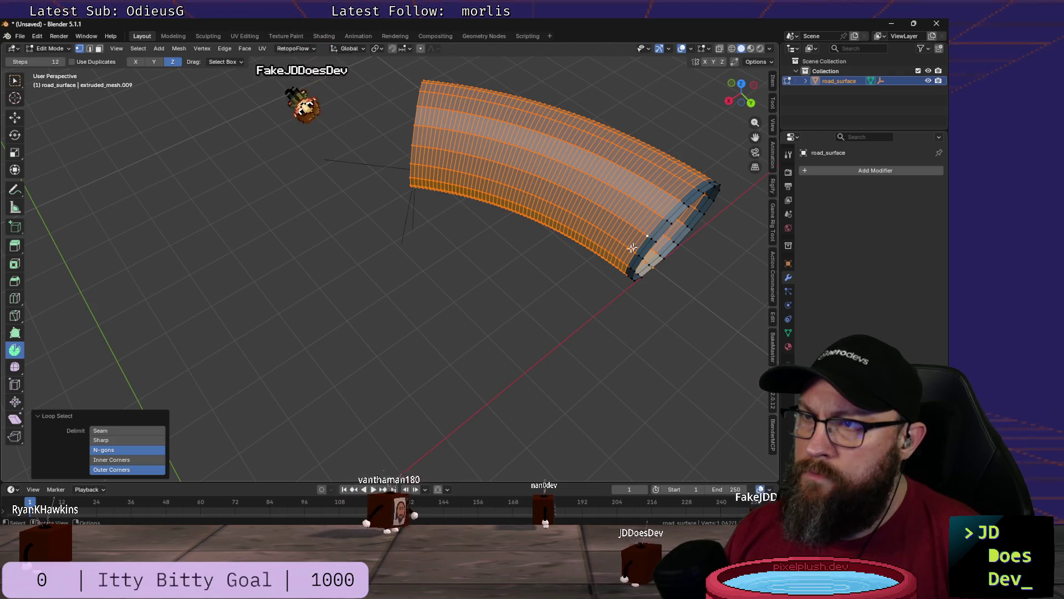
{"action": "key", "text": "x"}
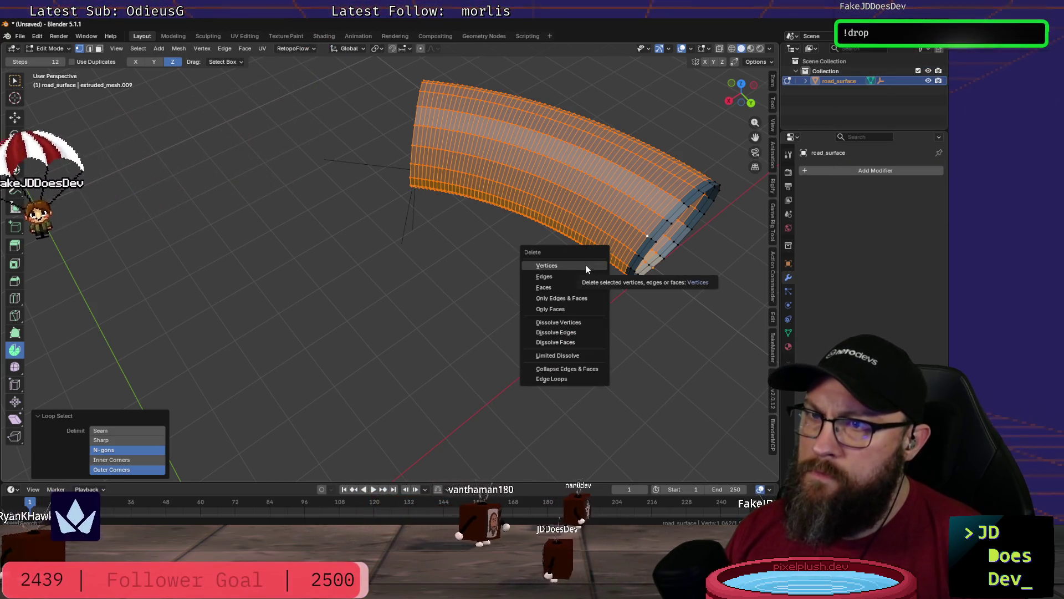
Step: Reduce the mesh to the end ring, spin it into a 90° curved tube, then undo the spin
{"action": "left_click", "coordinate": [586, 269]}
{"action": "mouse_move", "coordinate": [565, 278]}
{"action": "middle_mouse_down"}
{"action": "mouse_move", "coordinate": [551, 302]}
{"action": "mouse_move", "coordinate": [563, 294]}
{"action": "middle_mouse_up"}
{"action": "key", "text": "a"}
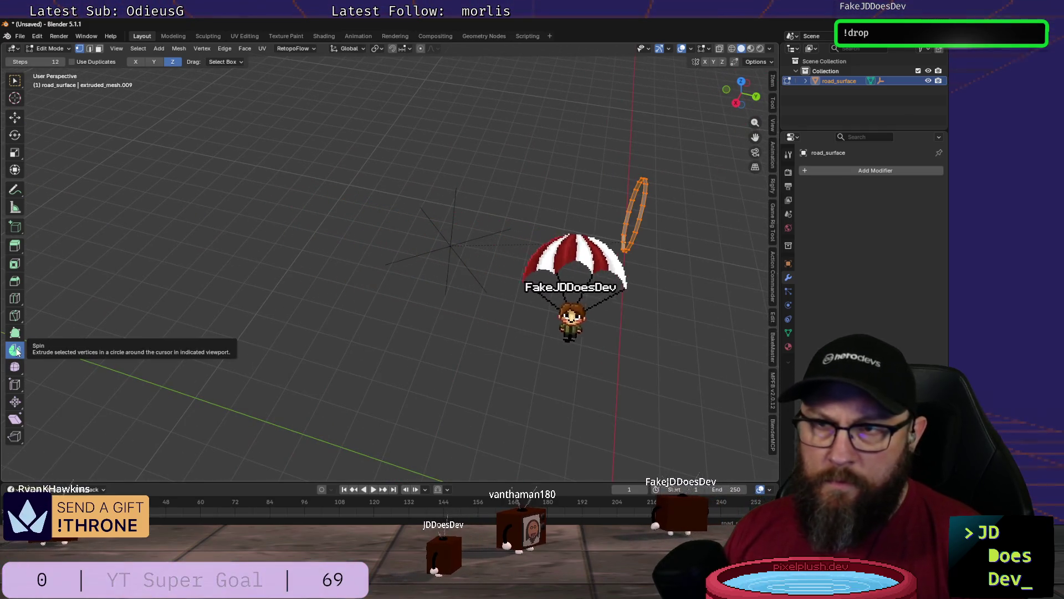
{"action": "left_click", "coordinate": [14, 351]}
{"action": "middle_click_drag", "start_coordinate": [523, 375], "coordinate": [632, 395]}
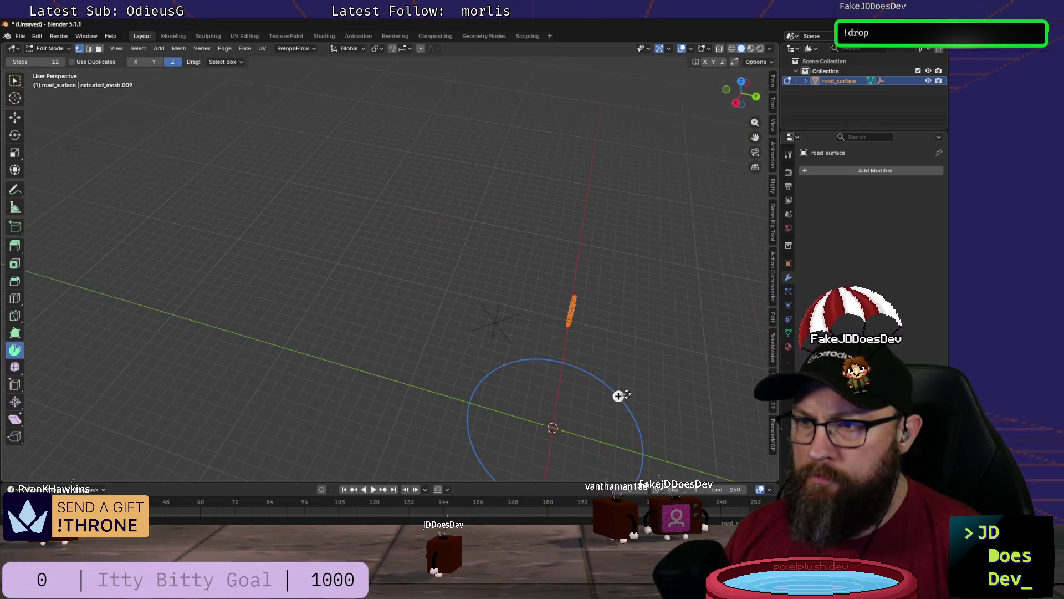
{"action": "left_click_drag", "start_coordinate": [618, 397], "coordinate": [522, 369]}
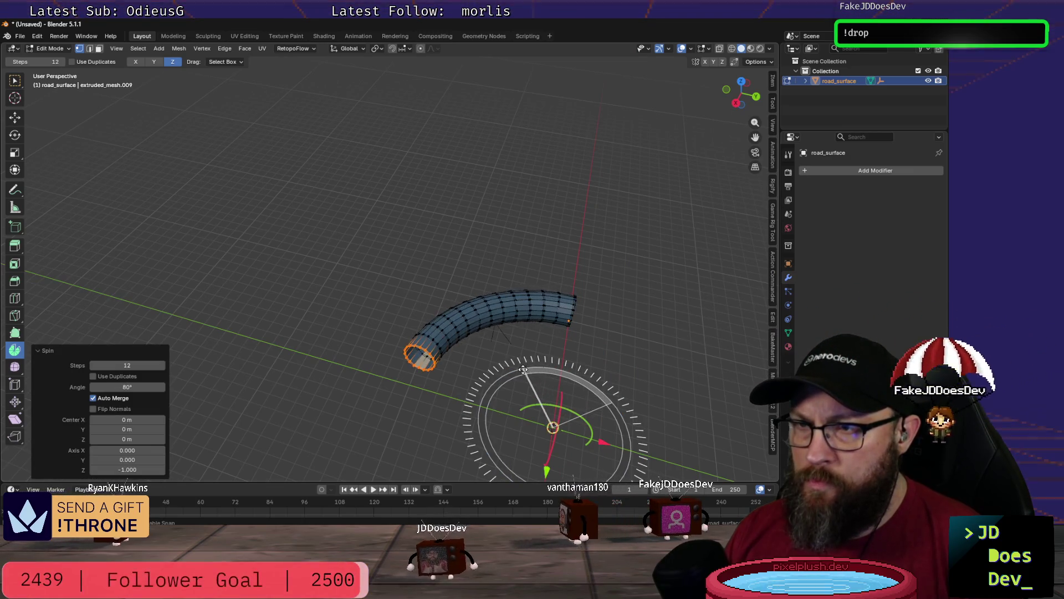
{"action": "left_click_drag", "start_coordinate": [523, 369], "coordinate": [521, 370]}
{"action": "mouse_move", "coordinate": [579, 368]}
{"action": "middle_mouse_down"}
{"action": "mouse_move", "coordinate": [556, 356]}
{"action": "mouse_move", "coordinate": [515, 399]}
{"action": "middle_mouse_up"}
{"action": "scroll", "coordinate": [511, 386], "scroll_direction": "up", "scroll_amount": 5}
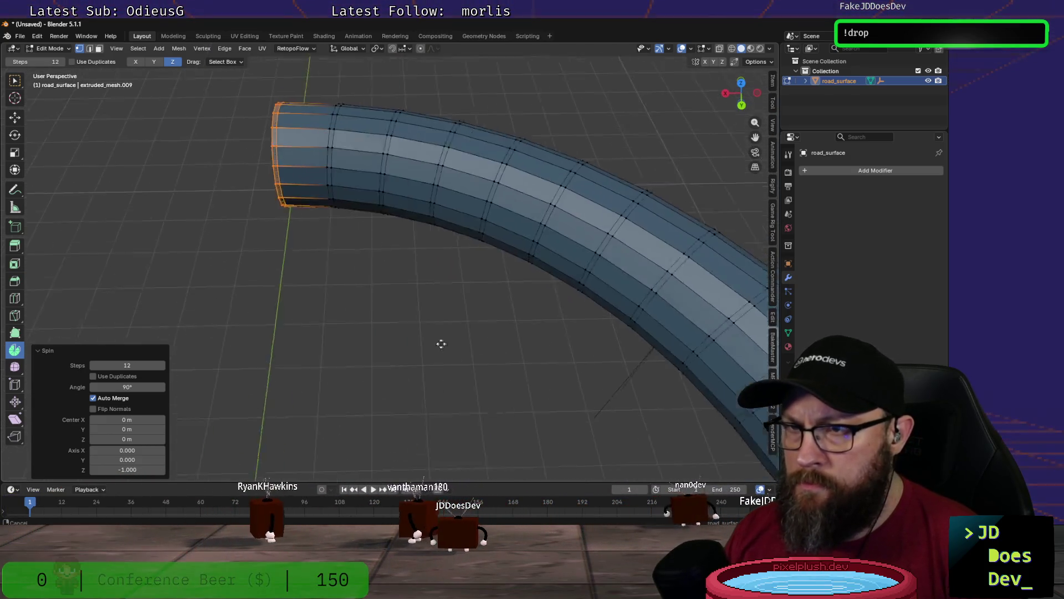
{"action": "middle_click_drag", "start_coordinate": [447, 345], "coordinate": [441, 321]}
{"action": "scroll", "coordinate": [442, 322], "scroll_direction": "down", "scroll_amount": 3}
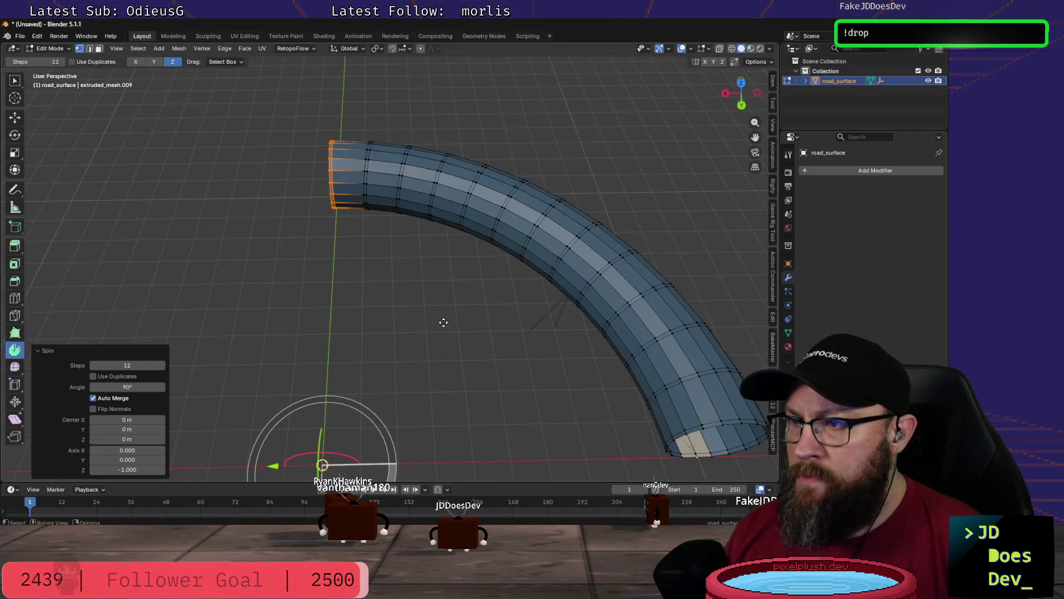
{"action": "key", "text": "ctrl+z"}
Step: Reselect the profile ring and spin it again into the 90° curved tube
{"action": "mouse_move", "coordinate": [442, 323]}
{"action": "middle_mouse_down"}
{"action": "mouse_move", "coordinate": [513, 335]}
{"action": "mouse_move", "coordinate": [525, 373]}
{"action": "mouse_move", "coordinate": [442, 285]}
{"action": "mouse_move", "coordinate": [453, 285]}
{"action": "middle_mouse_up"}
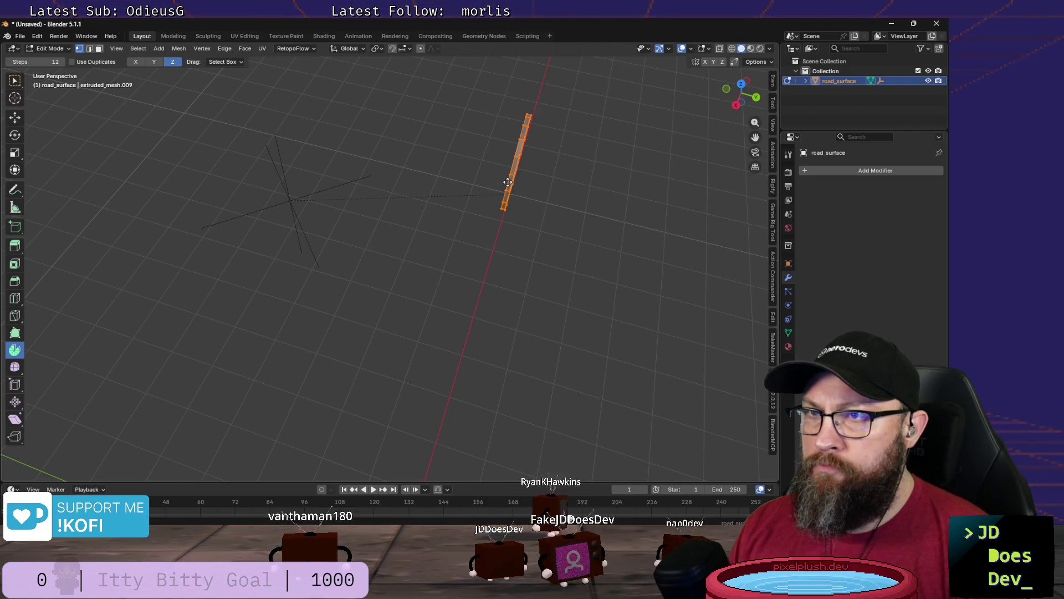
{"action": "left_click", "coordinate": [508, 181], "text": "alt"}
{"action": "middle_click_drag", "start_coordinate": [507, 181], "coordinate": [469, 245]}
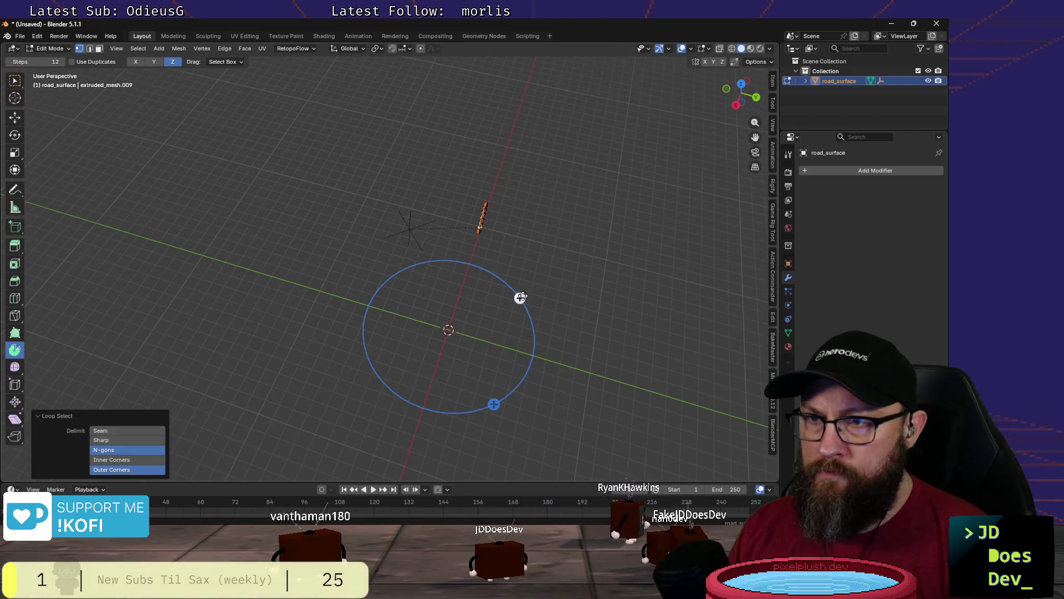
{"action": "left_click_drag", "start_coordinate": [520, 296], "coordinate": [414, 264]}
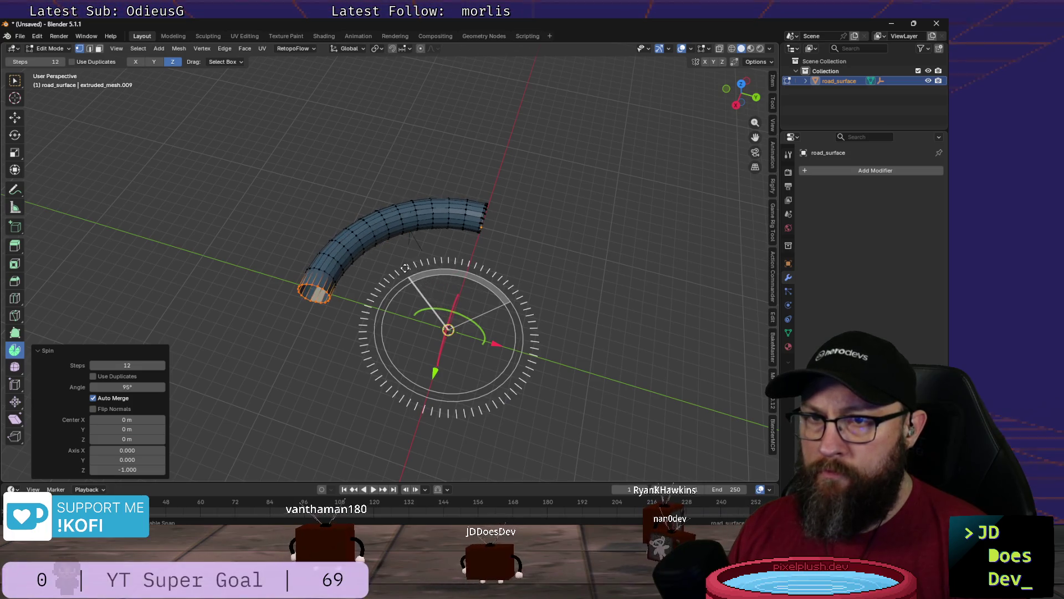
{"action": "middle_click_drag", "start_coordinate": [408, 268], "coordinate": [426, 246]}
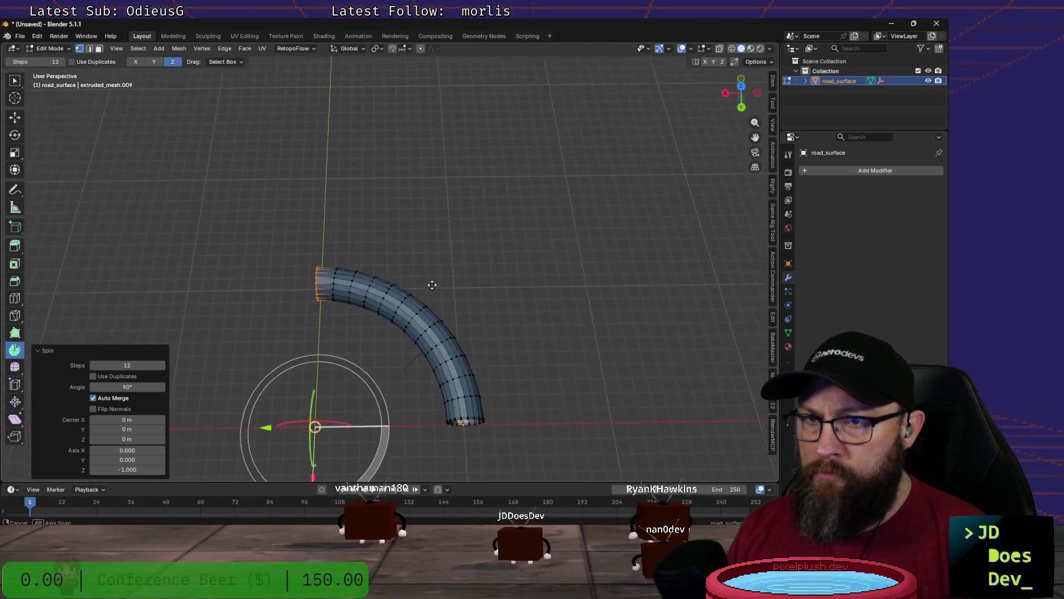
{"action": "scroll", "coordinate": [478, 385], "scroll_direction": "up", "scroll_amount": 5}
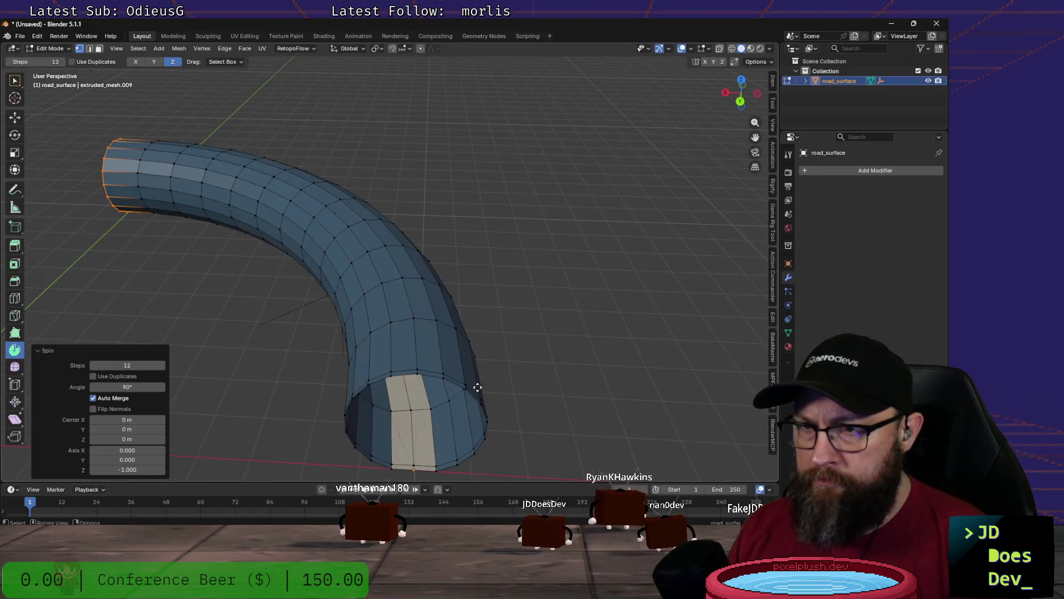
Step: Delete the leftover edge loop at the tube's open end and select the whole tube
{"action": "middle_click_drag", "start_coordinate": [475, 425], "coordinate": [411, 238], "text": "shift"}
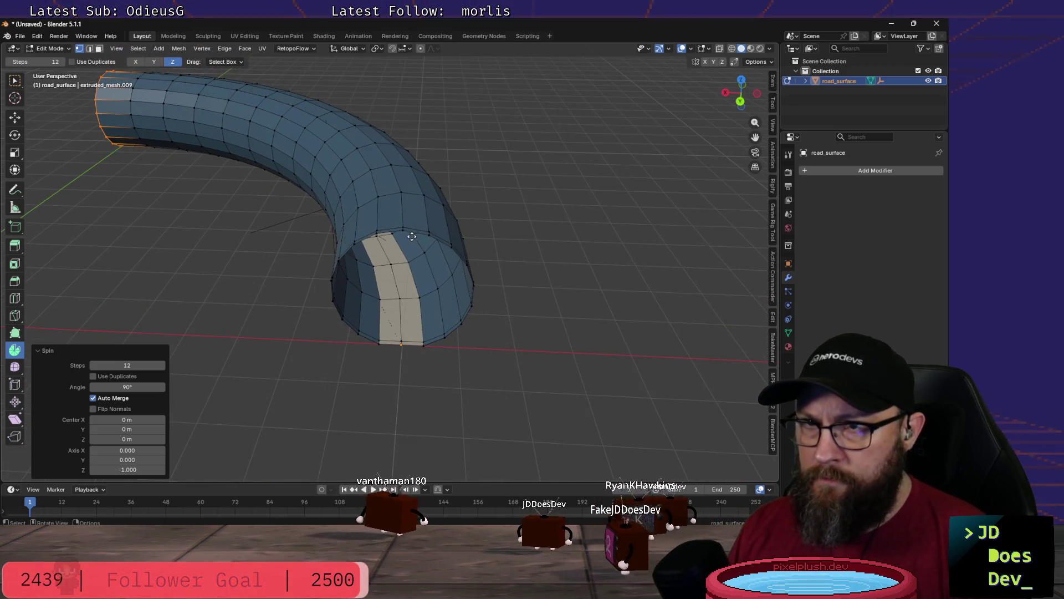
{"action": "left_click", "coordinate": [412, 232], "text": "alt"}
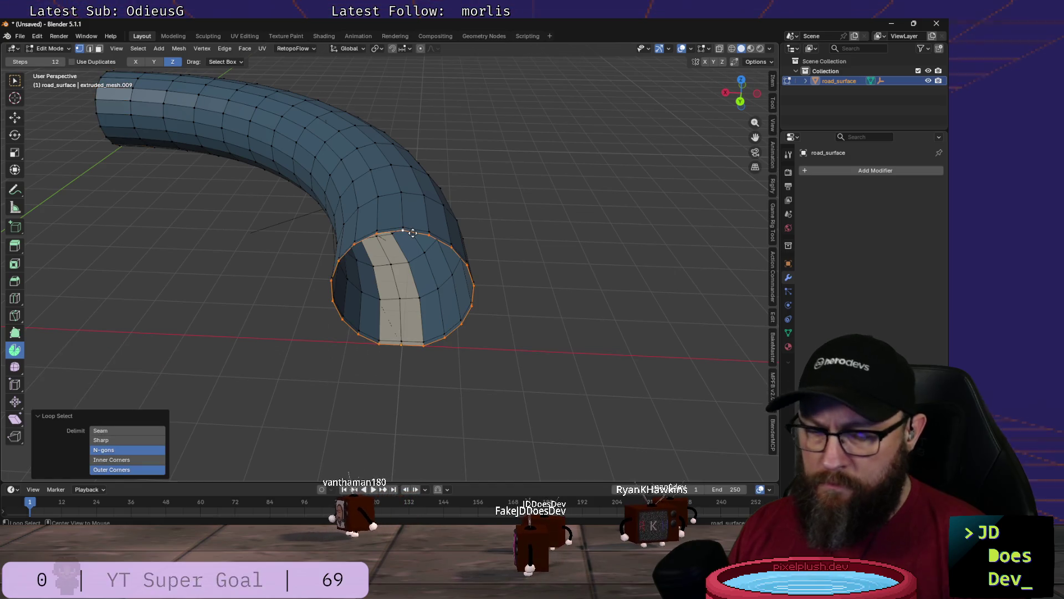
{"action": "key", "text": "x"}
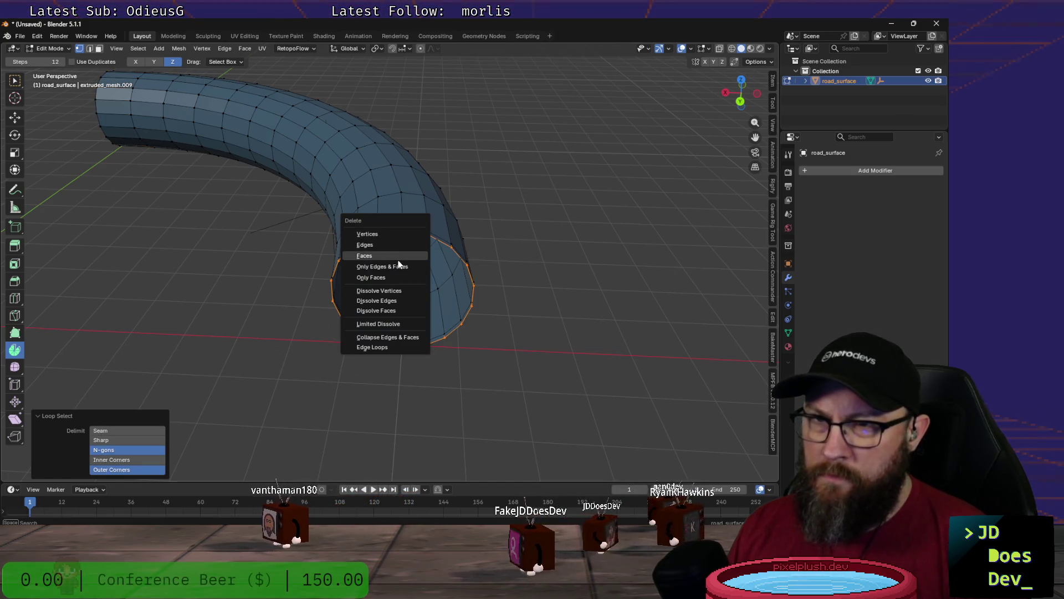
{"action": "left_click", "coordinate": [389, 233]}
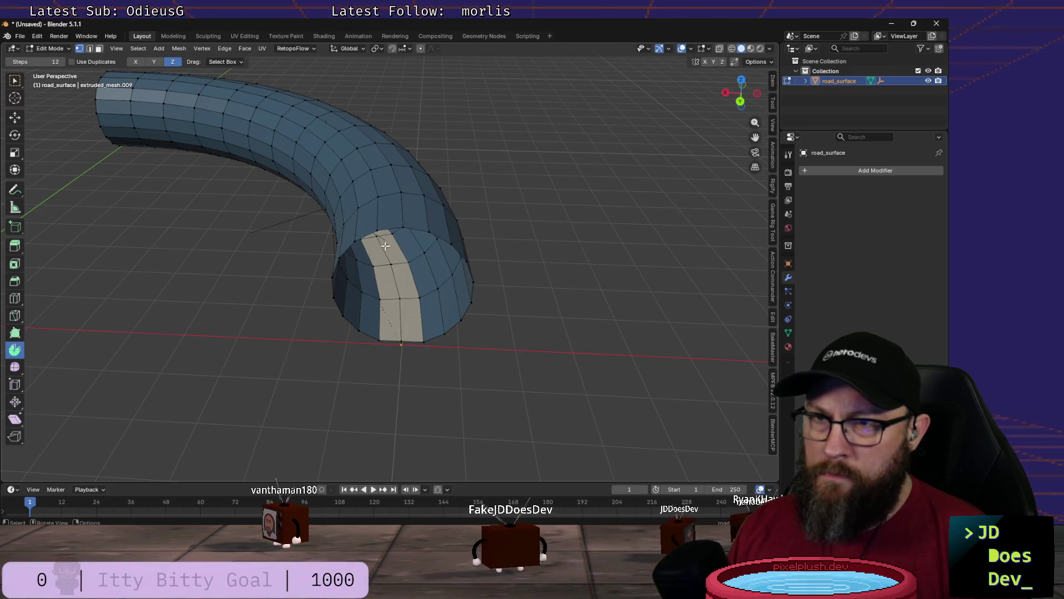
{"action": "middle_click_drag", "start_coordinate": [292, 288], "coordinate": [364, 302]}
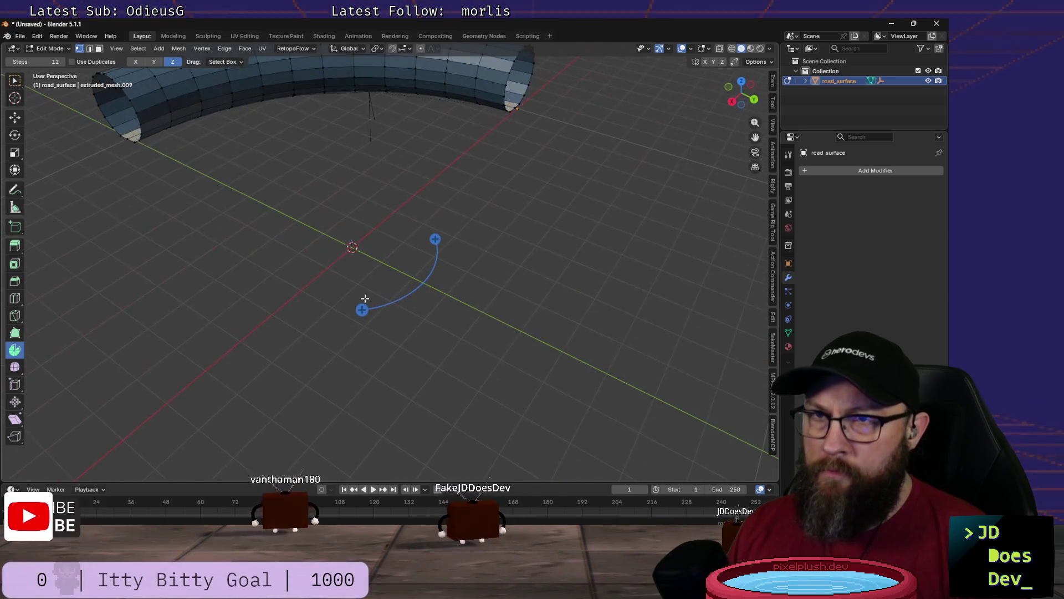
{"action": "middle_click_drag", "start_coordinate": [314, 244], "coordinate": [331, 281]}
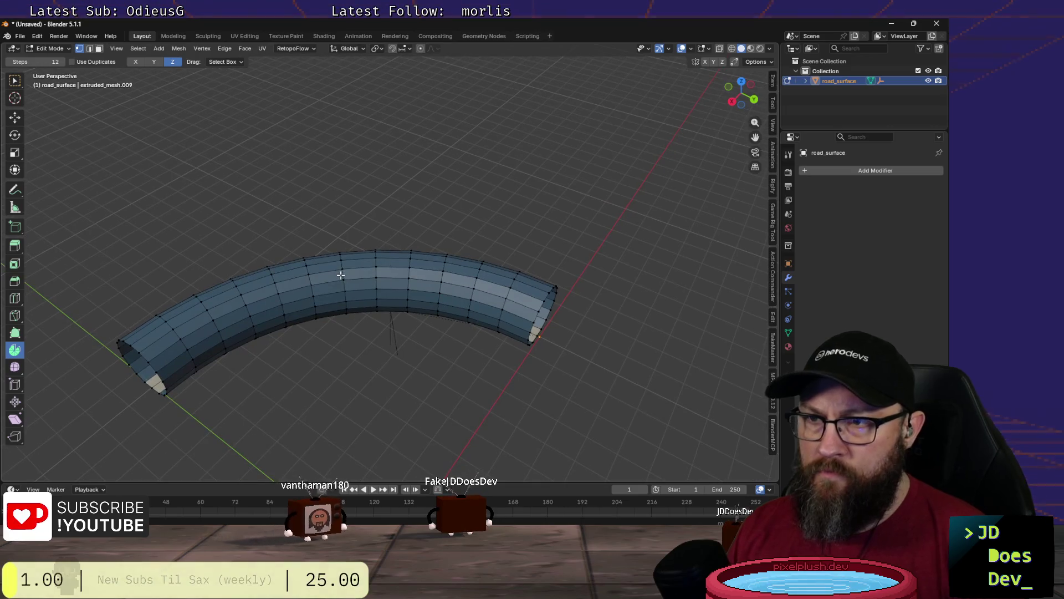
{"action": "key", "text": "a"}
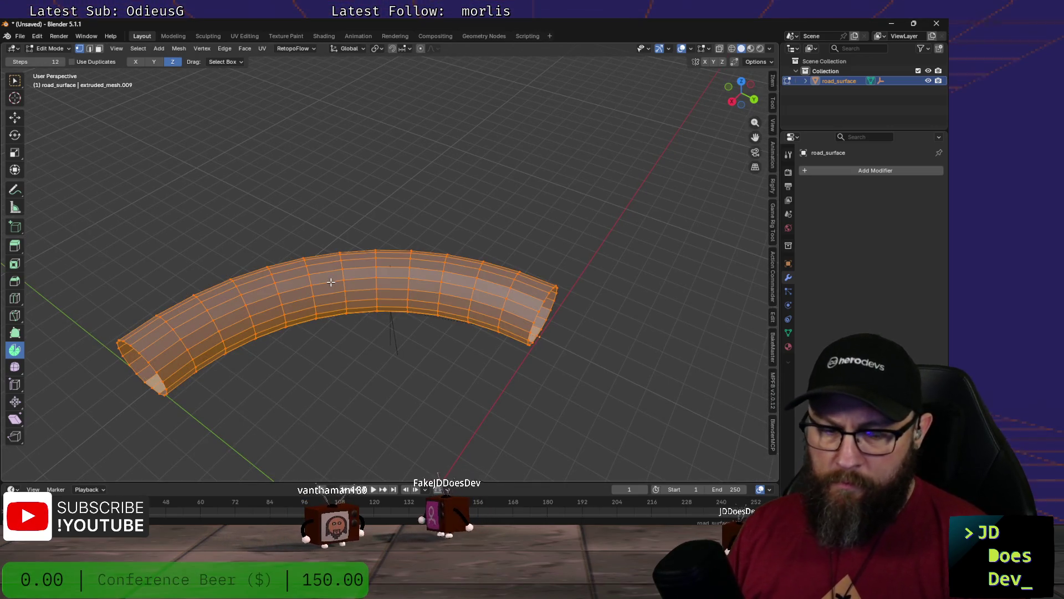
Step: Move the whole tube mesh by −1 m in X and 3 m in Y with the Move gizmo
{"action": "key", "text": "g"}
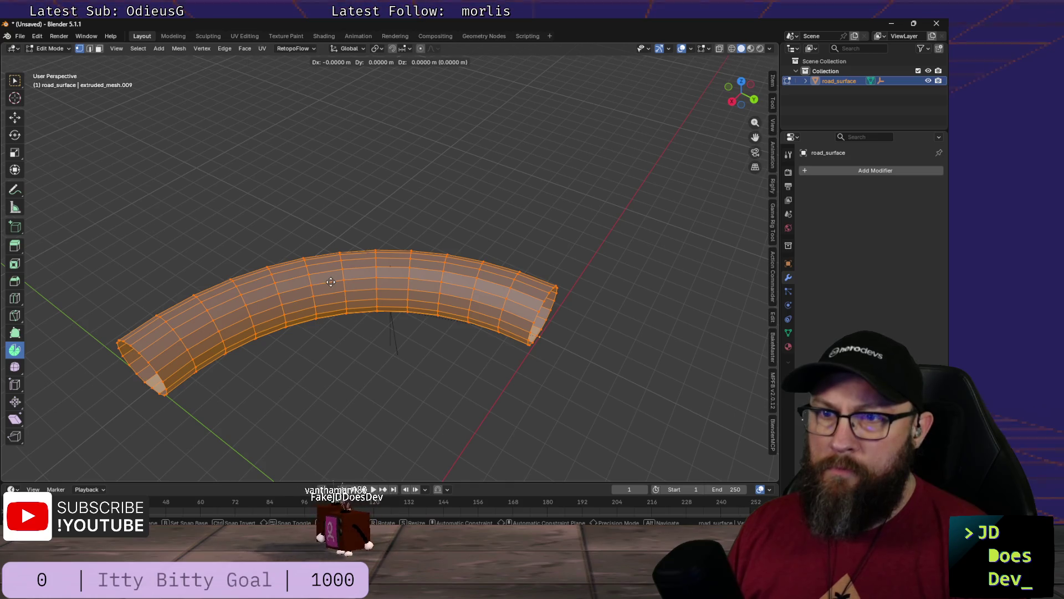
{"action": "key", "text": "Escape"}
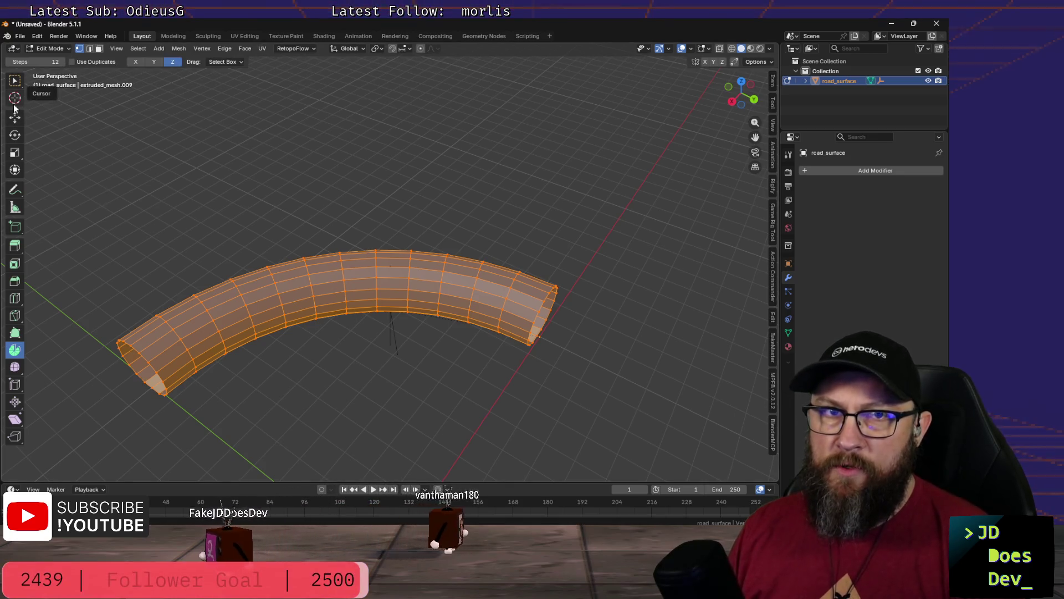
{"action": "left_click", "coordinate": [15, 170]}
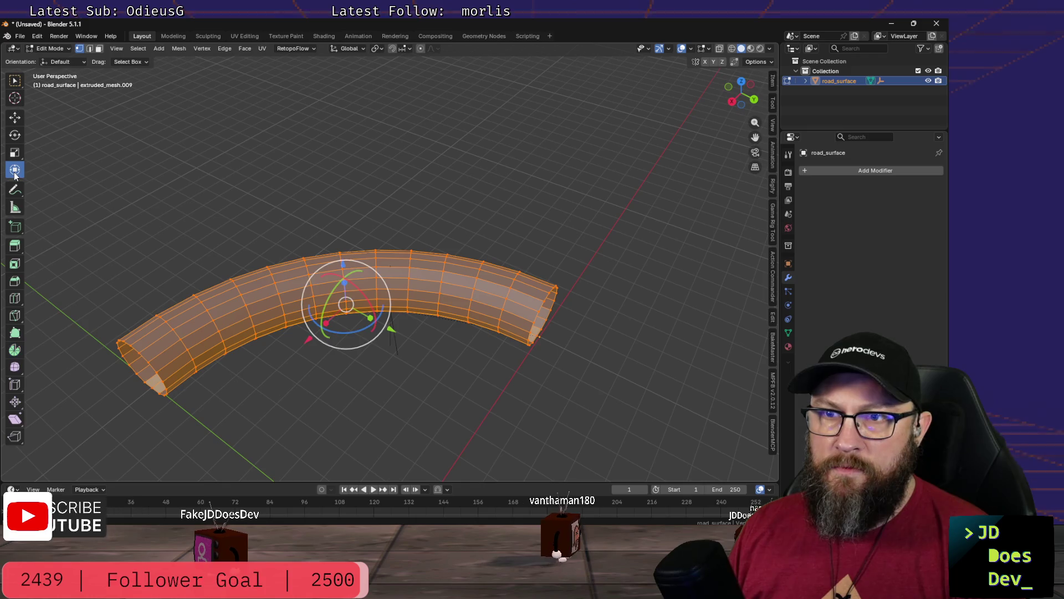
{"action": "left_click", "coordinate": [15, 118]}
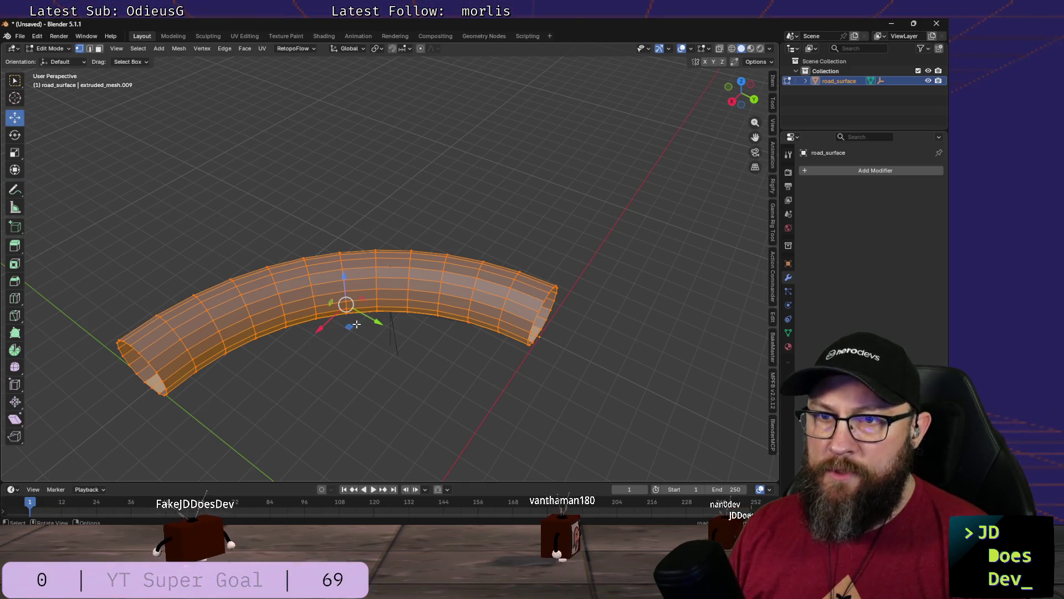
{"action": "left_click_drag", "start_coordinate": [348, 325], "coordinate": [355, 321]}
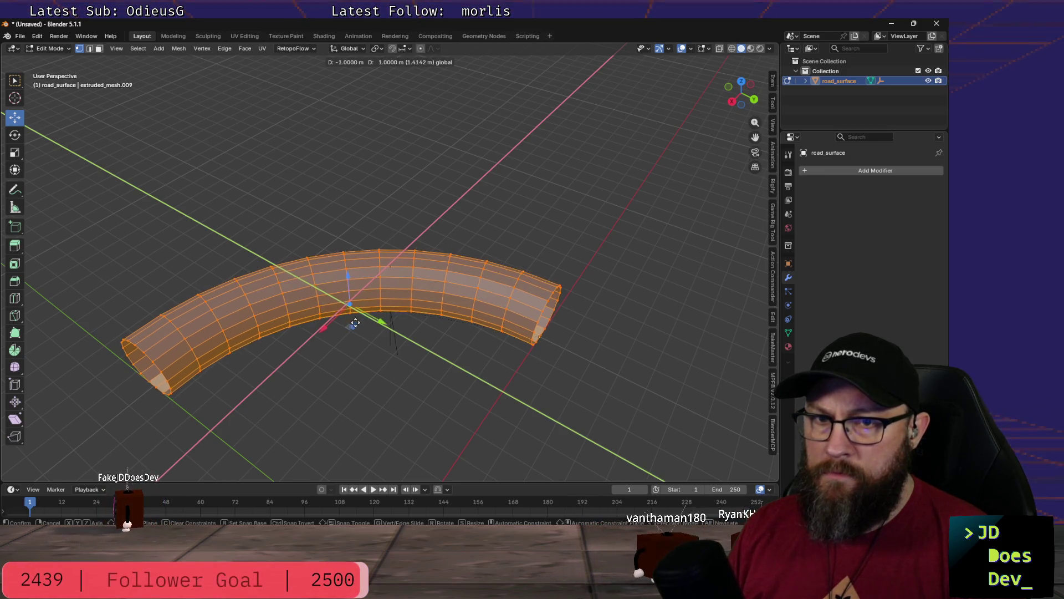
{"action": "left_click_drag", "start_coordinate": [354, 322], "coordinate": [368, 380]}
{"action": "mouse_move", "coordinate": [369, 380]}
{"action": "middle_mouse_down"}
{"action": "mouse_move", "coordinate": [351, 429]}
{"action": "mouse_move", "coordinate": [301, 430]}
{"action": "mouse_move", "coordinate": [333, 356]}
{"action": "middle_mouse_up"}
{"action": "scroll", "coordinate": [287, 425], "scroll_direction": "down", "scroll_amount": 4}
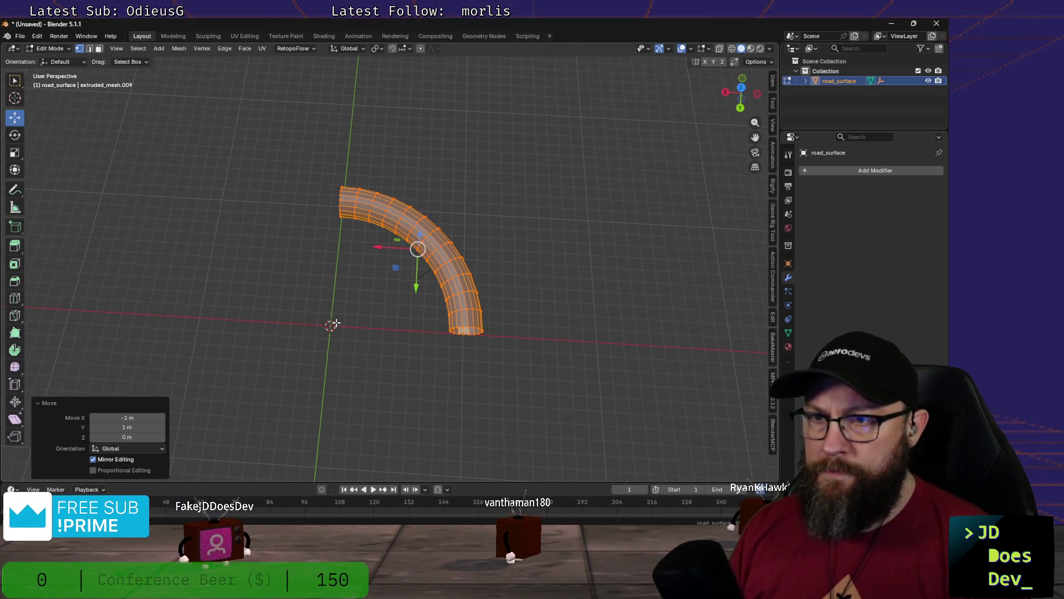
{"action": "scroll", "coordinate": [383, 286], "scroll_direction": "up", "scroll_amount": 4}
Step: Deselect the mesh and return to Object Mode
{"action": "key", "text": "alt+a"}
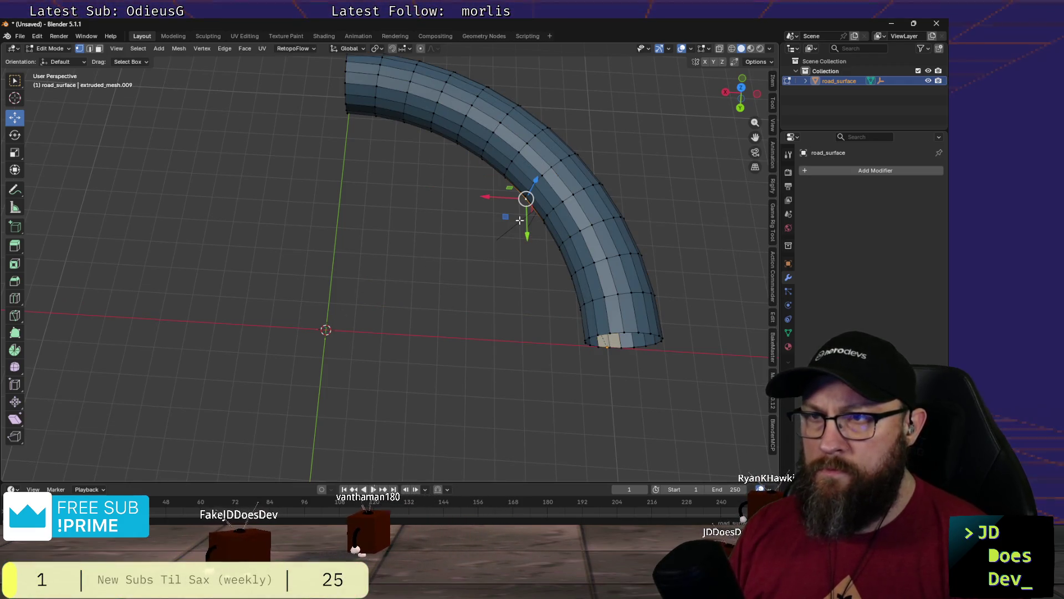
{"action": "key", "text": "ctrl+Tab"}
{"action": "left_click", "coordinate": [417, 227]}
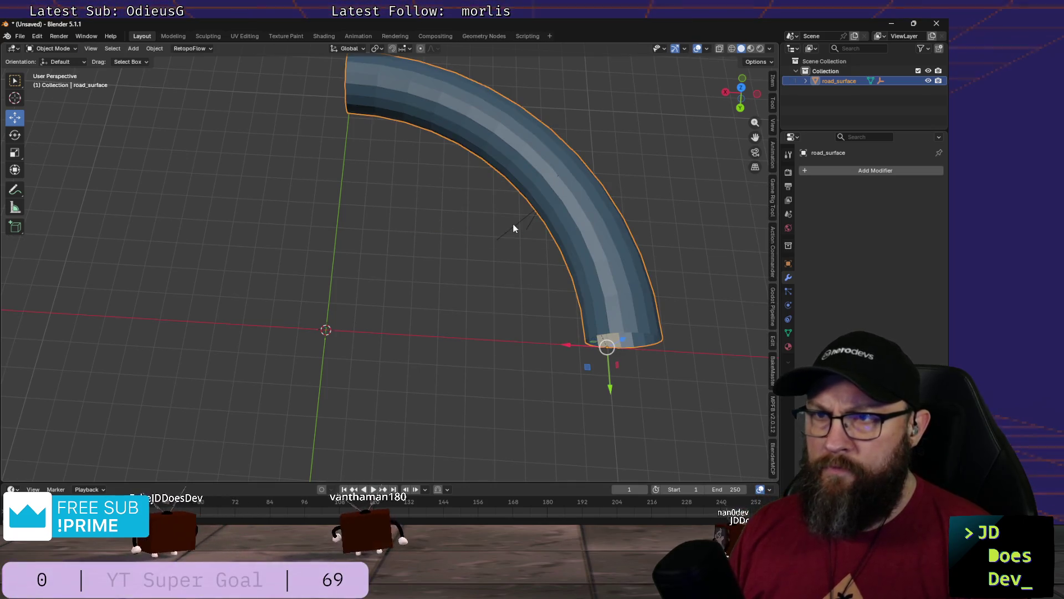
Step: Select socket_out and rotate it roughly −90° about the global Z axis
{"action": "left_click", "coordinate": [514, 228]}
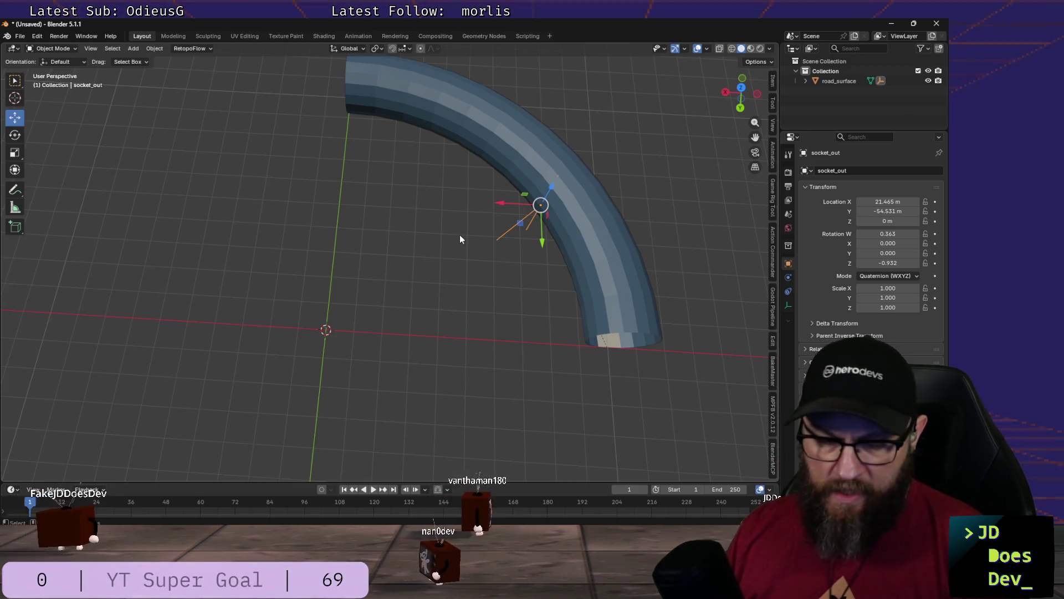
{"action": "key", "text": "s"}
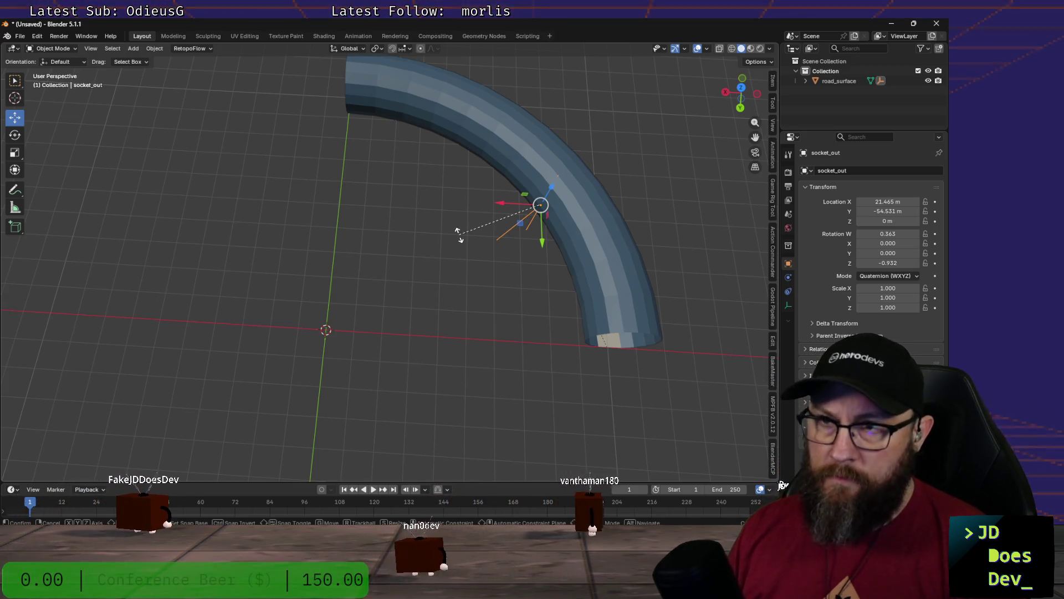
{"action": "key", "text": "r"}
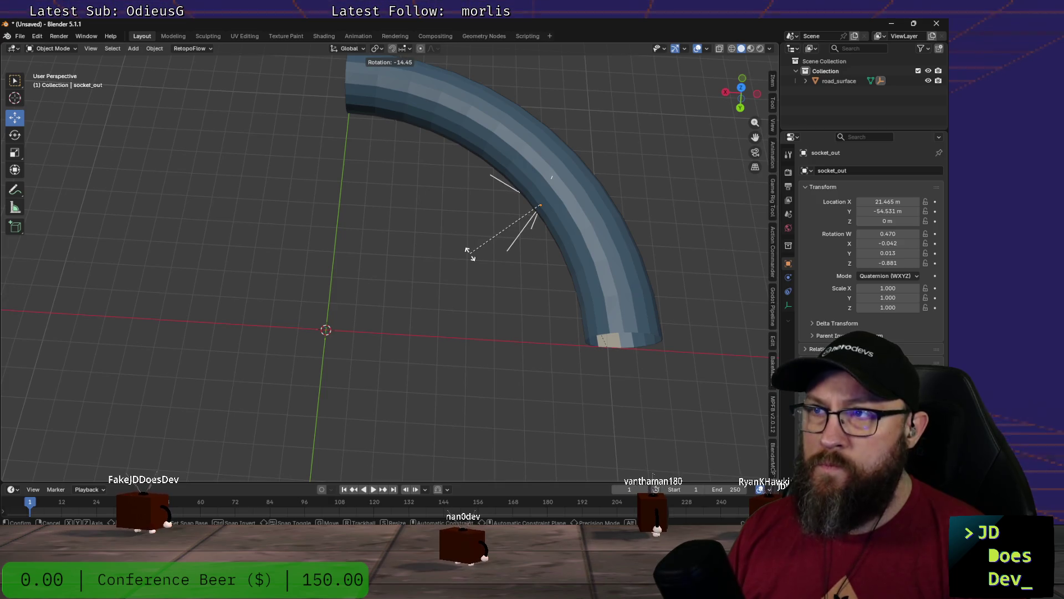
{"action": "key", "text": "z"}
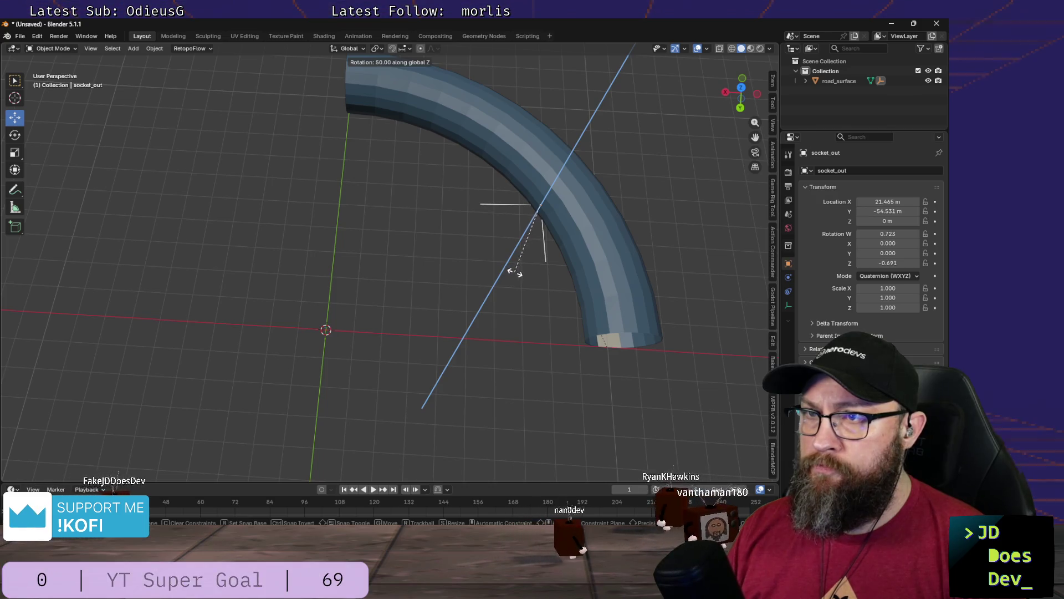
{"action": "left_click", "coordinate": [513, 272]}
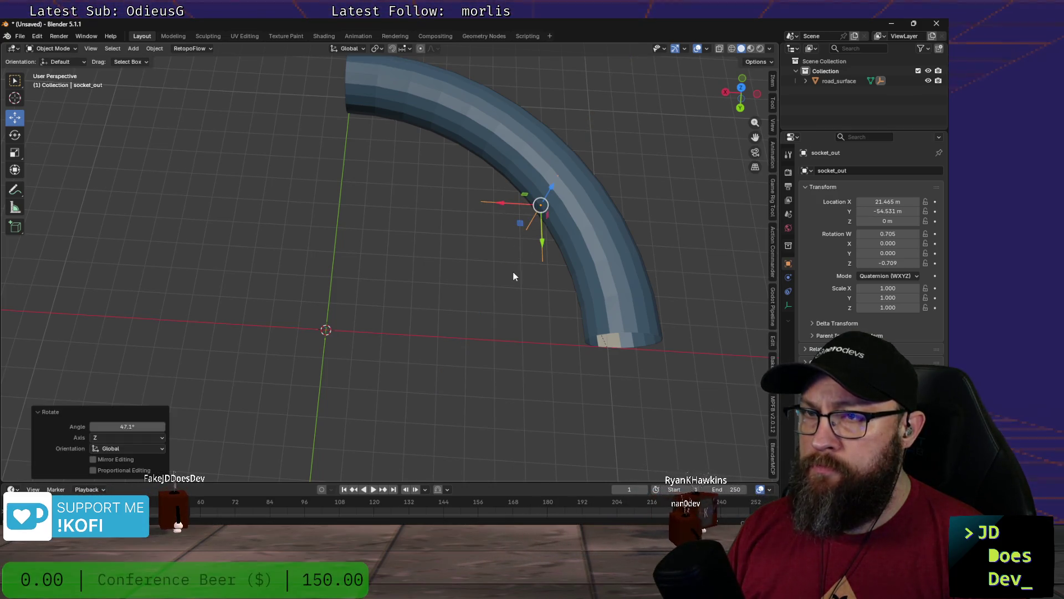
Step: Move socket_out onto the centre of the tube's open end, checking in Top Orthographic view
{"action": "key", "text": "g"}
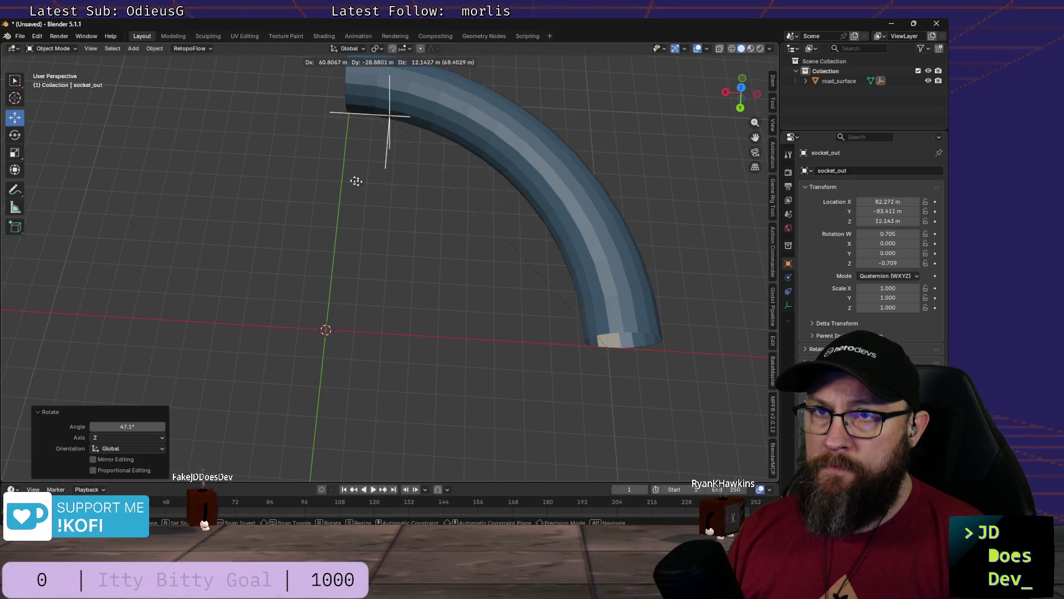
{"action": "left_click", "coordinate": [322, 165]}
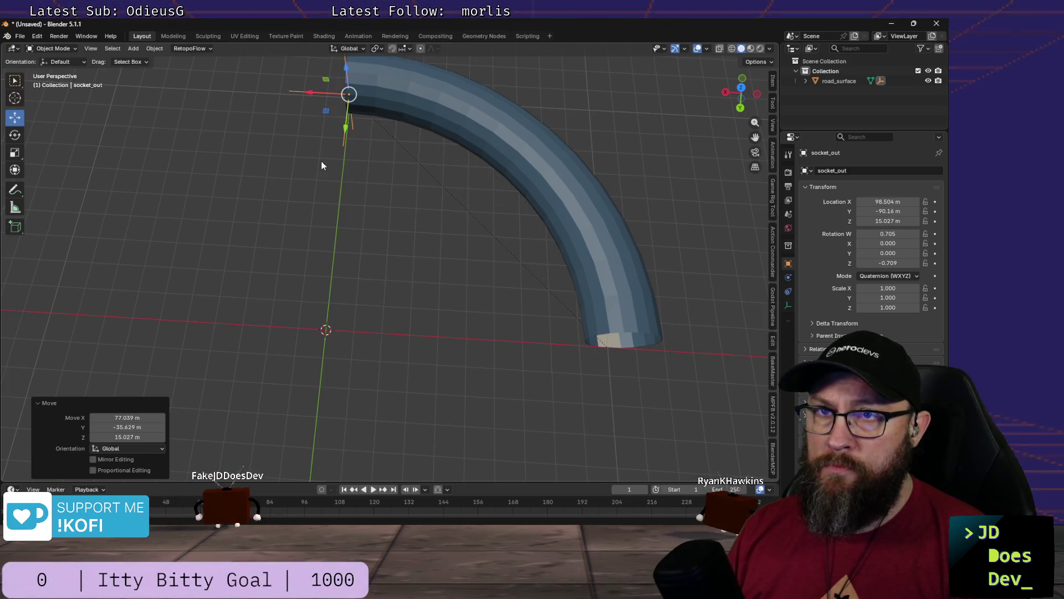
{"action": "key", "text": "KP_7"}
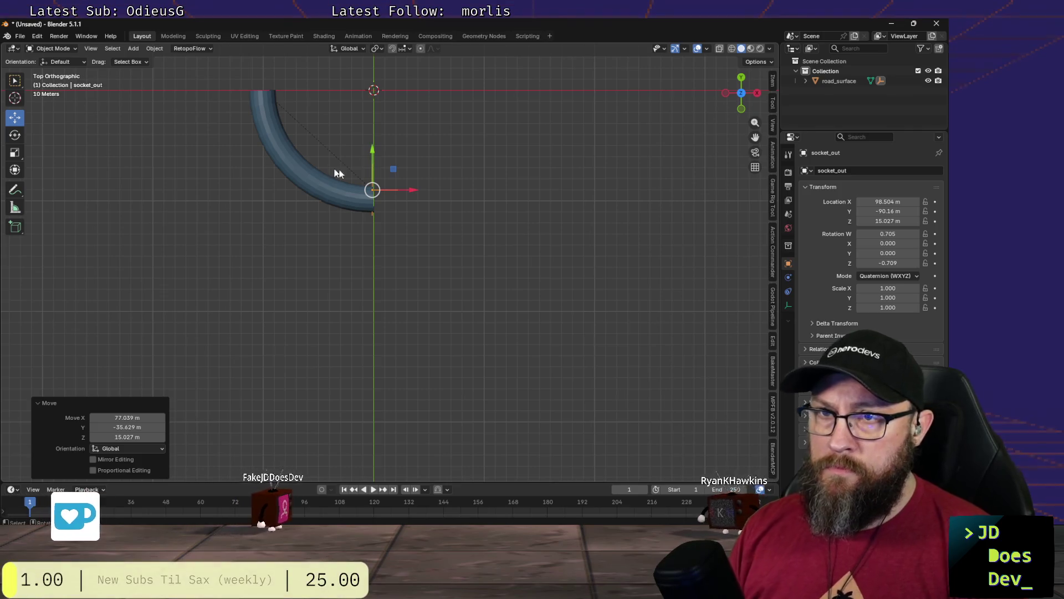
{"action": "scroll", "coordinate": [328, 170], "scroll_direction": "up", "scroll_amount": 2}
{"action": "scroll", "coordinate": [395, 208], "scroll_direction": "up", "scroll_amount": 3}
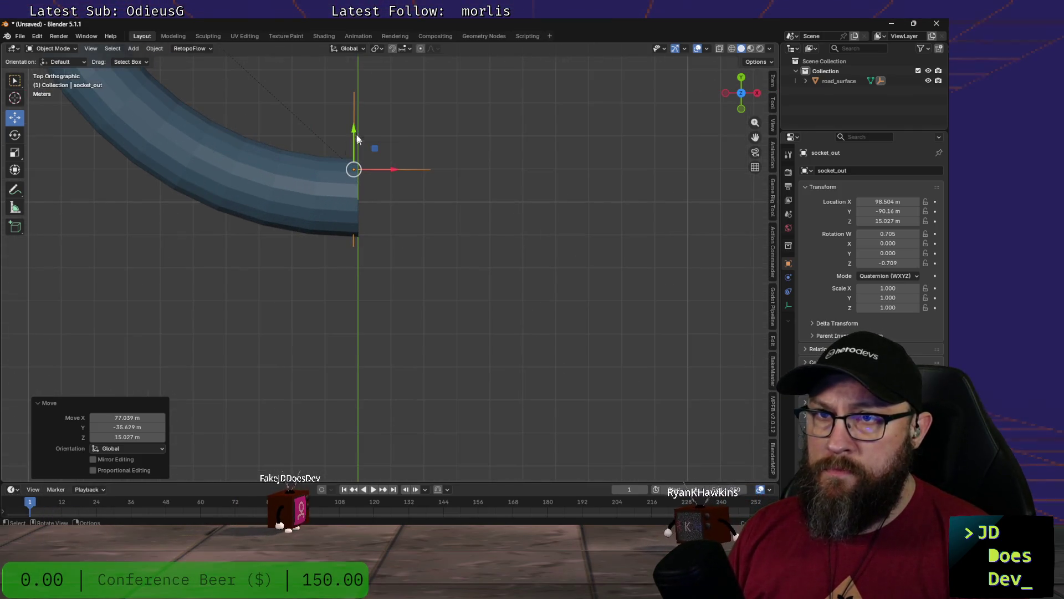
{"action": "key", "text": "g"}
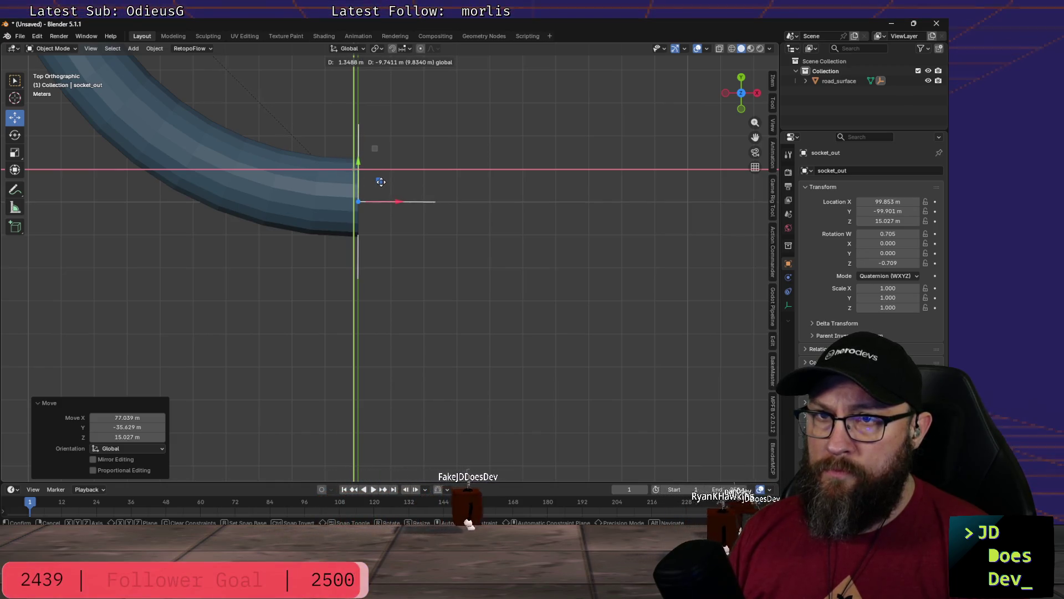
{"action": "left_click", "coordinate": [381, 183]}
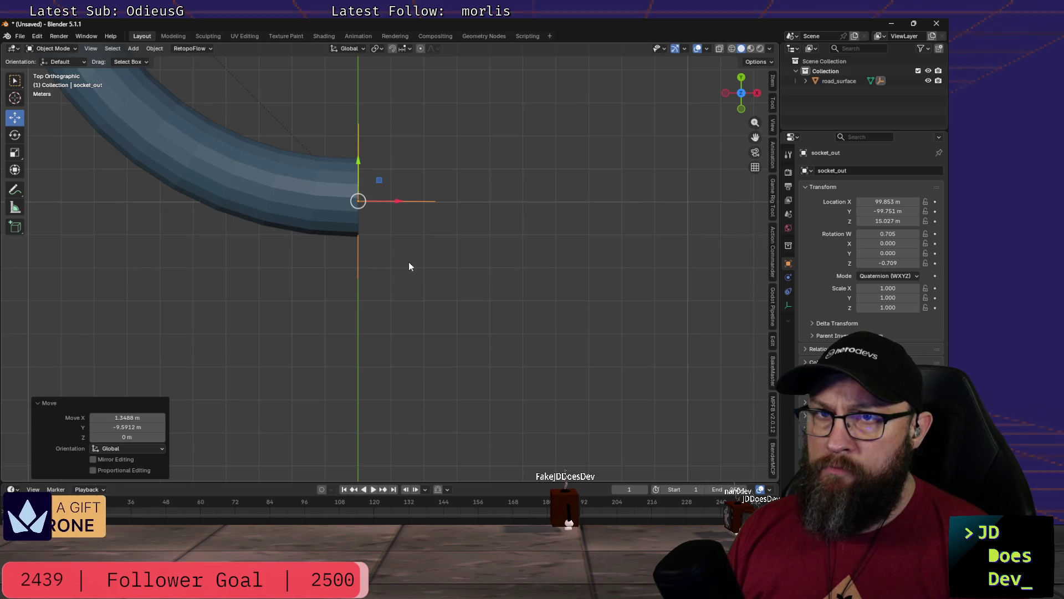
{"action": "scroll", "coordinate": [409, 262], "scroll_direction": "up", "scroll_amount": 2}
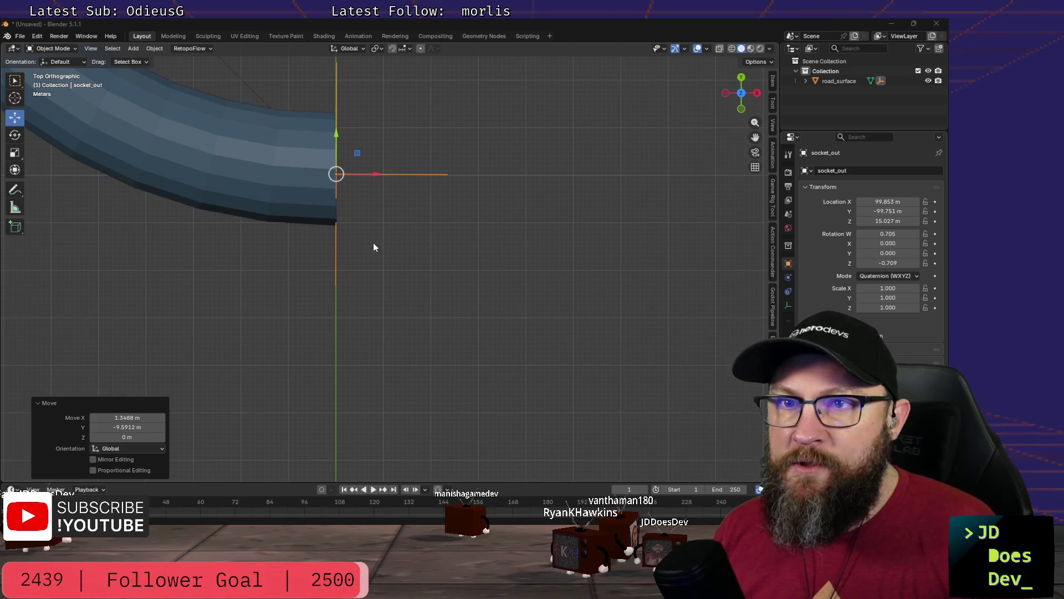
Step: Deselect socket_out, select the road_surface tube and enter Edit Mode
{"action": "left_click", "coordinate": [359, 244]}
{"action": "scroll", "coordinate": [357, 247], "scroll_direction": "up", "scroll_amount": 2}
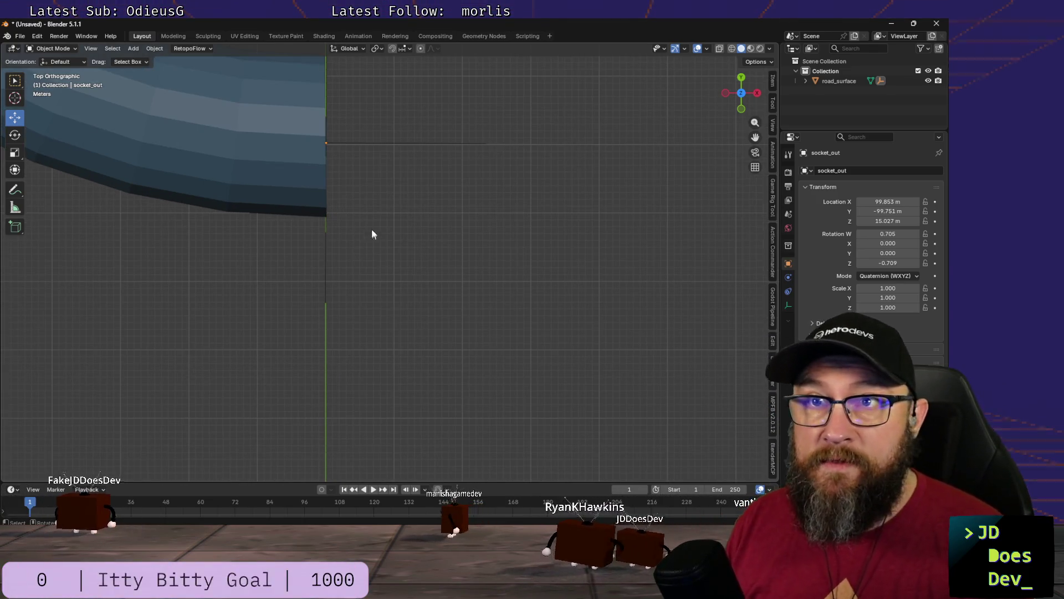
{"action": "scroll", "coordinate": [372, 236], "scroll_direction": "up", "scroll_amount": 1}
{"action": "scroll", "coordinate": [390, 316], "scroll_direction": "up", "scroll_amount": 1}
{"action": "scroll", "coordinate": [402, 337], "scroll_direction": "up", "scroll_amount": 1}
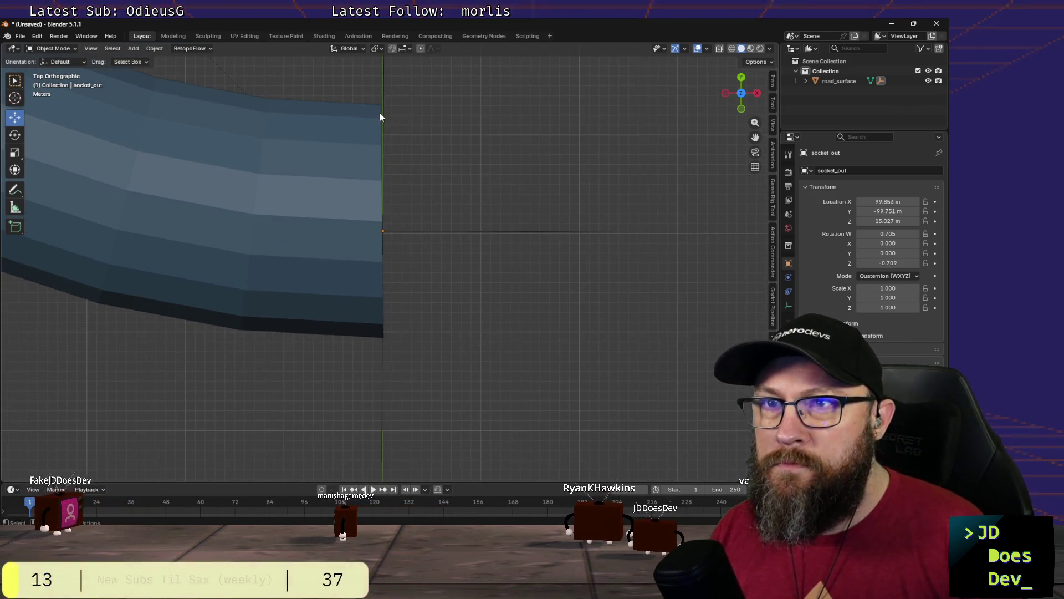
{"action": "key", "text": "ctrl+Tab"}
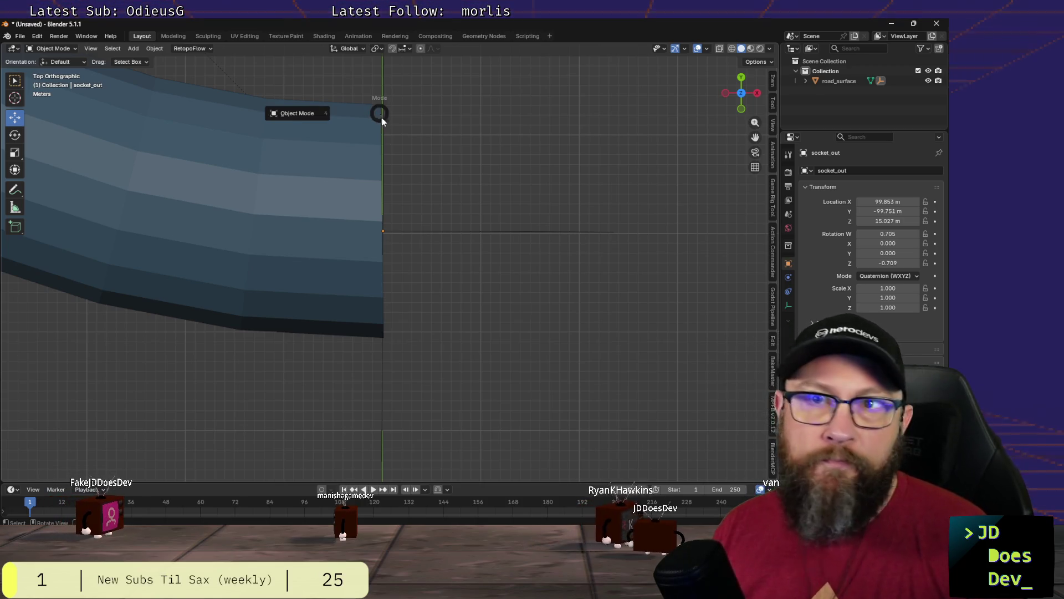
{"action": "left_click", "coordinate": [259, 258]}
{"action": "key", "text": "ctrl+Tab"}
{"action": "left_click", "coordinate": [316, 261]}
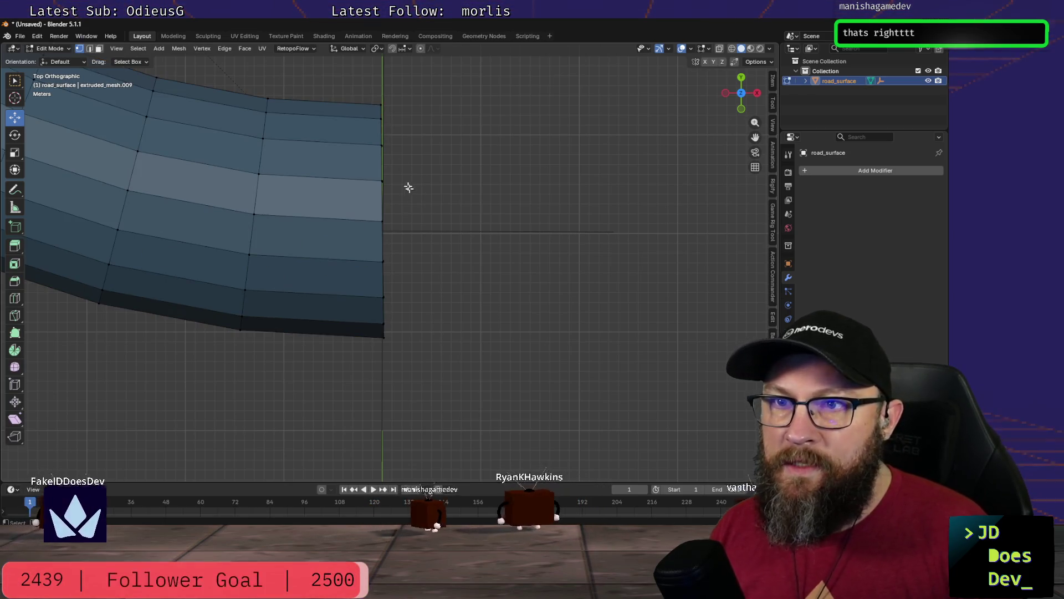
Step: Box-select the open-end vertices and rotate them about −0.72° around Z to straighten the loop
{"action": "left_click_drag", "start_coordinate": [368, 95], "coordinate": [406, 362]}
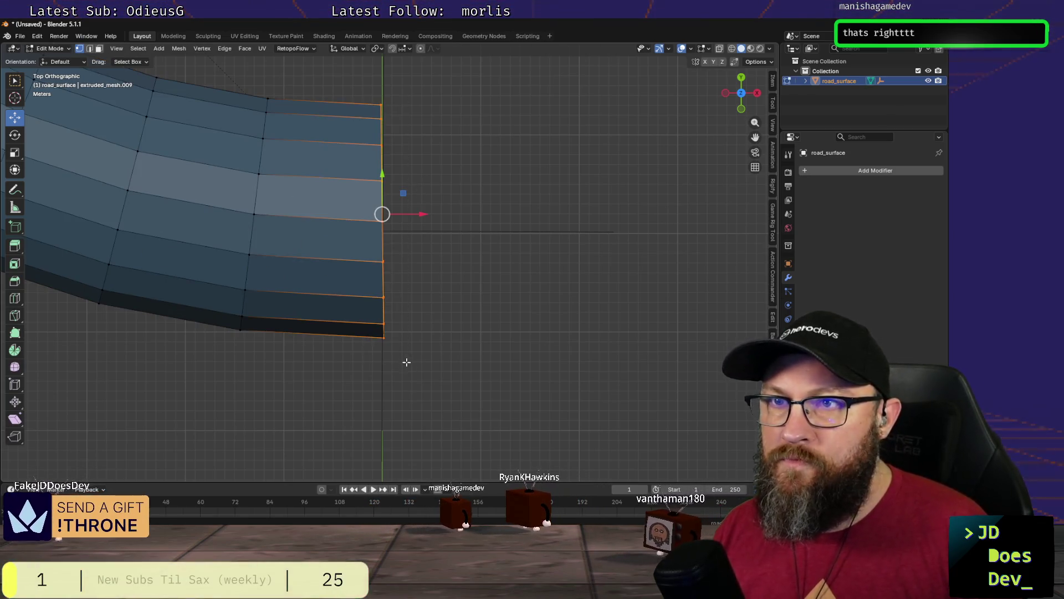
{"action": "key", "text": "r"}
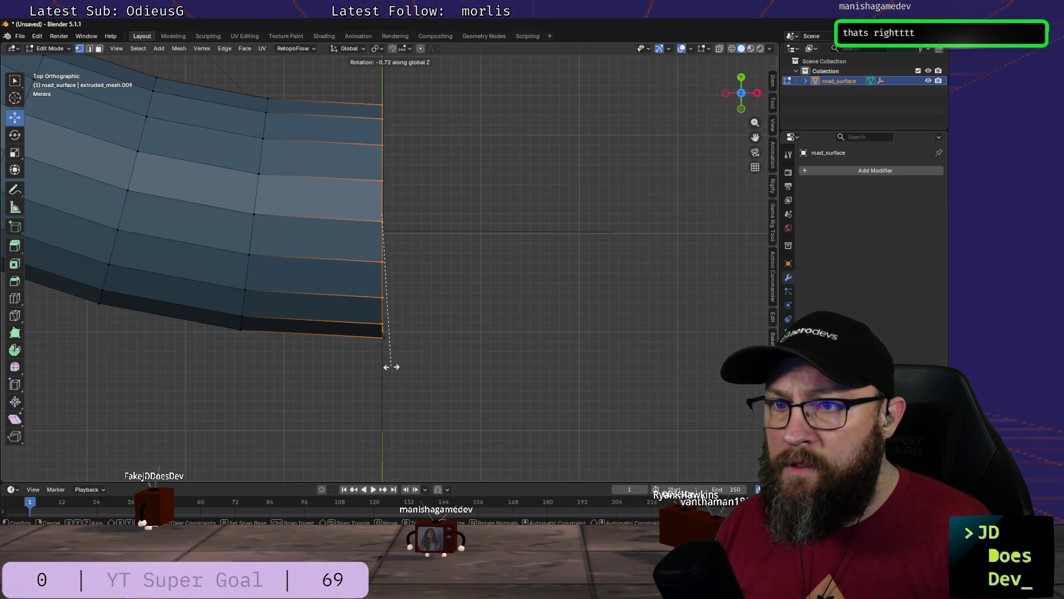
{"action": "left_click", "coordinate": [388, 366]}
{"action": "mouse_move", "coordinate": [388, 363]}
{"action": "middle_mouse_down"}
{"action": "mouse_move", "coordinate": [366, 318]}
{"action": "mouse_move", "coordinate": [440, 237]}
{"action": "mouse_move", "coordinate": [418, 250]}
{"action": "middle_mouse_up"}
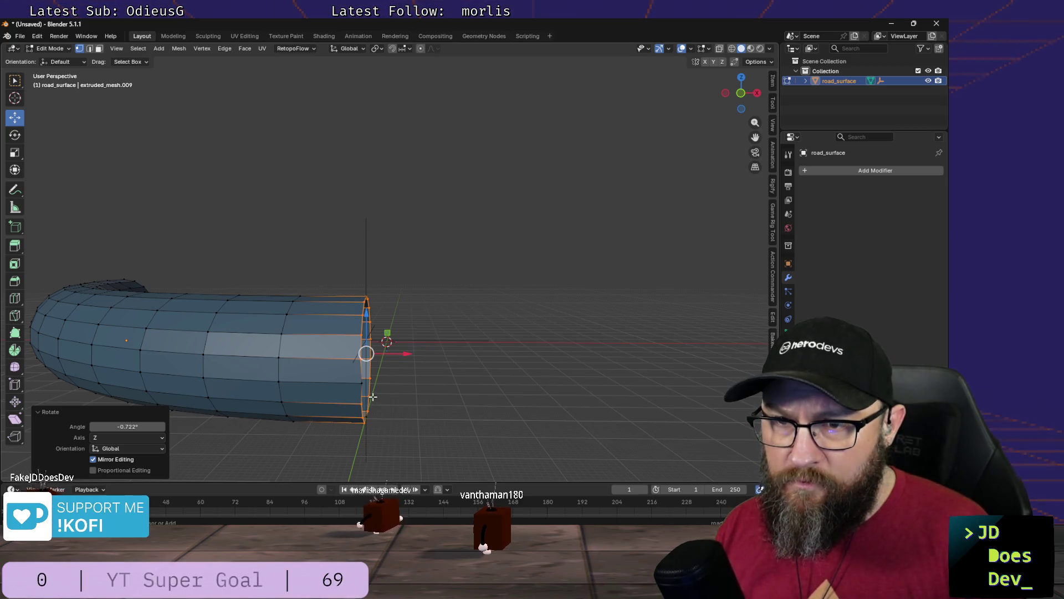
Step: Undo, snap the cursor with Shift+S and orbit to inspect the open end ring
{"action": "key", "text": "ctrl+z"}
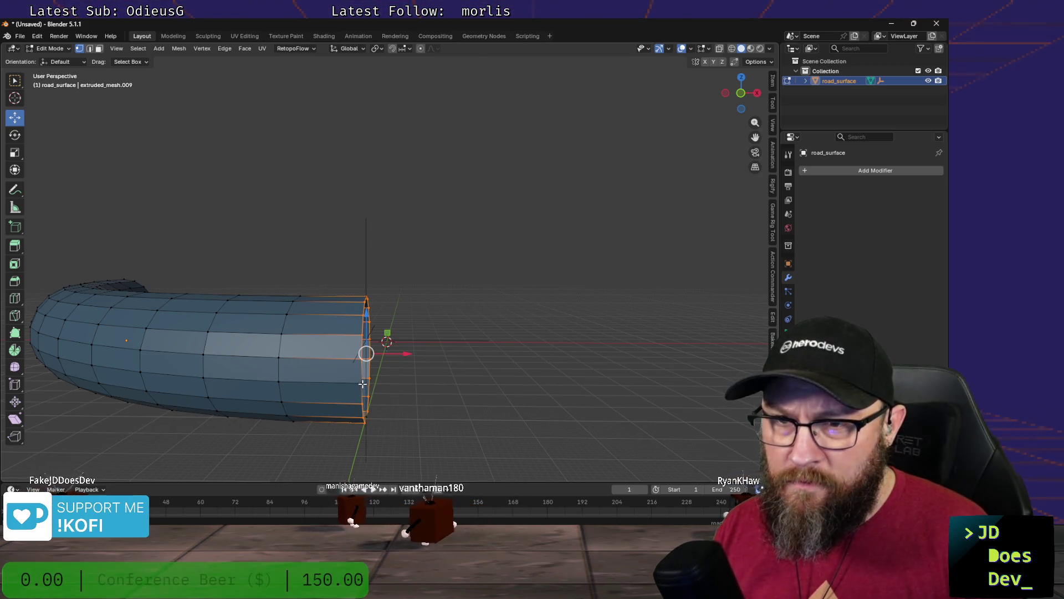
{"action": "key", "text": "shift+s"}
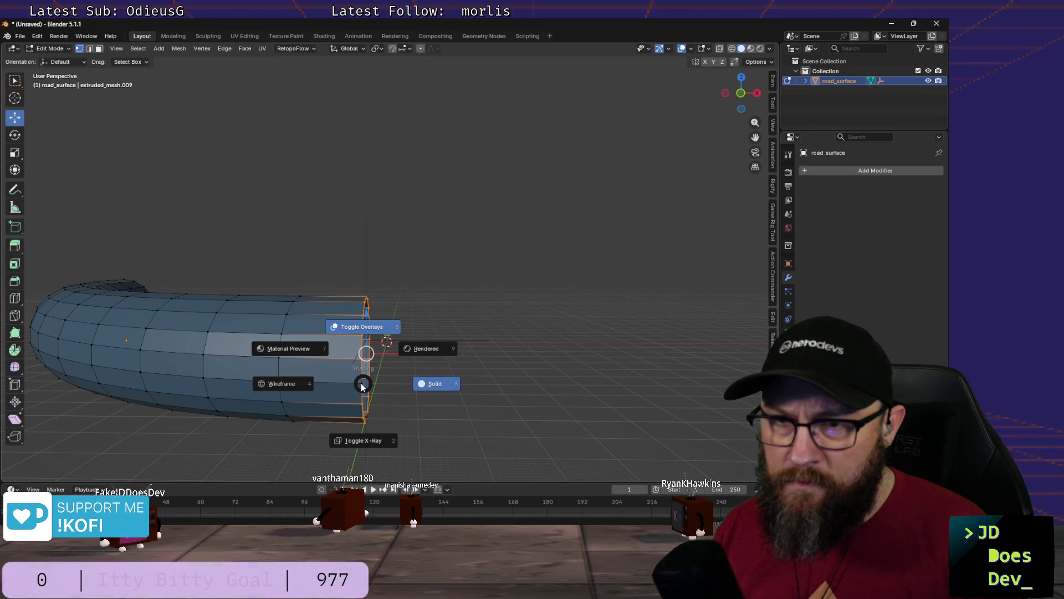
{"action": "mouse_move", "coordinate": [413, 419]}
{"action": "middle_mouse_down"}
{"action": "mouse_move", "coordinate": [408, 435]}
{"action": "mouse_move", "coordinate": [433, 452]}
{"action": "middle_mouse_up"}
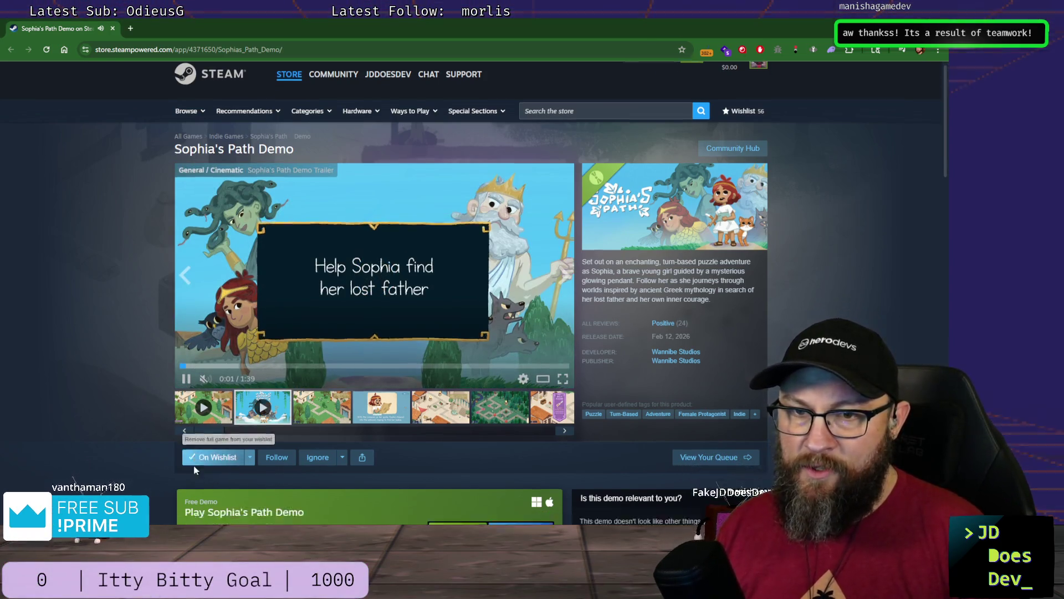
{"action": "scroll", "coordinate": [174, 353], "scroll_direction": "down", "scroll_amount": 3}
{"action": "scroll", "coordinate": [174, 353], "scroll_direction": "up", "scroll_amount": 1}
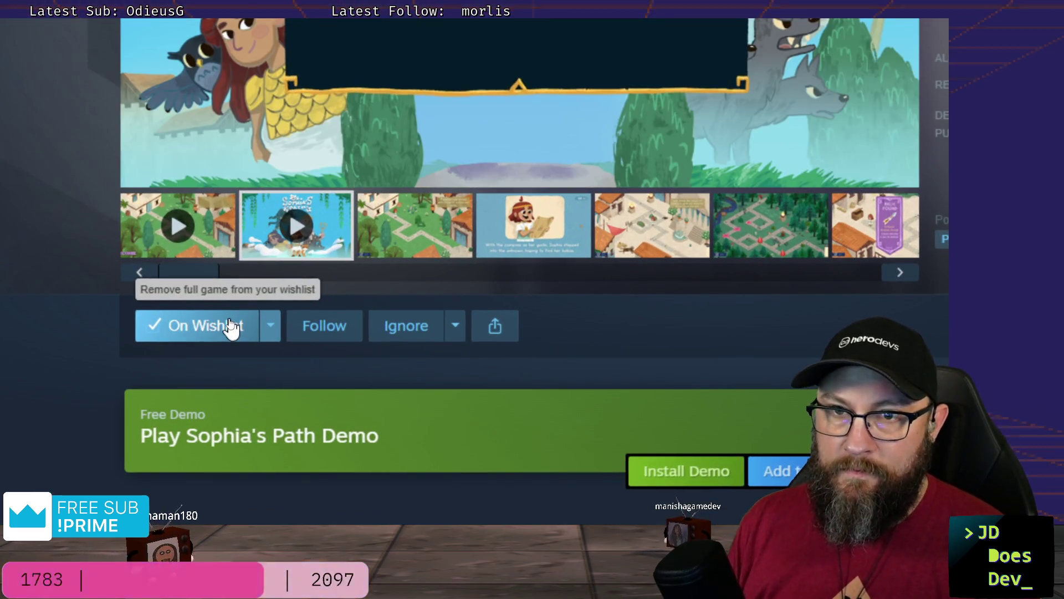
{"action": "scroll", "coordinate": [200, 287], "scroll_direction": "down", "scroll_amount": 2}
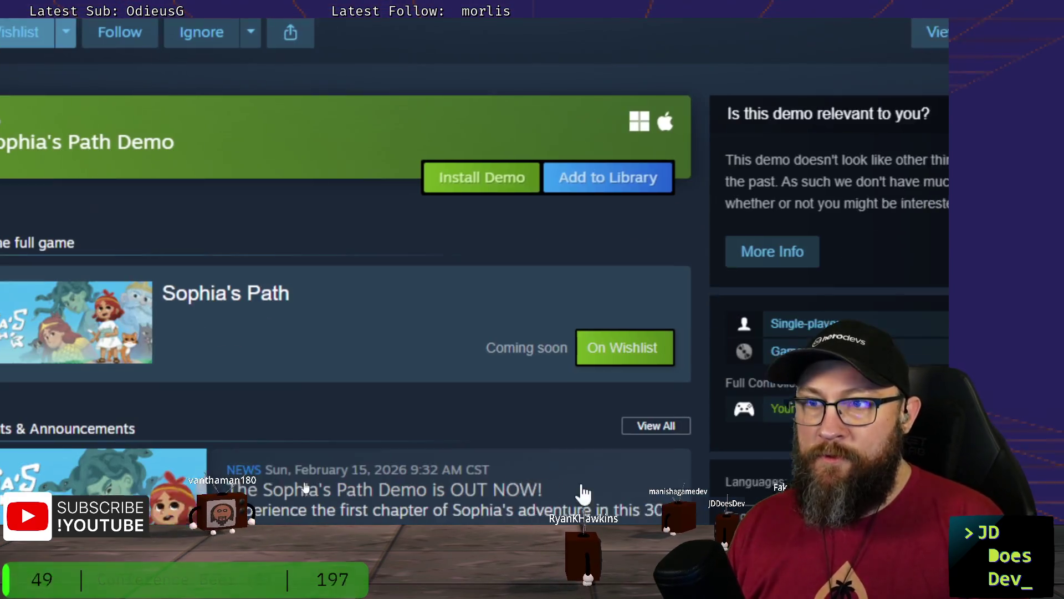
Step: Toggle Windows notifications and open the system tray overflow to reach ZoomIt
{"action": "left_click", "coordinate": [251, 31]}
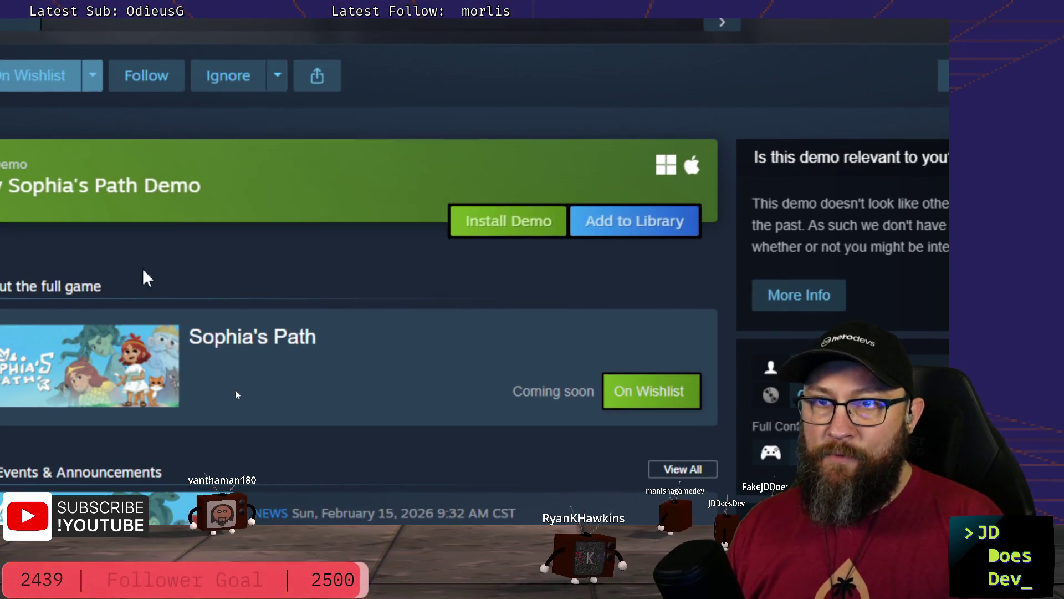
{"action": "scroll", "coordinate": [173, 280], "scroll_direction": "down", "scroll_amount": 10}
{"action": "scroll", "coordinate": [177, 274], "scroll_direction": "up", "scroll_amount": 5}
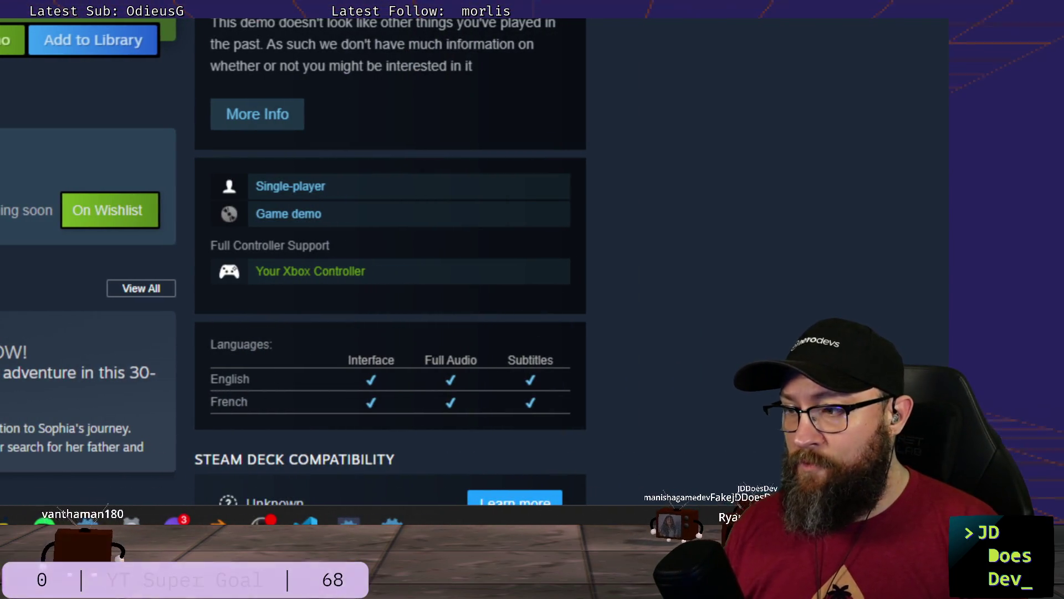
{"action": "key", "text": "super+n"}
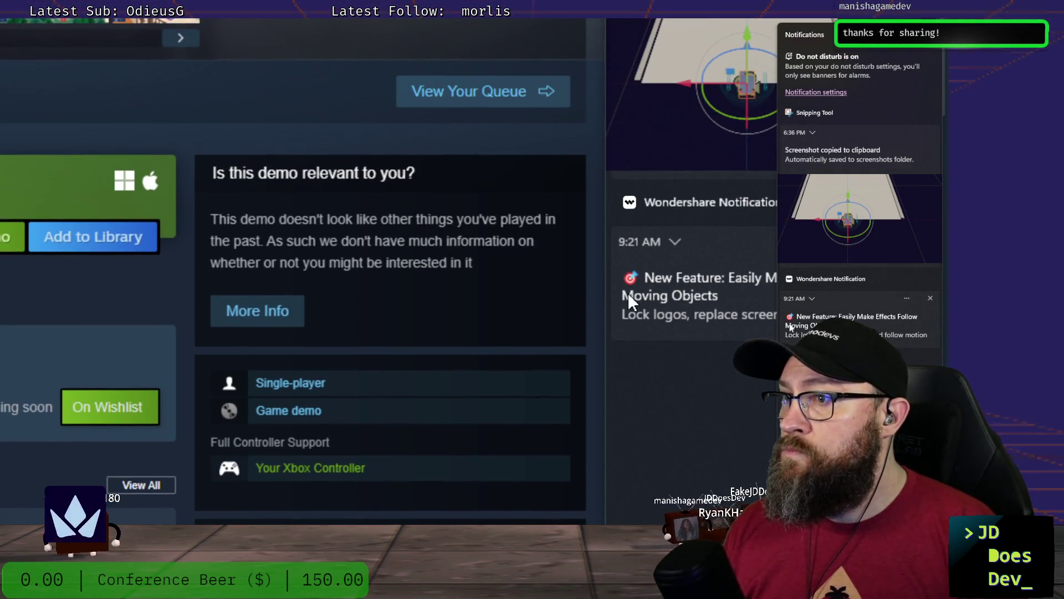
{"action": "key", "text": "super+n"}
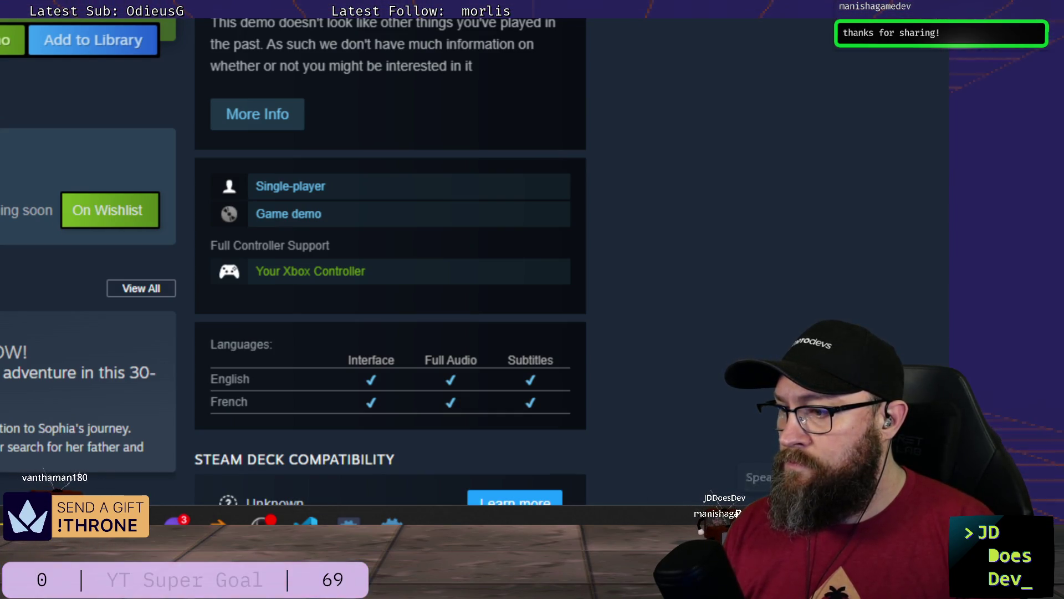
{"action": "left_click", "coordinate": [707, 522]}
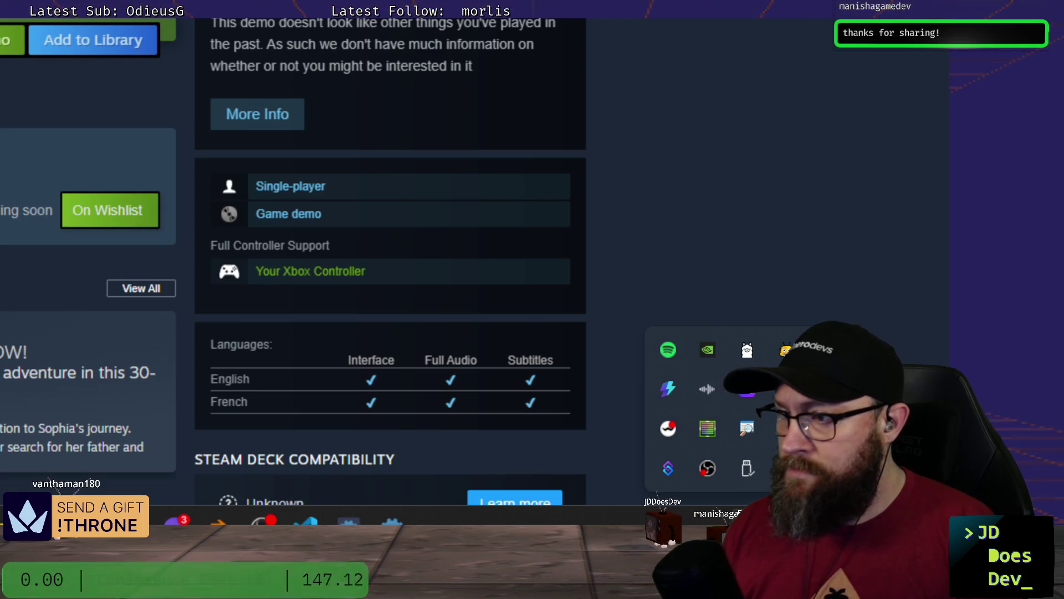
Step: Open ZoomIt's Options to the LiveZoom tab, reset magnification, then close the dialog
{"action": "right_click", "coordinate": [748, 424]}
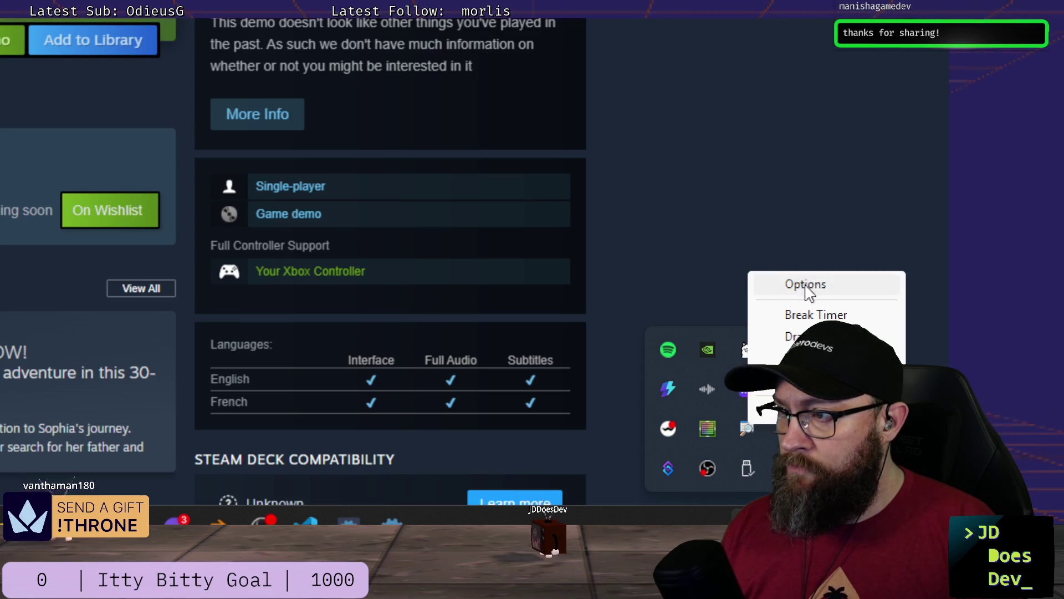
{"action": "double_click", "coordinate": [742, 428]}
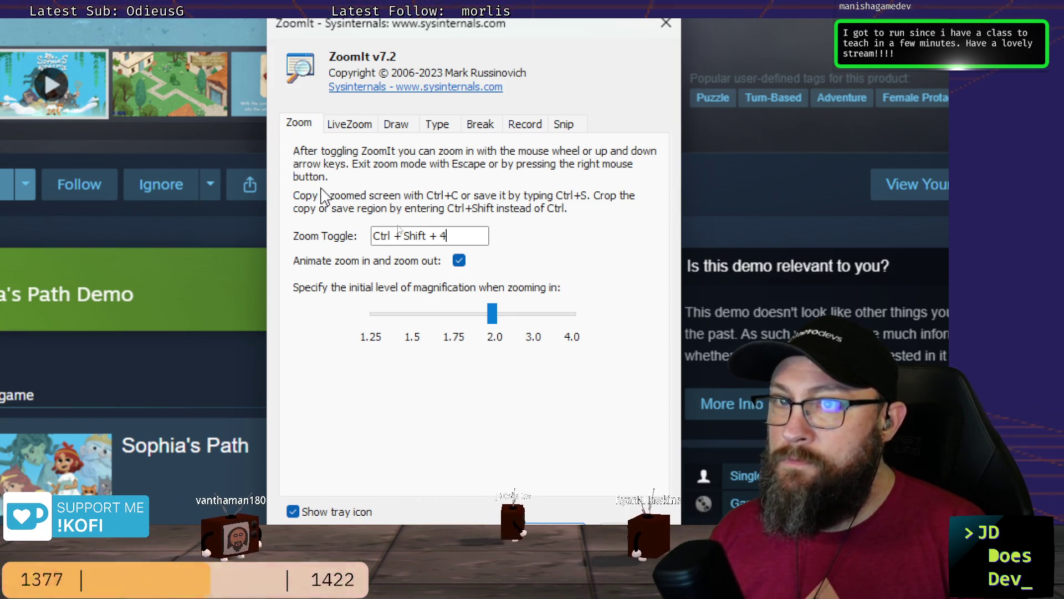
{"action": "left_click", "coordinate": [352, 125]}
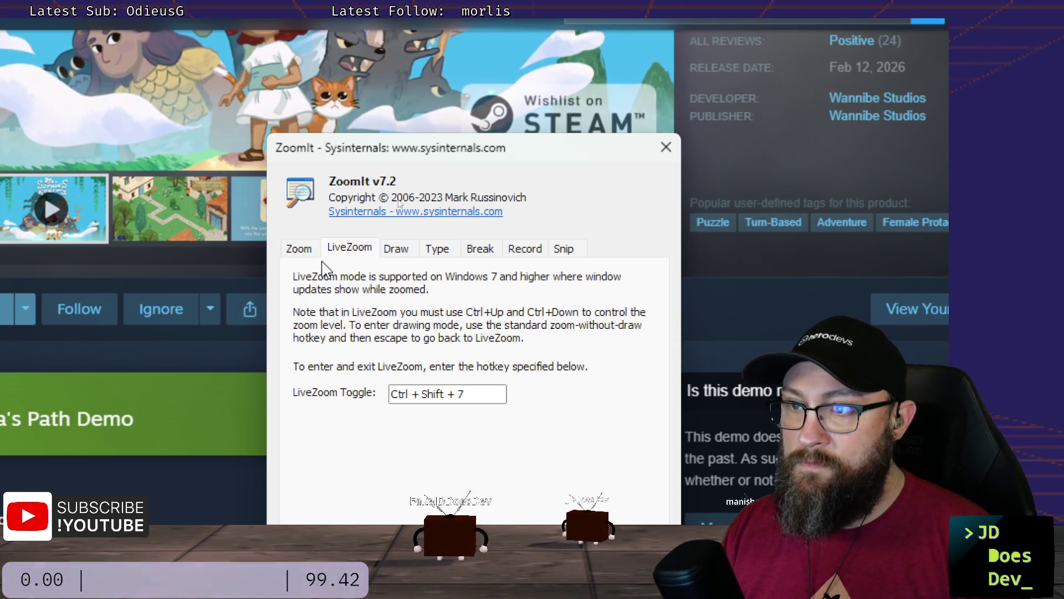
{"action": "key", "text": "ctrl+shift+7"}
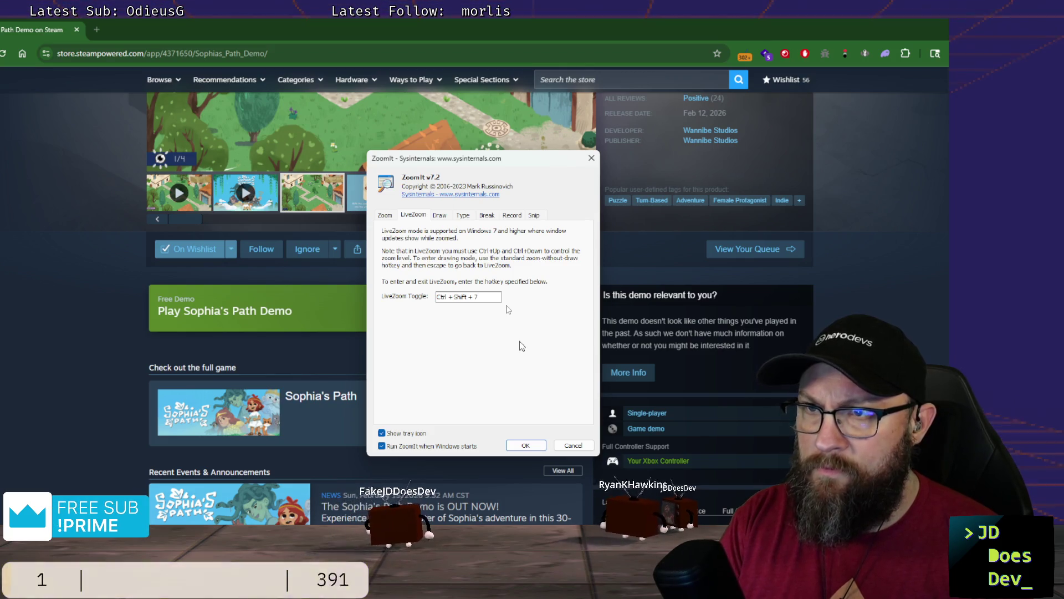
{"action": "key", "text": "Escape"}
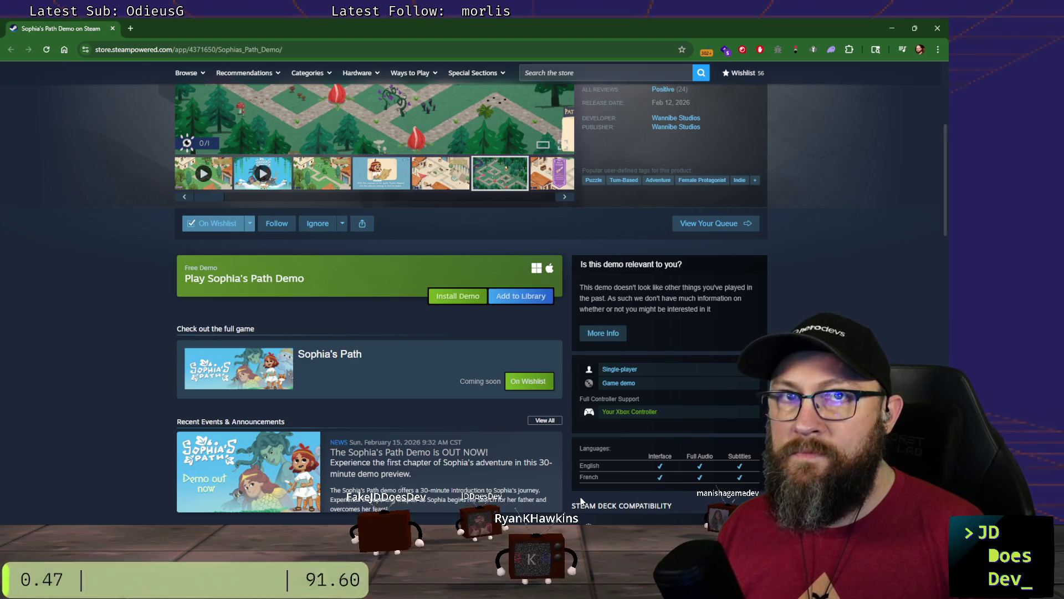
{"action": "scroll", "coordinate": [434, 349], "scroll_direction": "down", "scroll_amount": 2}
{"action": "scroll", "coordinate": [442, 339], "scroll_direction": "up", "scroll_amount": 5}
{"action": "scroll", "coordinate": [442, 339], "scroll_direction": "up", "scroll_amount": 1}
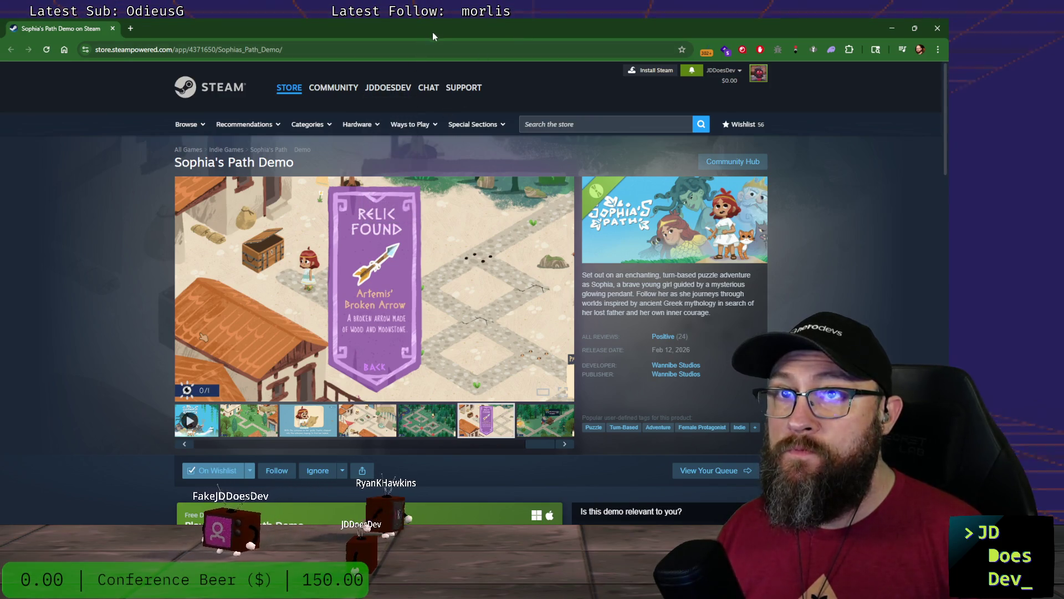
Step: Start a new web search from the browser's address bar
{"action": "left_click", "coordinate": [429, 51]}
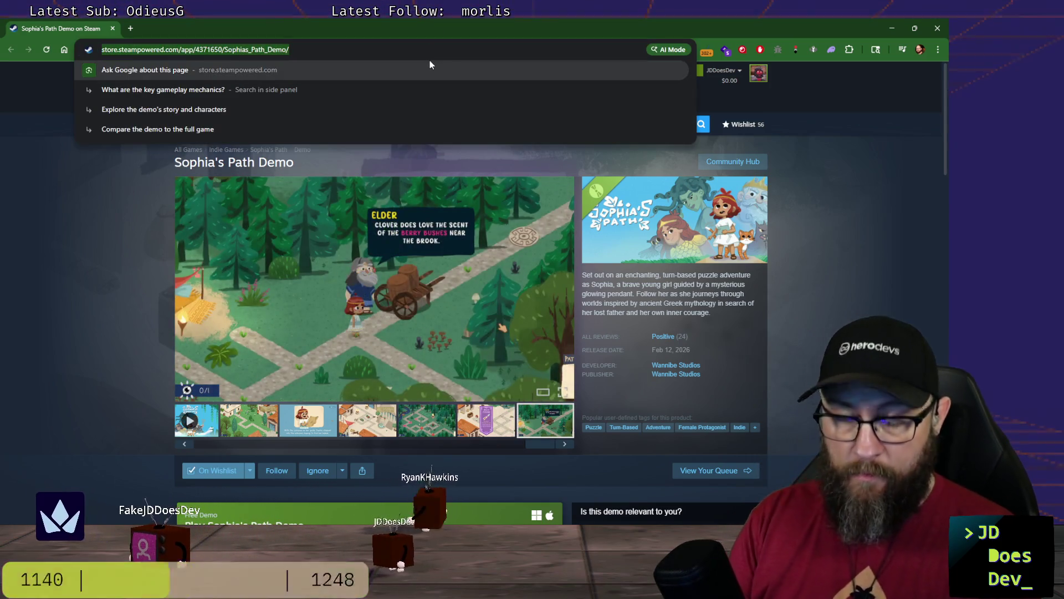
{"action": "type", "text": "mou"}
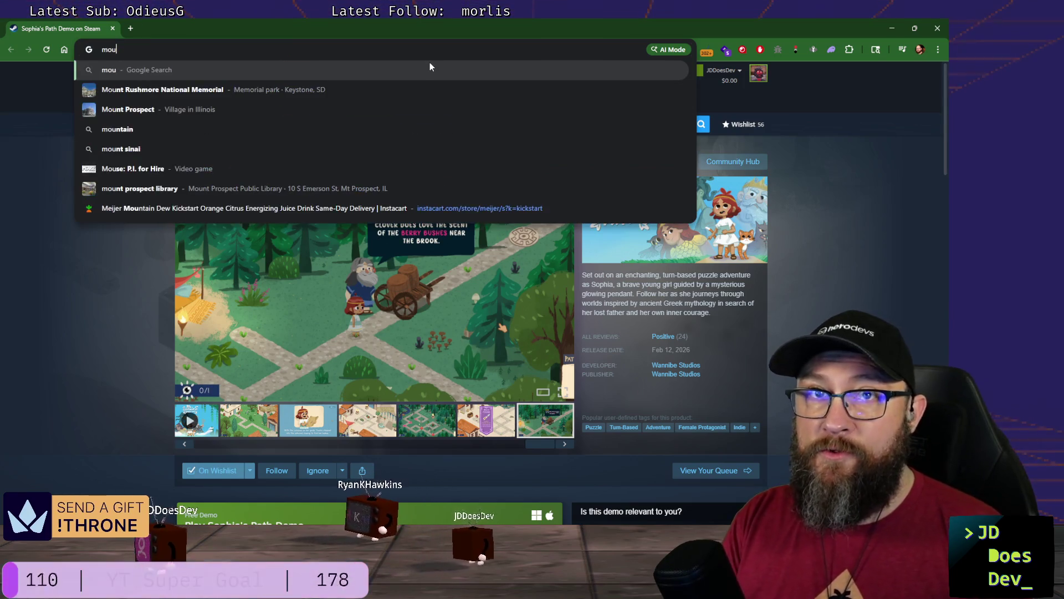
{"action": "type", "text": "se curs"}
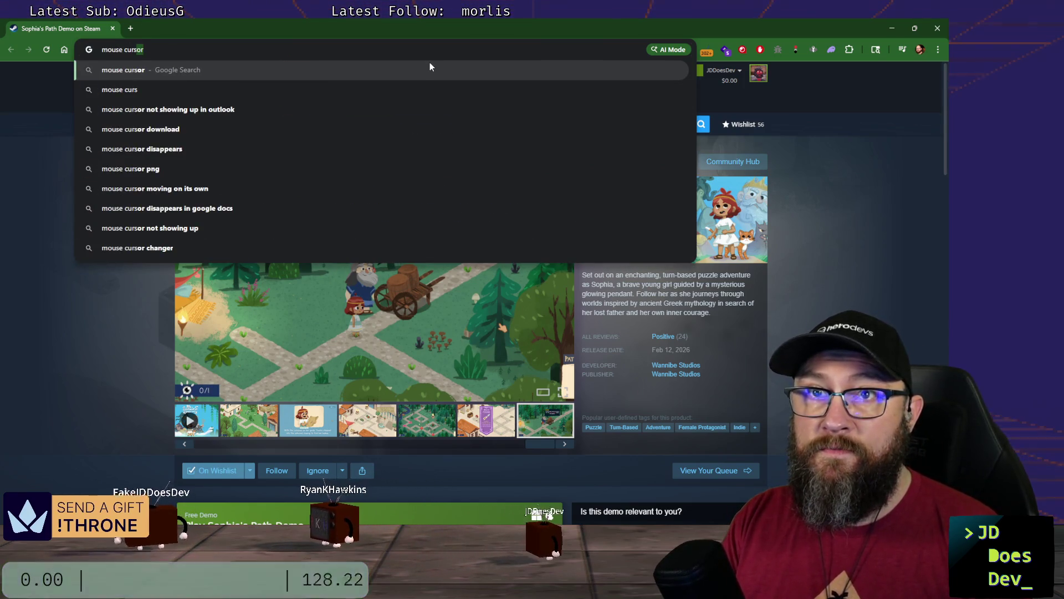
{"action": "type", "text": "or not "}
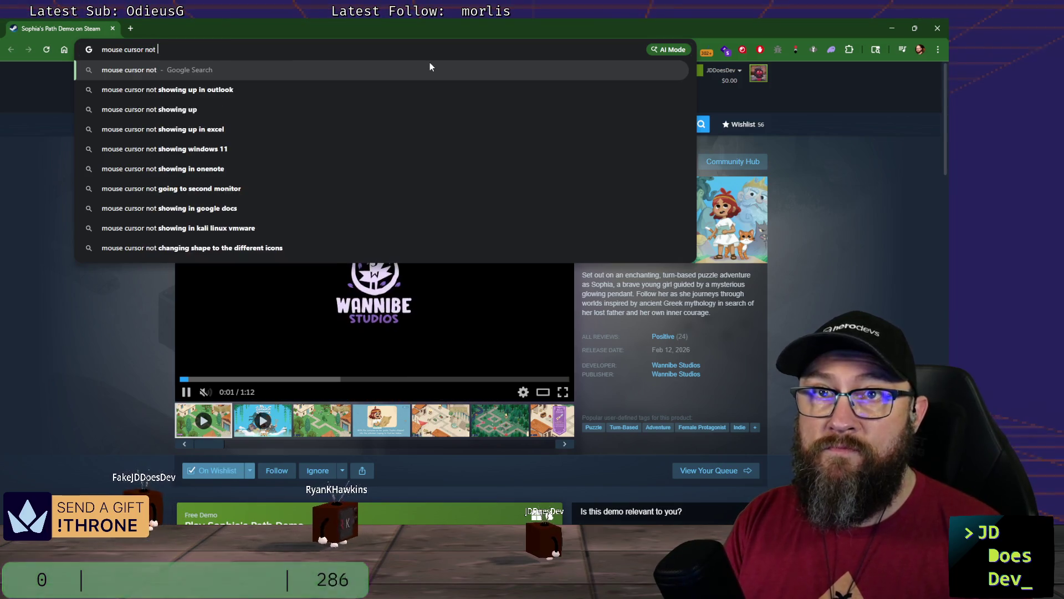
{"action": "type", "text": "showing"}
Step: Search Google for 'mouse cursor not showing windows 11', then return to Blender
{"action": "key", "text": "Down"}
{"action": "key", "text": "Down"}
{"action": "key", "text": "Down"}
{"action": "key", "text": "Down"}
{"action": "key", "text": "Return"}
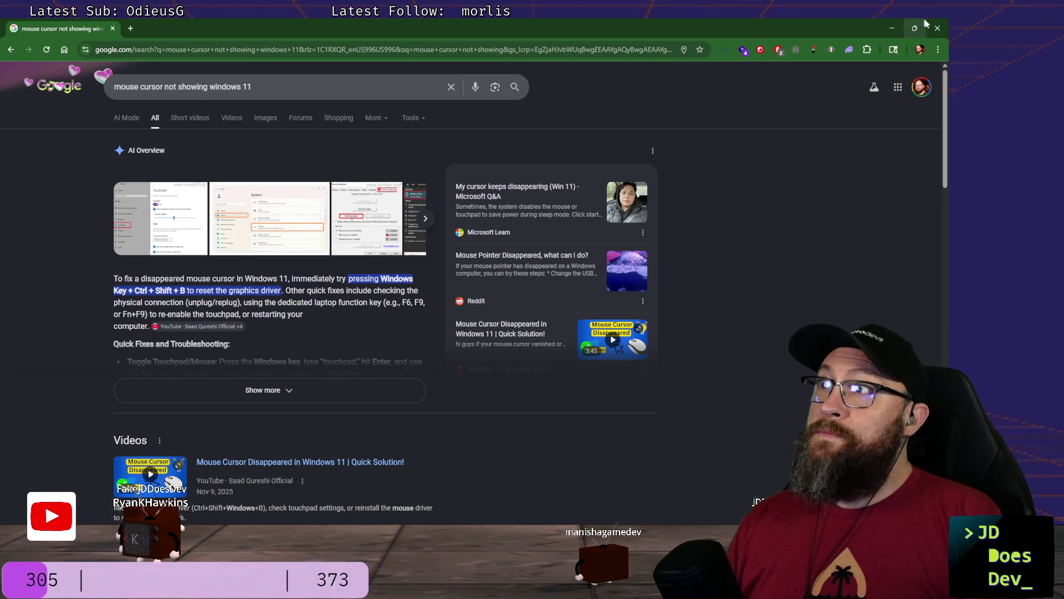
{"action": "key", "text": "alt+Tab"}
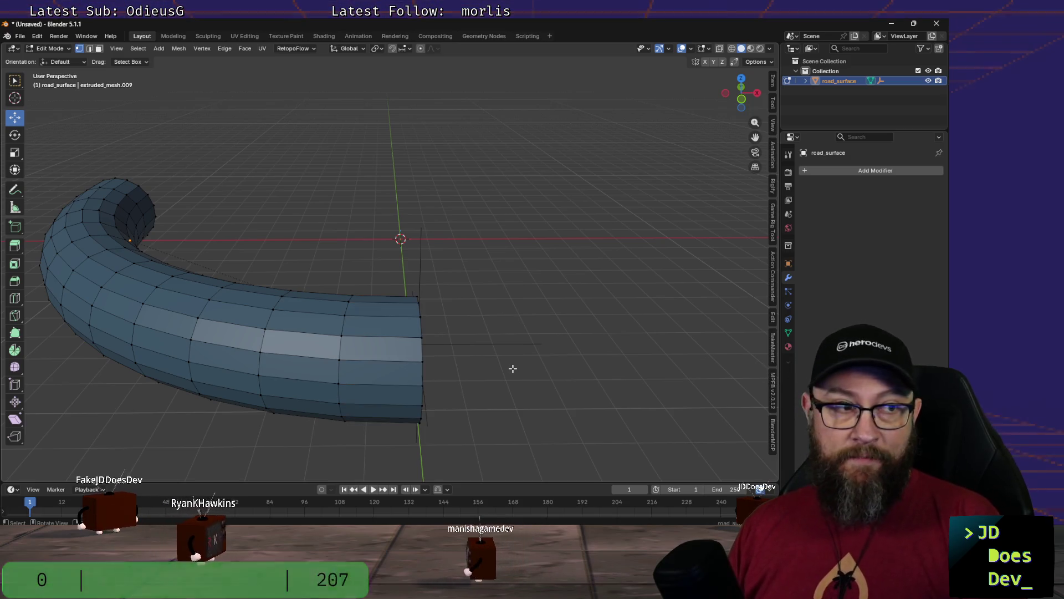
Step: View the tube's open end from the top in wireframe shading
{"action": "key", "text": "KP_7"}
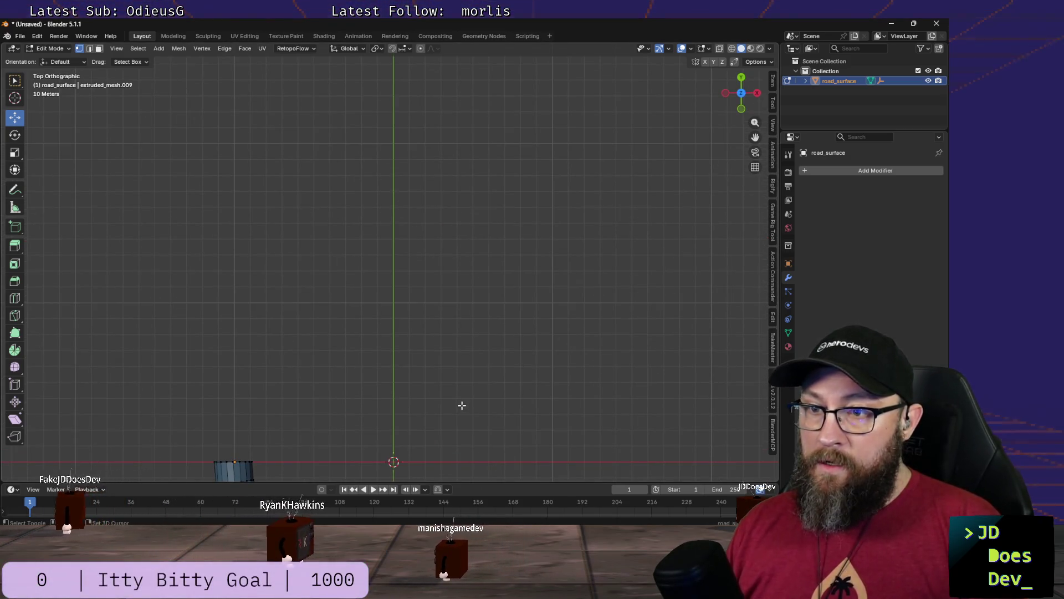
{"action": "middle_click_drag", "start_coordinate": [462, 405], "coordinate": [485, 172], "text": "shift"}
{"action": "scroll", "coordinate": [421, 368], "scroll_direction": "up", "scroll_amount": 5}
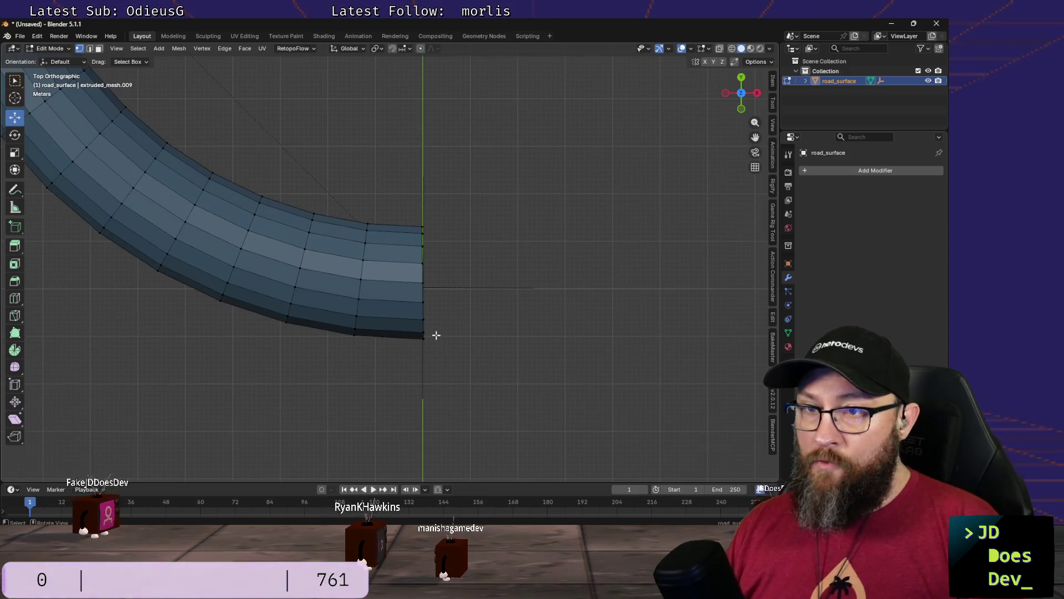
{"action": "key", "text": "shift+z"}
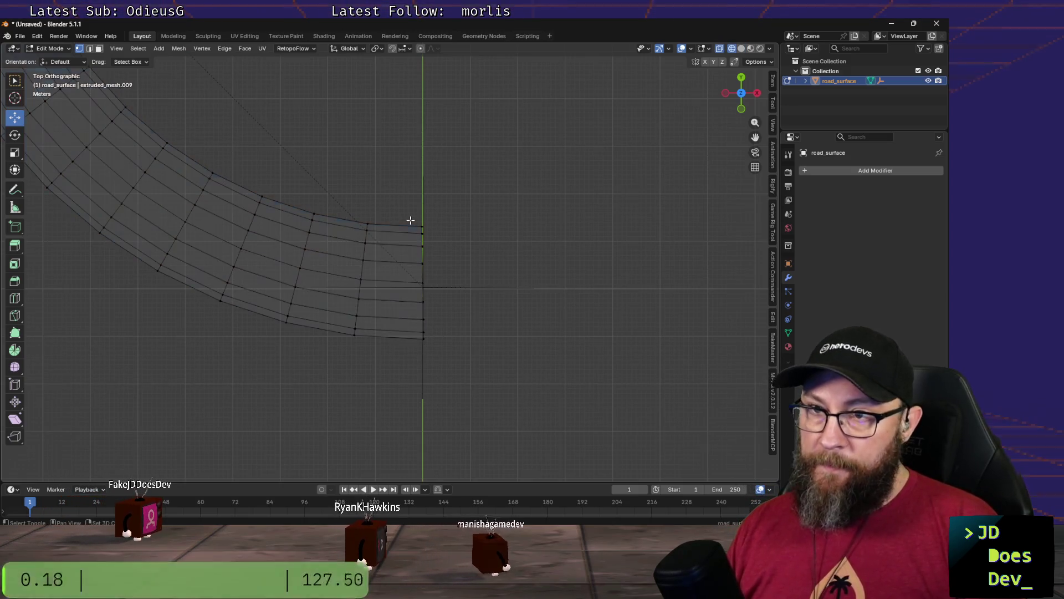
Step: Rotate the open-end vertex loop about −1° around Z to square it up
{"action": "left_click_drag", "start_coordinate": [411, 208], "coordinate": [430, 379]}
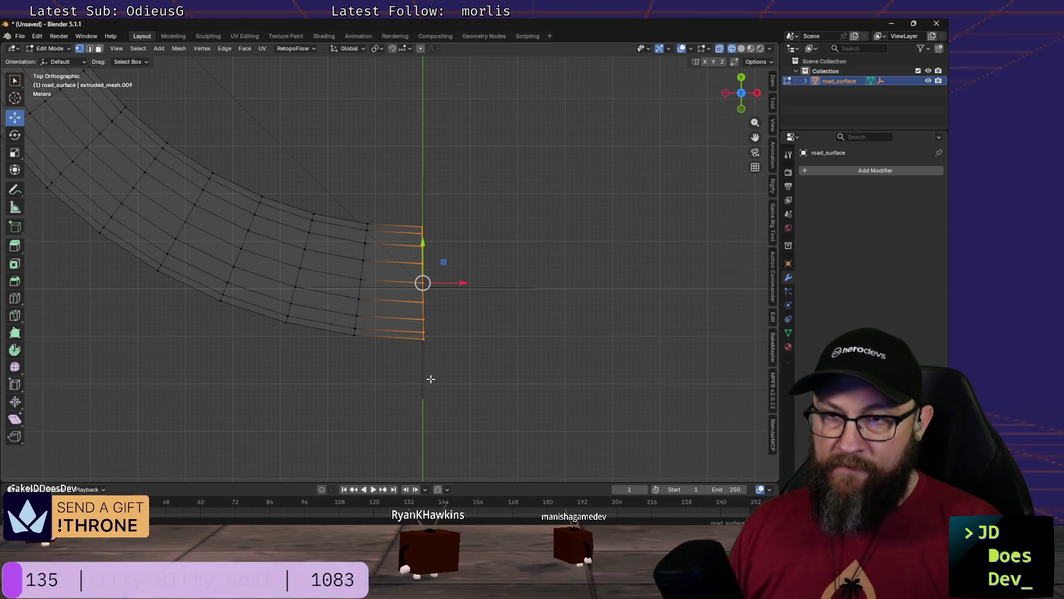
{"action": "key", "text": "r"}
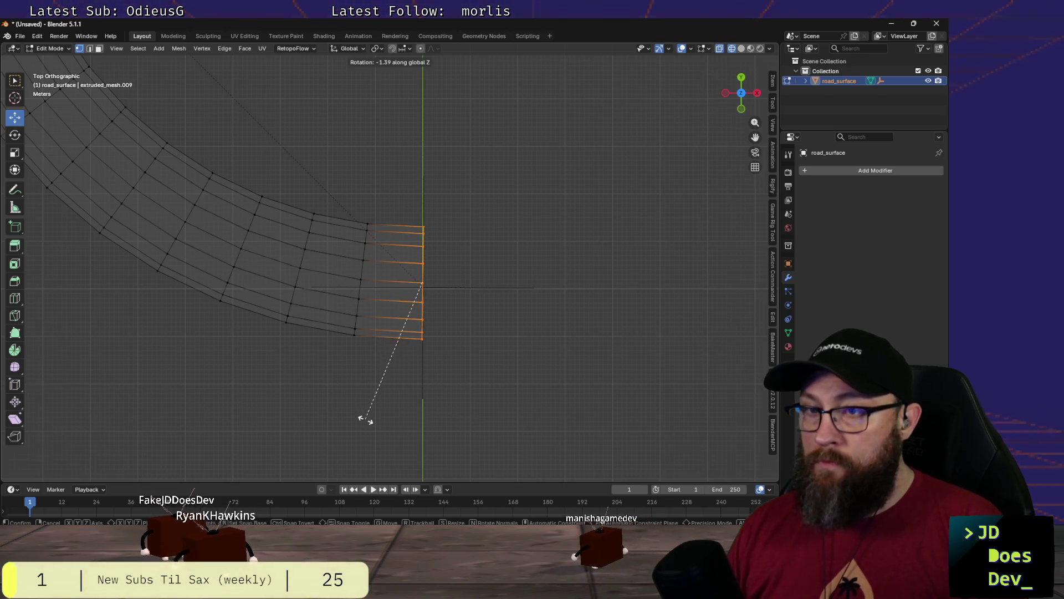
{"action": "left_click", "coordinate": [390, 434]}
{"action": "scroll", "coordinate": [440, 349], "scroll_direction": "up", "scroll_amount": 3}
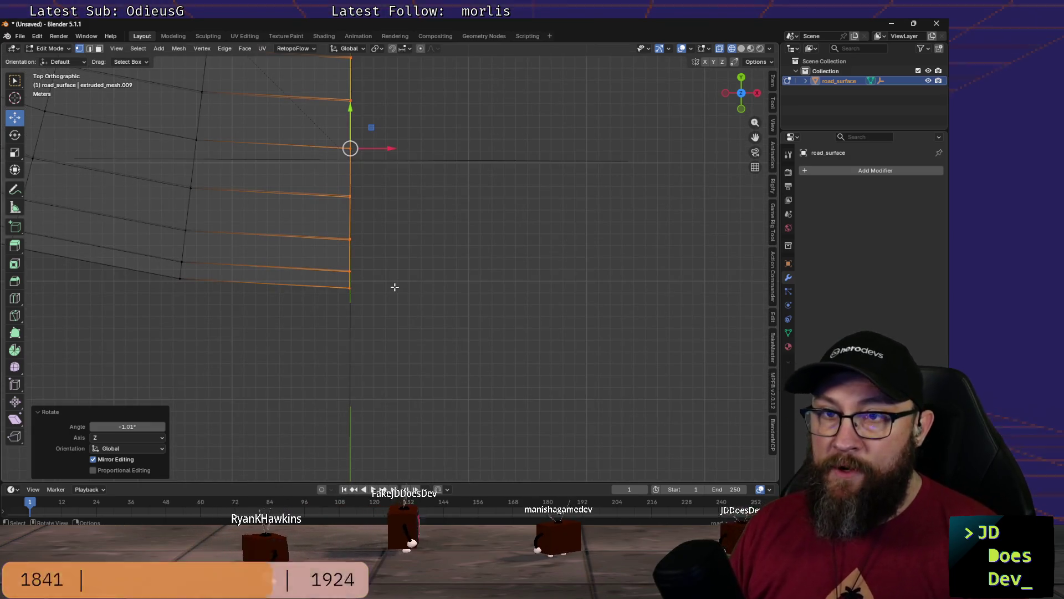
{"action": "scroll", "coordinate": [395, 287], "scroll_direction": "down", "scroll_amount": 1}
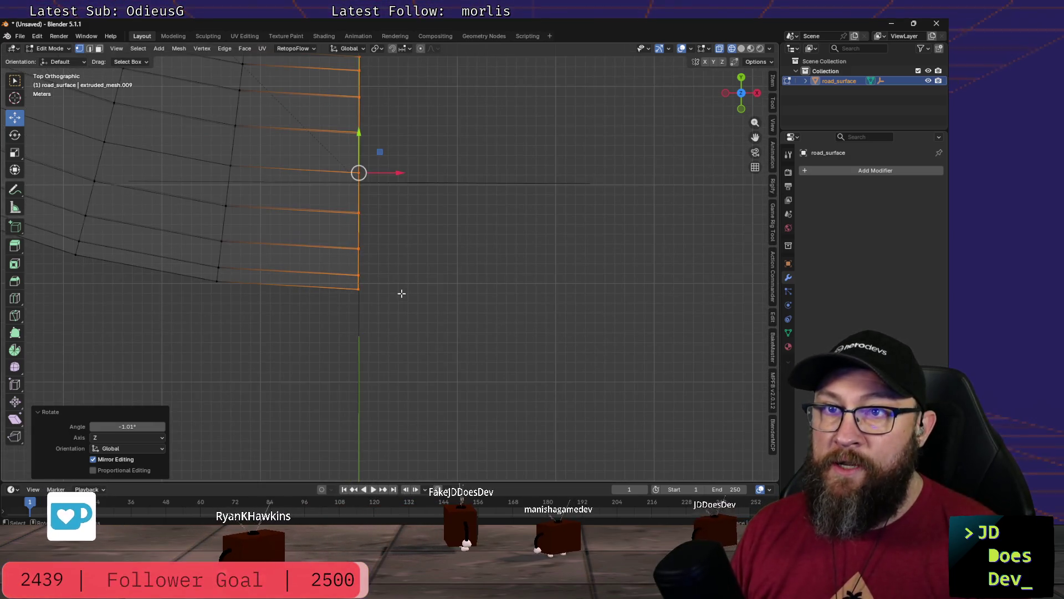
{"action": "left_click", "coordinate": [445, 329]}
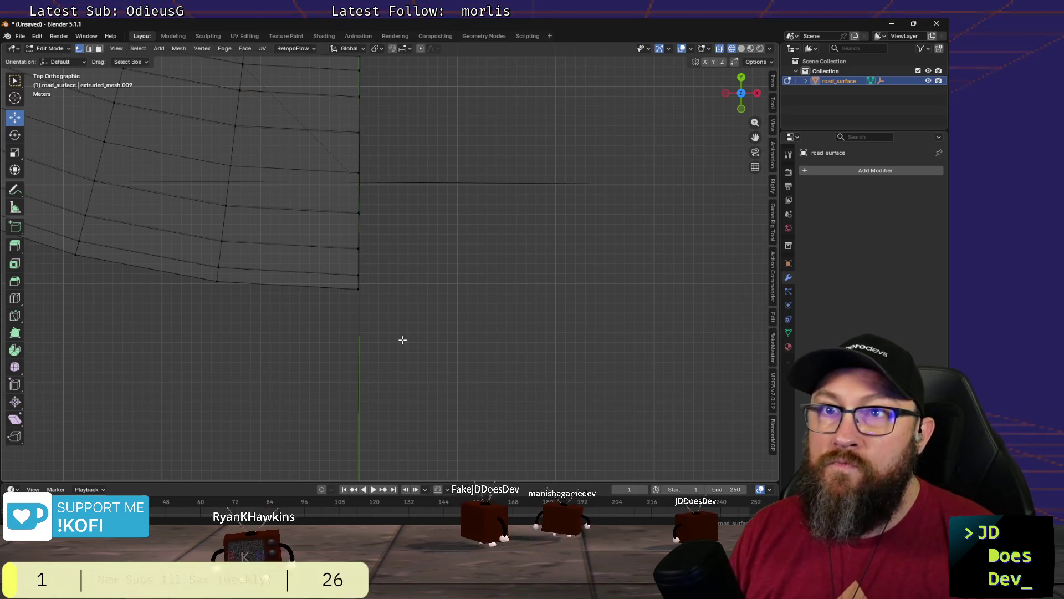
{"action": "scroll", "coordinate": [415, 331], "scroll_direction": "down", "scroll_amount": 2}
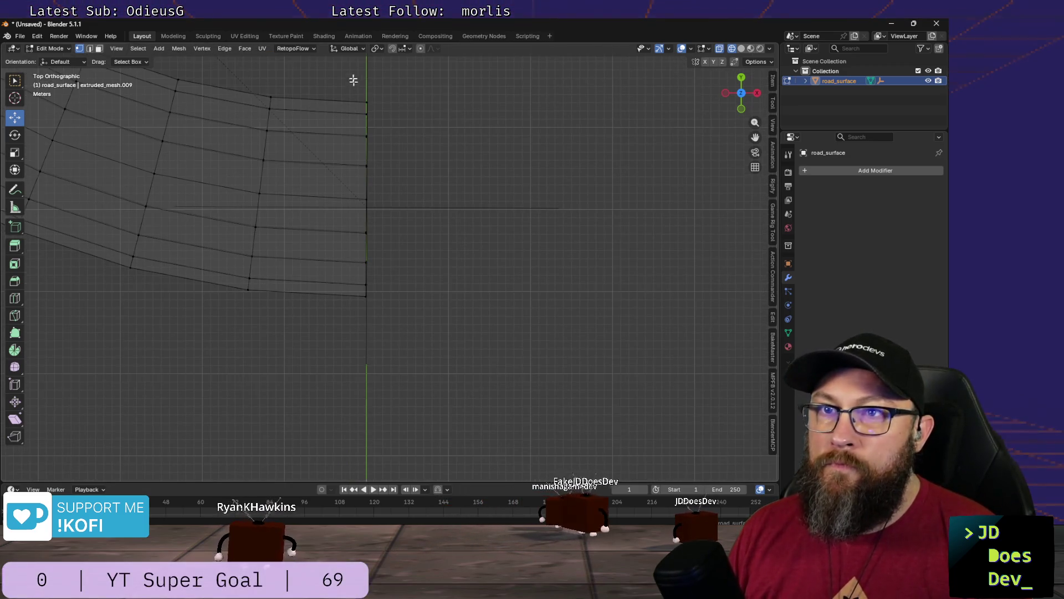
Step: Set the selected end loop's Median X to 0 in the N-panel Item Transform
{"action": "left_click_drag", "start_coordinate": [354, 83], "coordinate": [392, 407]}
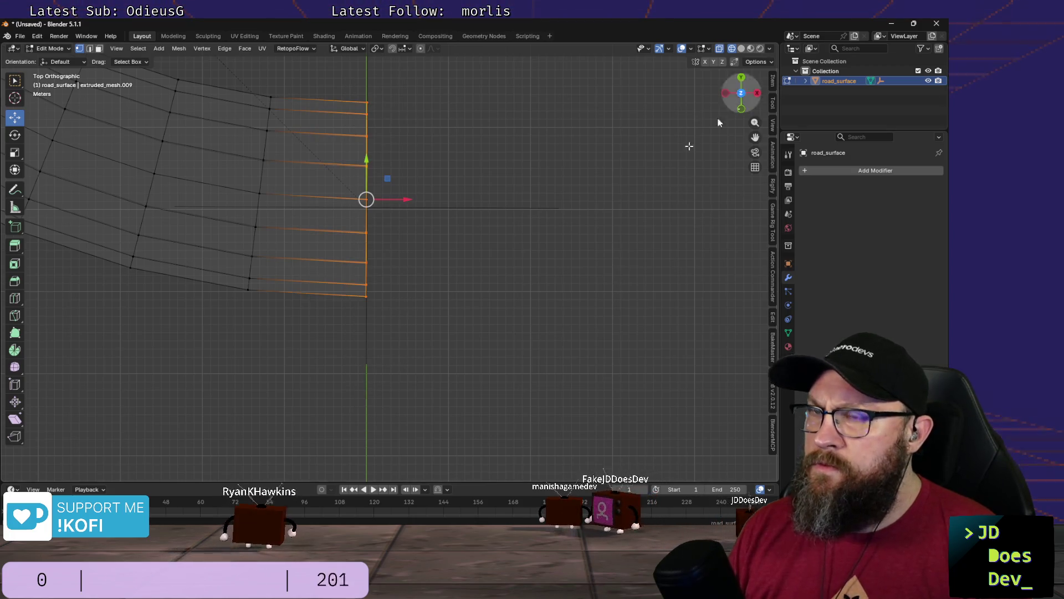
{"action": "key", "text": "n"}
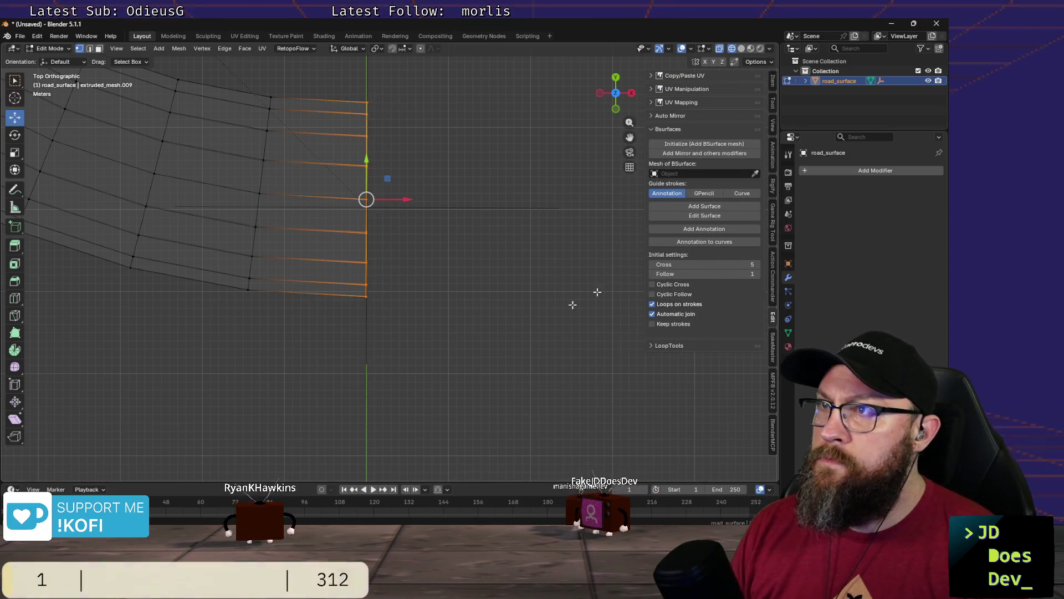
{"action": "left_click", "coordinate": [773, 83]}
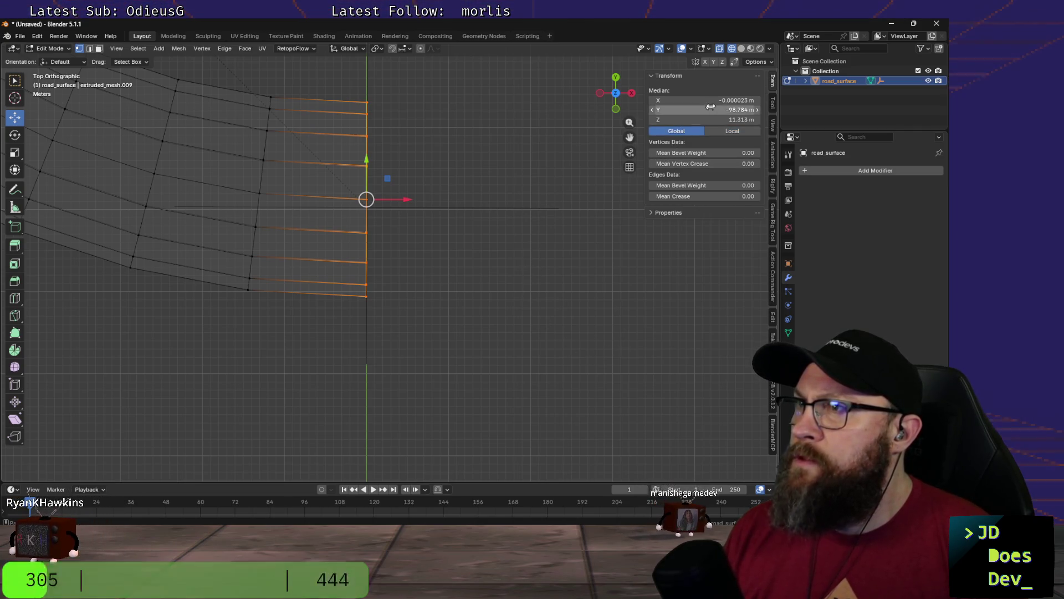
{"action": "left_click", "coordinate": [736, 99]}
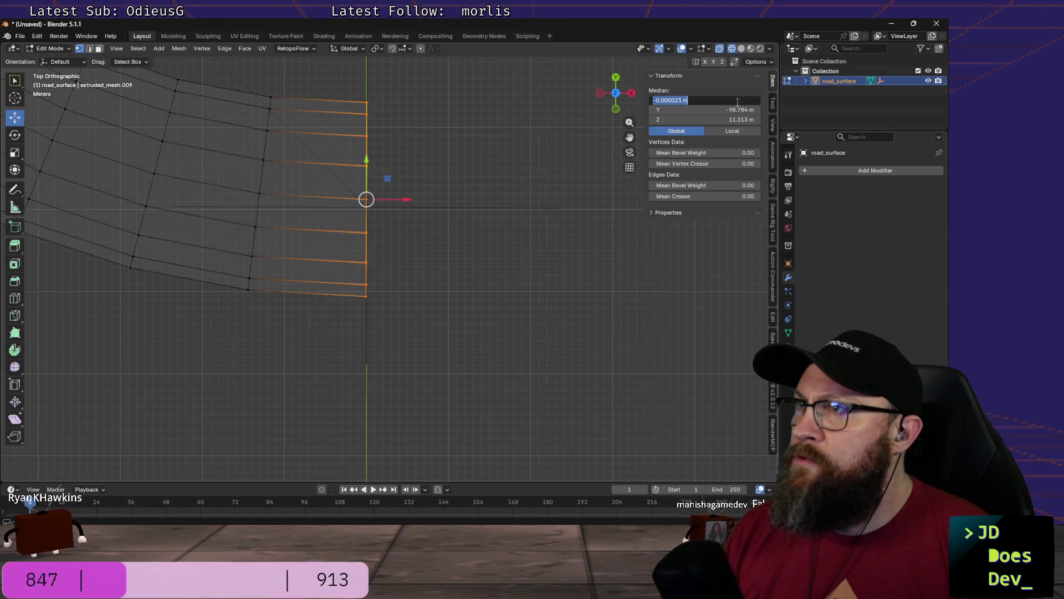
{"action": "type", "text": "0"}
{"action": "key", "text": "Tab"}
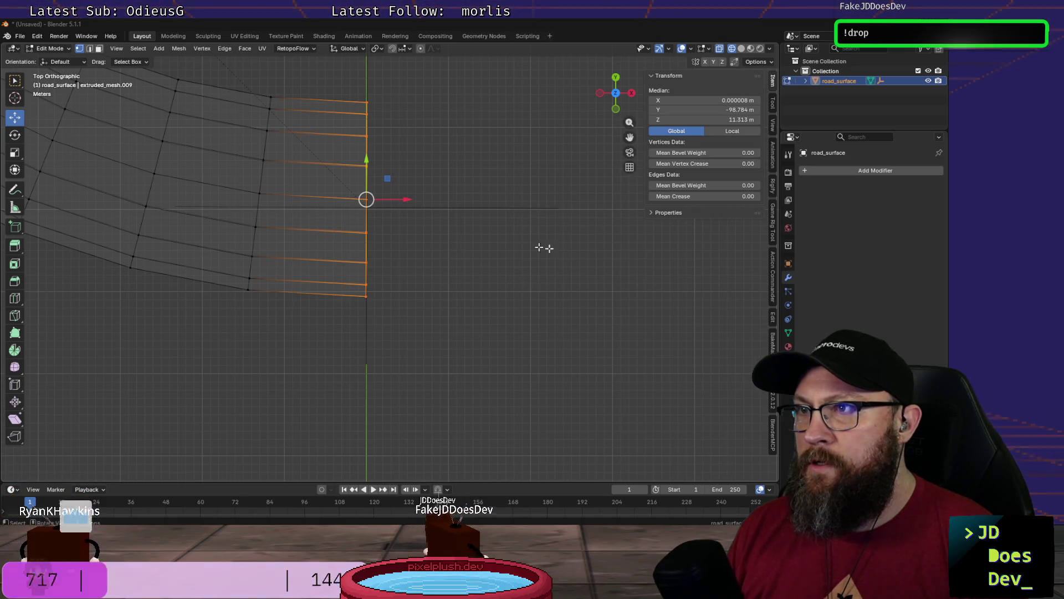
{"action": "left_click", "coordinate": [679, 212]}
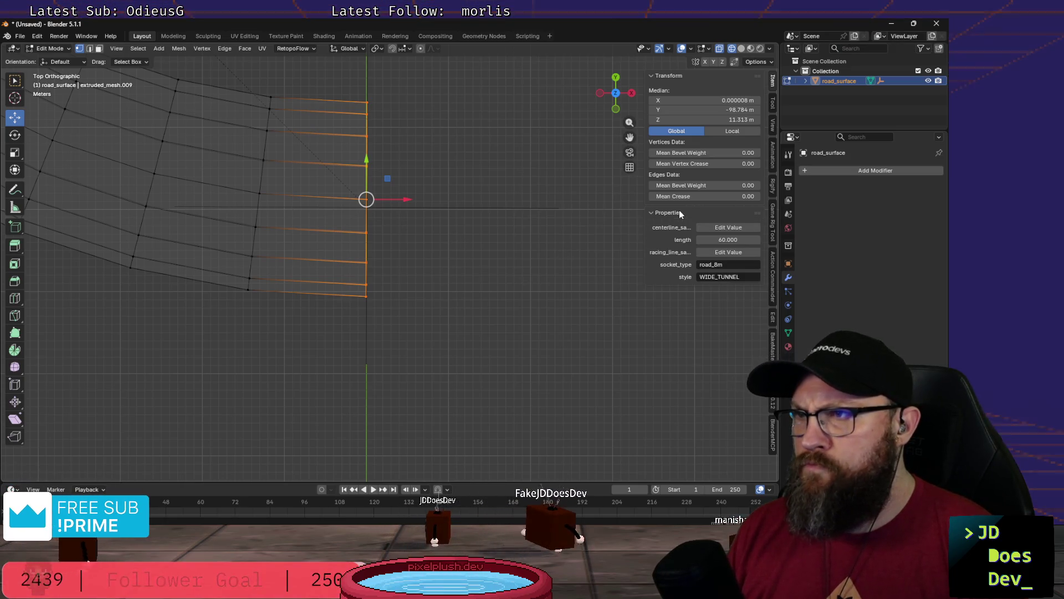
Step: Review the custom properties and line up a level view along the end loop
{"action": "left_click", "coordinate": [679, 212]}
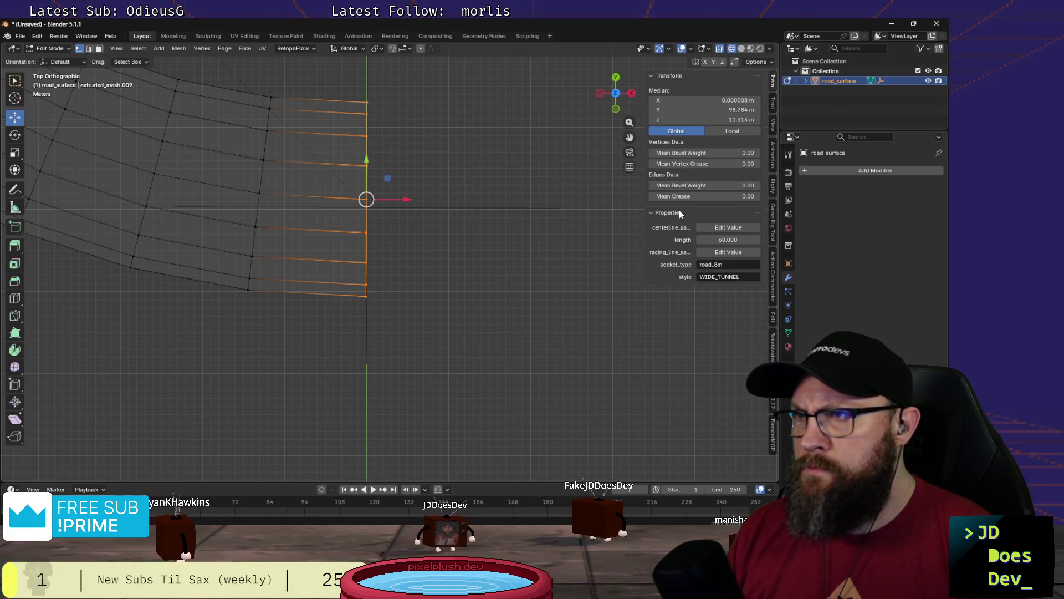
{"action": "left_click", "coordinate": [679, 213]}
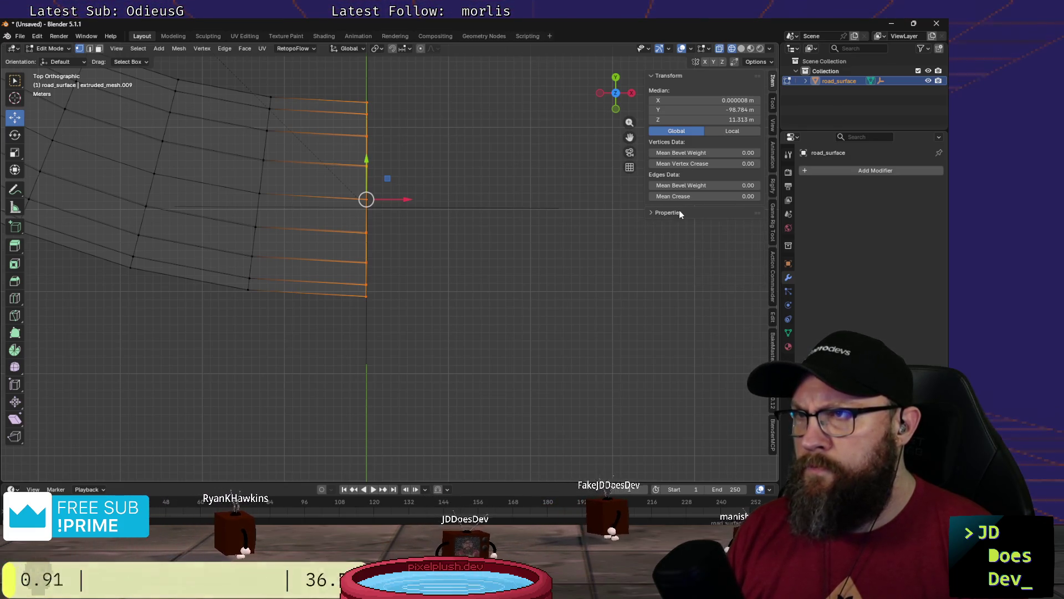
{"action": "left_click", "coordinate": [679, 212]}
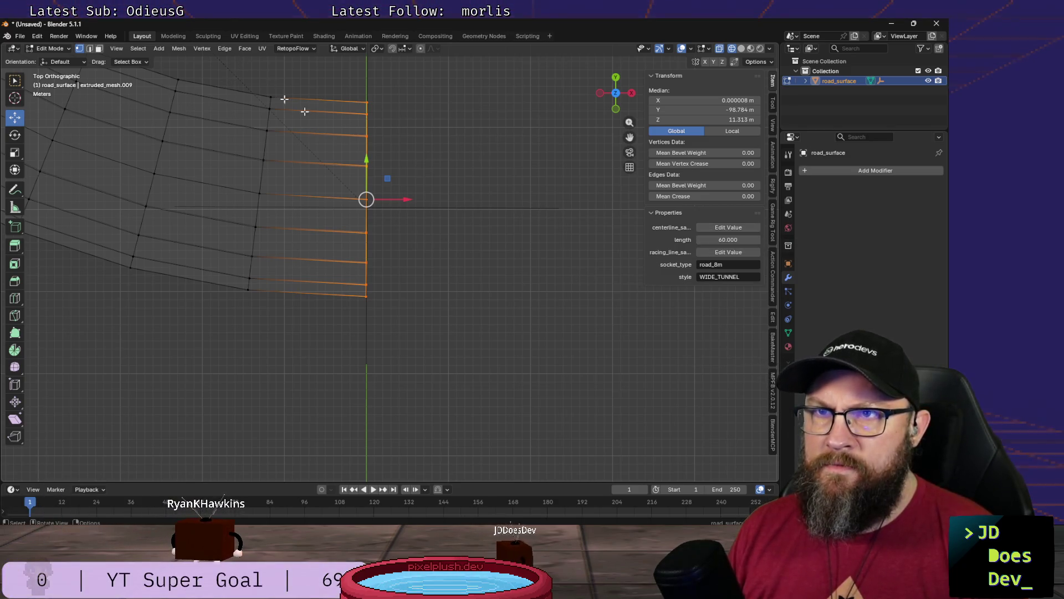
{"action": "left_click", "coordinate": [242, 46]}
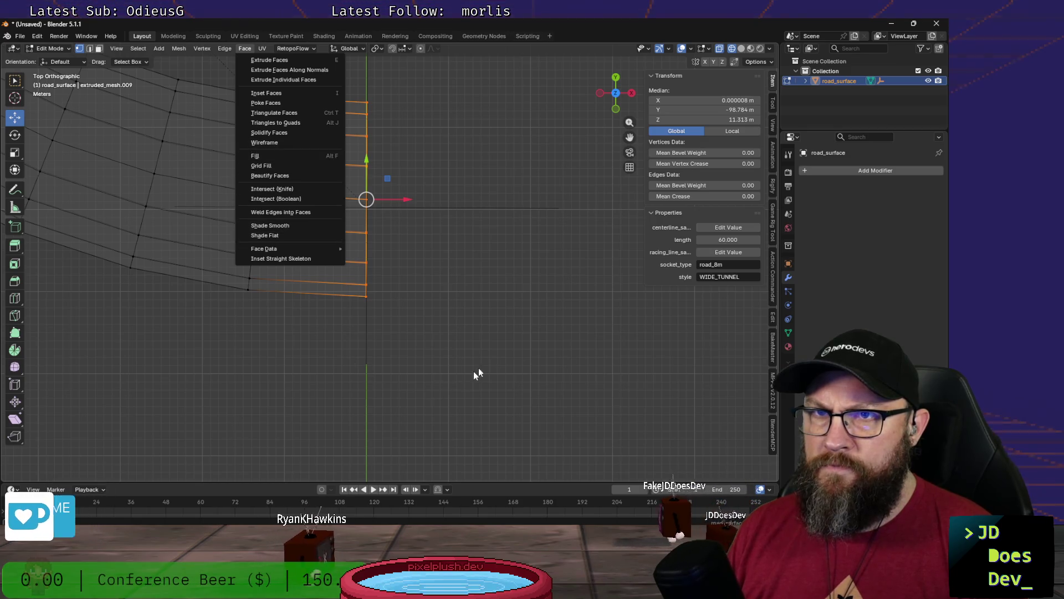
{"action": "mouse_move", "coordinate": [488, 344]}
{"action": "middle_mouse_down"}
{"action": "mouse_move", "coordinate": [327, 260]}
{"action": "mouse_move", "coordinate": [361, 291]}
{"action": "mouse_move", "coordinate": [345, 257]}
{"action": "mouse_move", "coordinate": [351, 286]}
{"action": "middle_mouse_up"}
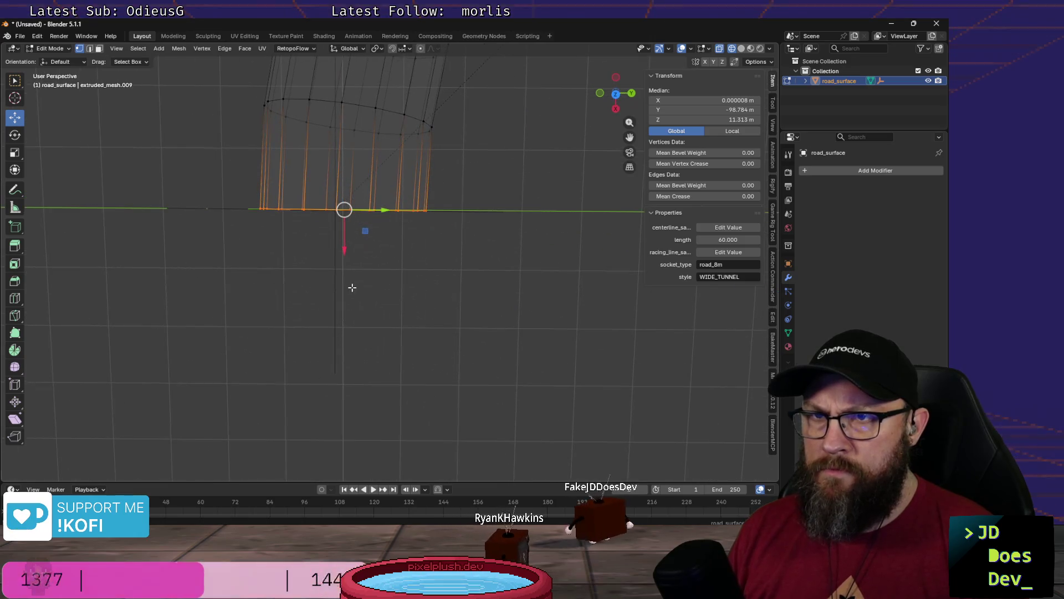
{"action": "key", "text": "KP_7"}
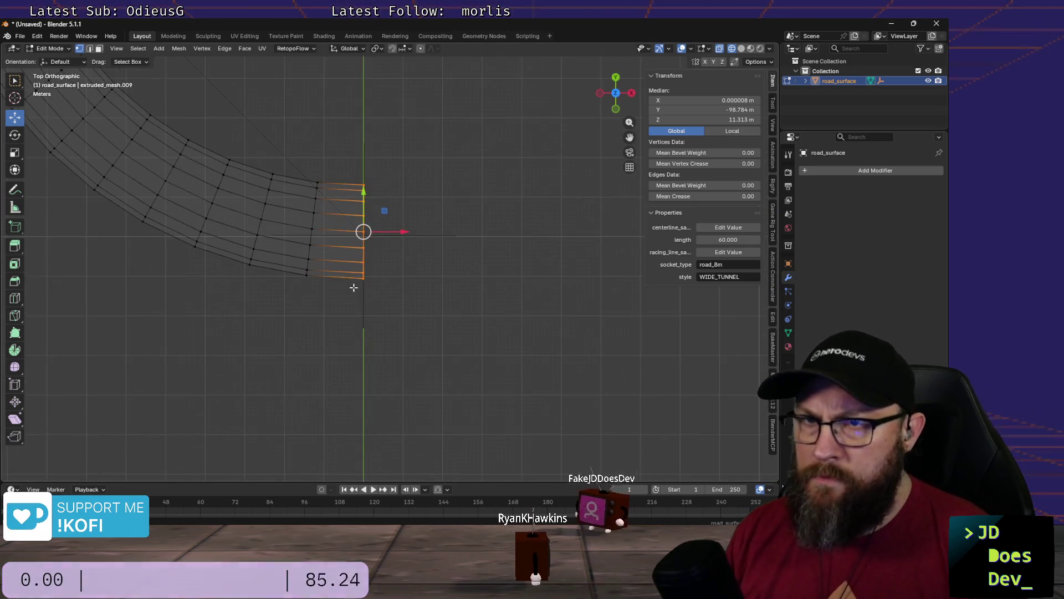
{"action": "scroll", "coordinate": [375, 223], "scroll_direction": "up", "scroll_amount": 2}
{"action": "middle_click_drag", "start_coordinate": [376, 224], "coordinate": [379, 222]}
{"action": "key", "text": "shift+KP_4"}
{"action": "key", "text": "shift+KP_4"}
{"action": "key", "text": "shift+KP_4"}
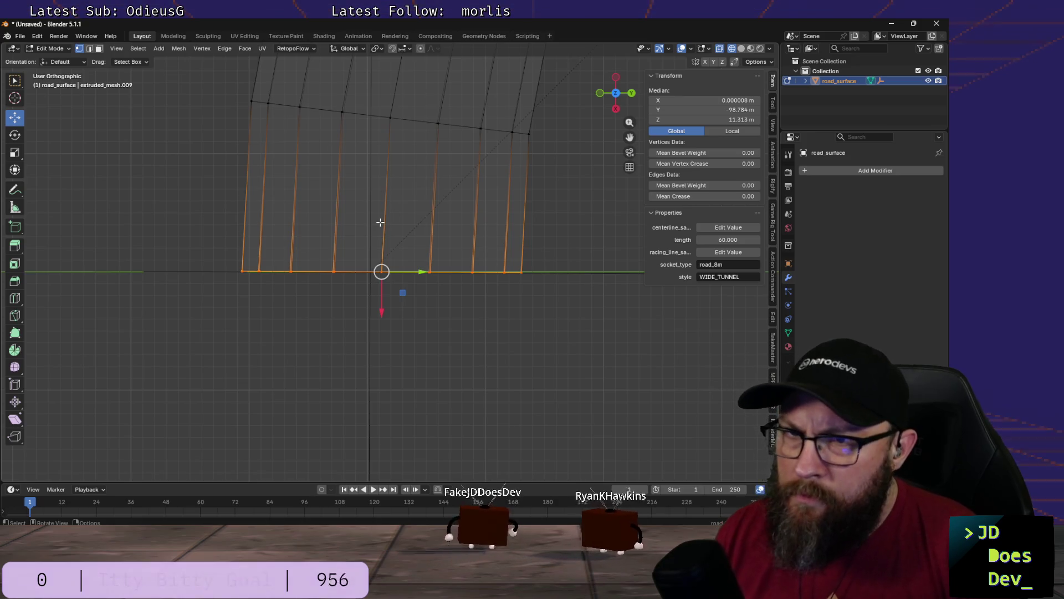
{"action": "scroll", "coordinate": [381, 223], "scroll_direction": "up", "scroll_amount": 3}
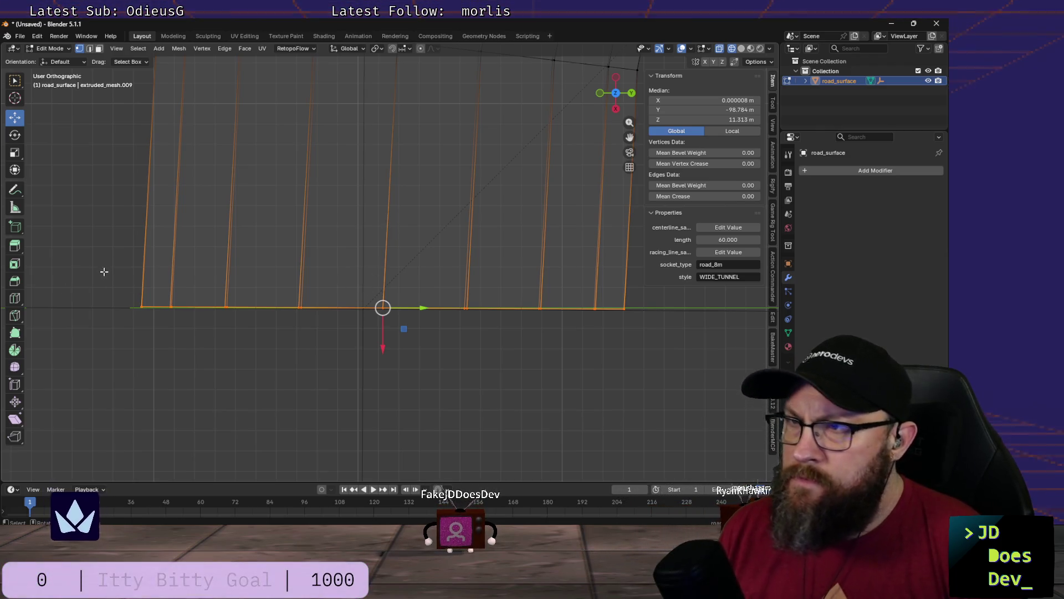
Step: Undo an accidental X shift and reselect the tube's end edges
{"action": "left_click_drag", "start_coordinate": [715, 99], "coordinate": [699, 99]}
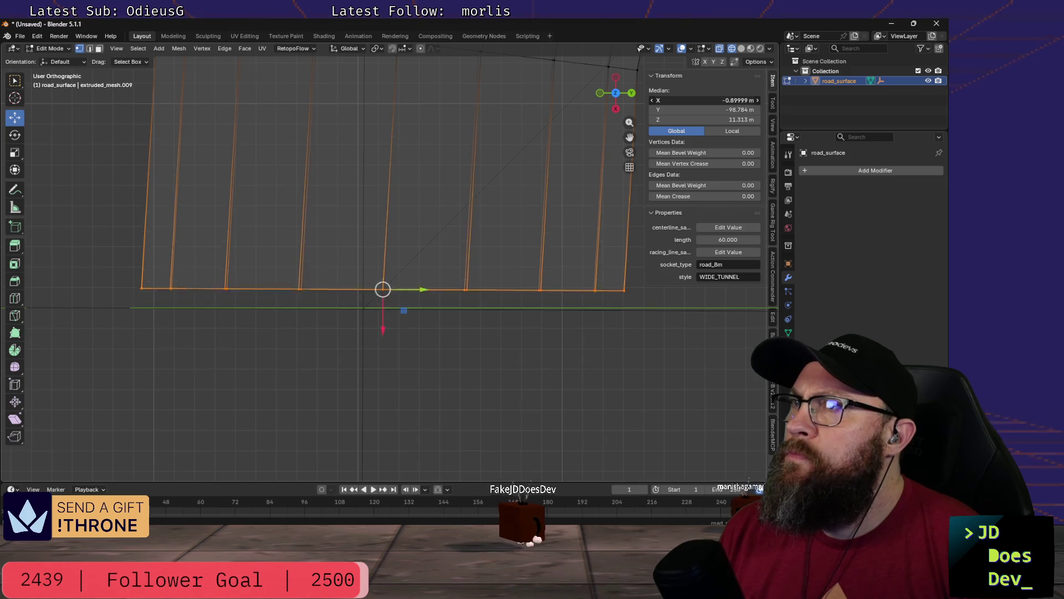
{"action": "key", "text": "ctrl+z"}
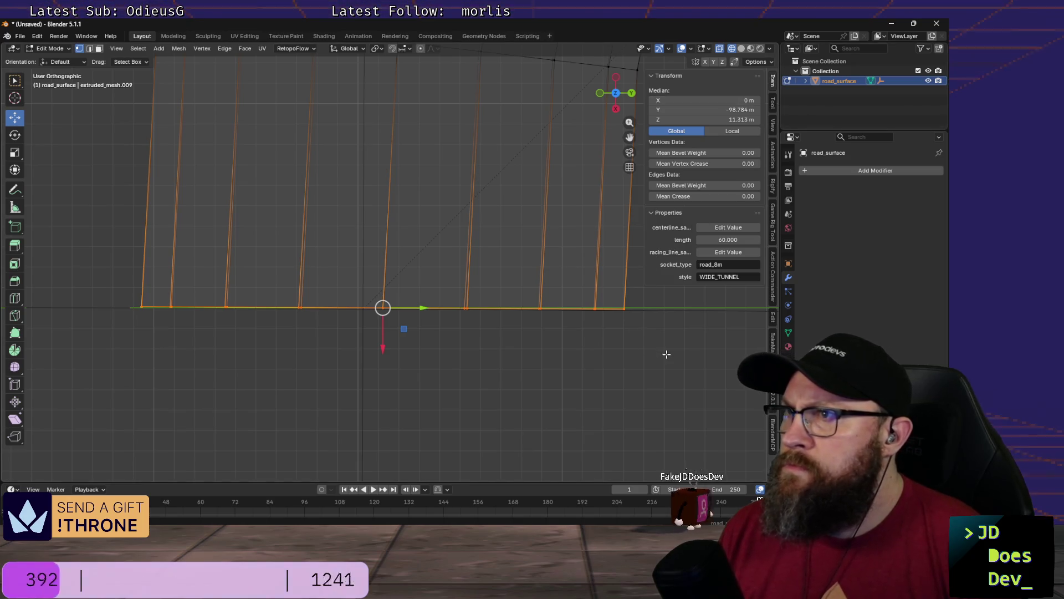
{"action": "key", "text": "alt+a"}
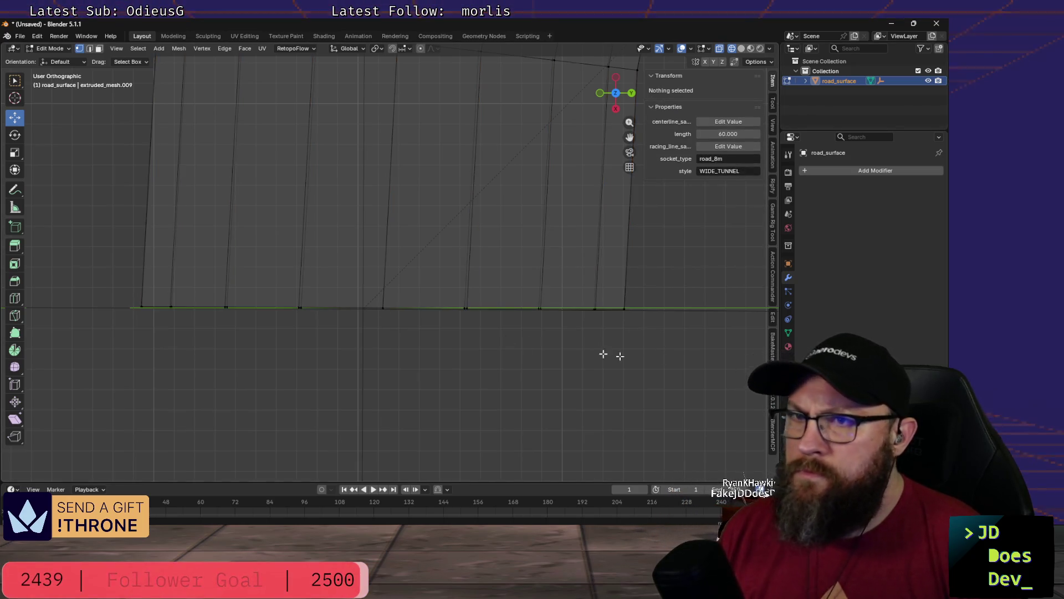
{"action": "left_click_drag", "start_coordinate": [119, 246], "coordinate": [667, 342]}
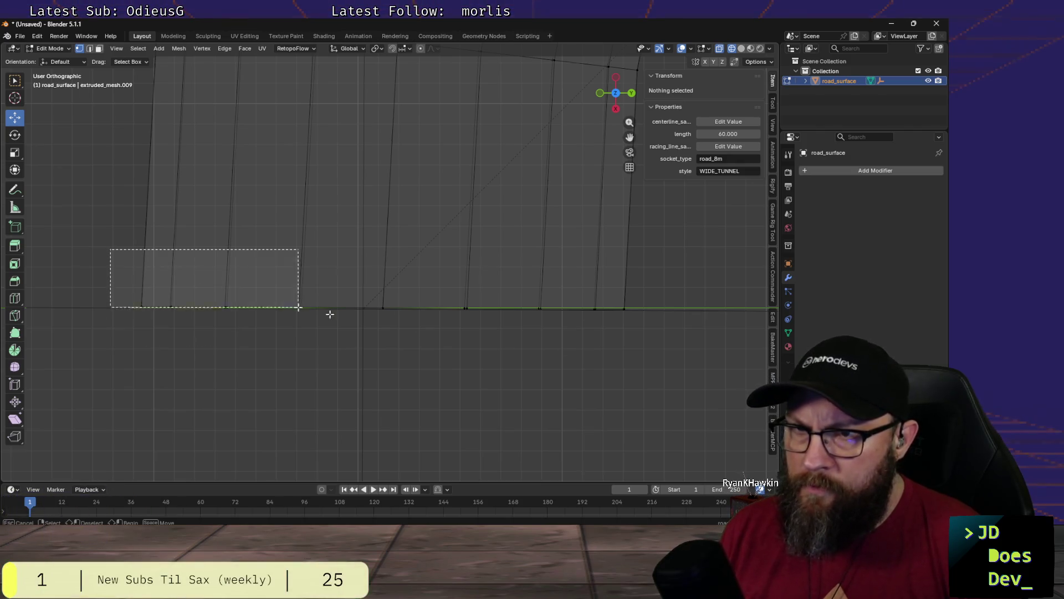
Step: Scale the end edges to zero along X to flatten them flush, then deselect
{"action": "key", "text": "s"}
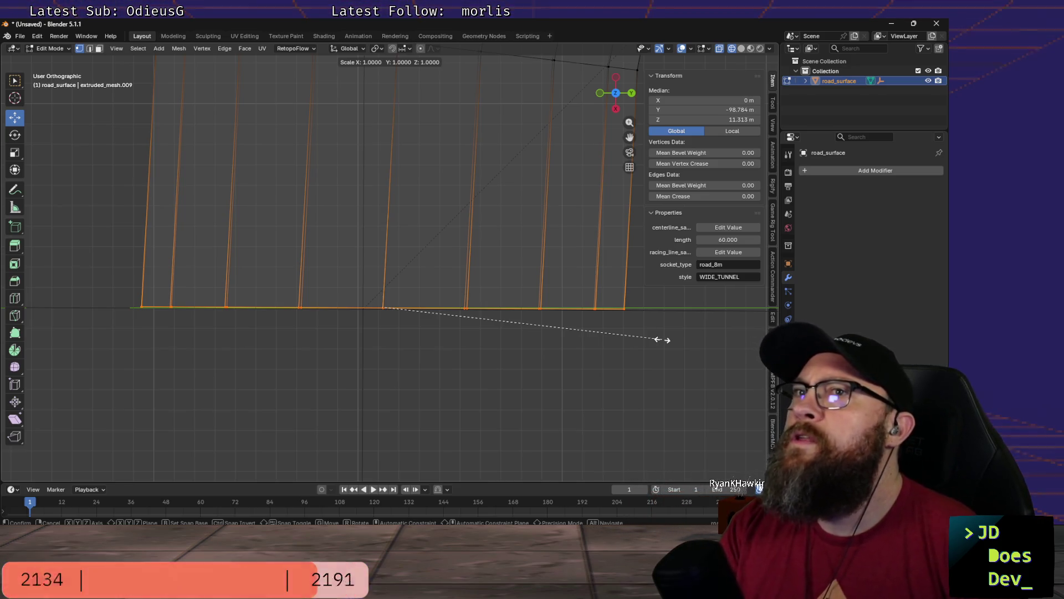
{"action": "key", "text": "y"}
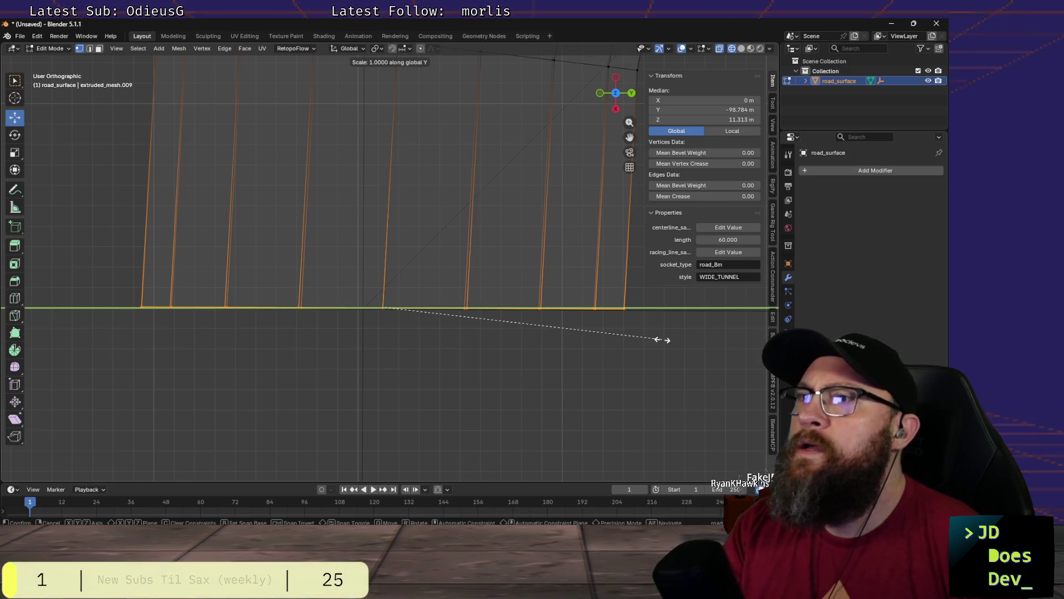
{"action": "type", "text": "0"}
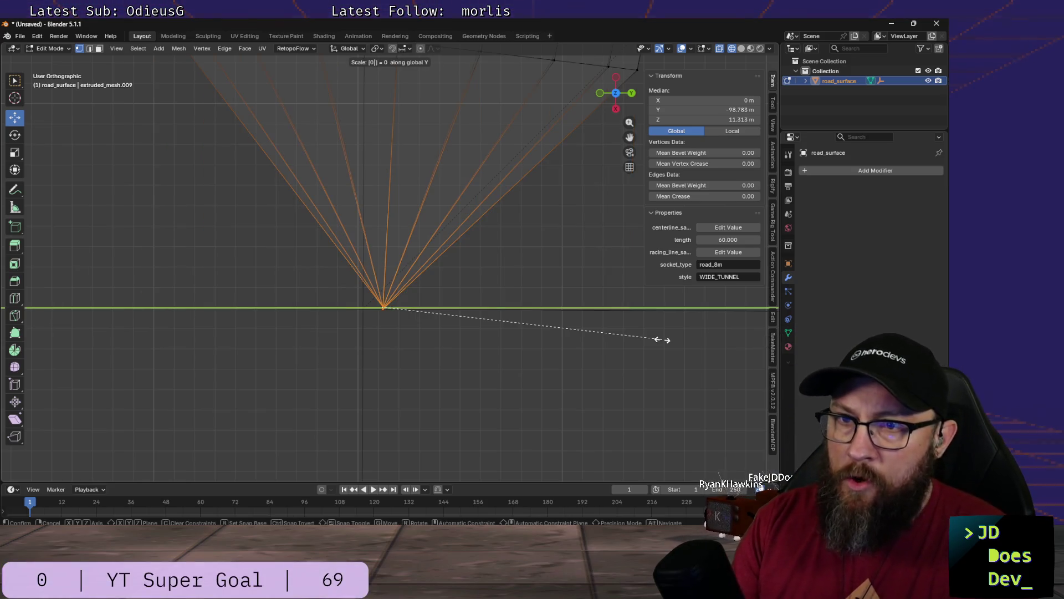
{"action": "key", "text": "Escape"}
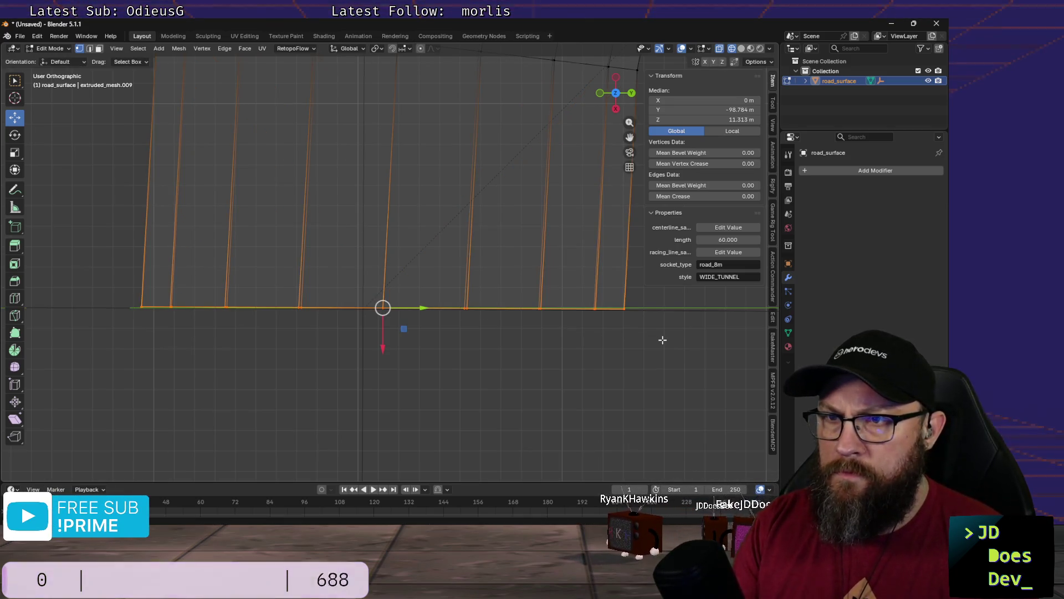
{"action": "key", "text": "s"}
{"action": "key", "text": "x"}
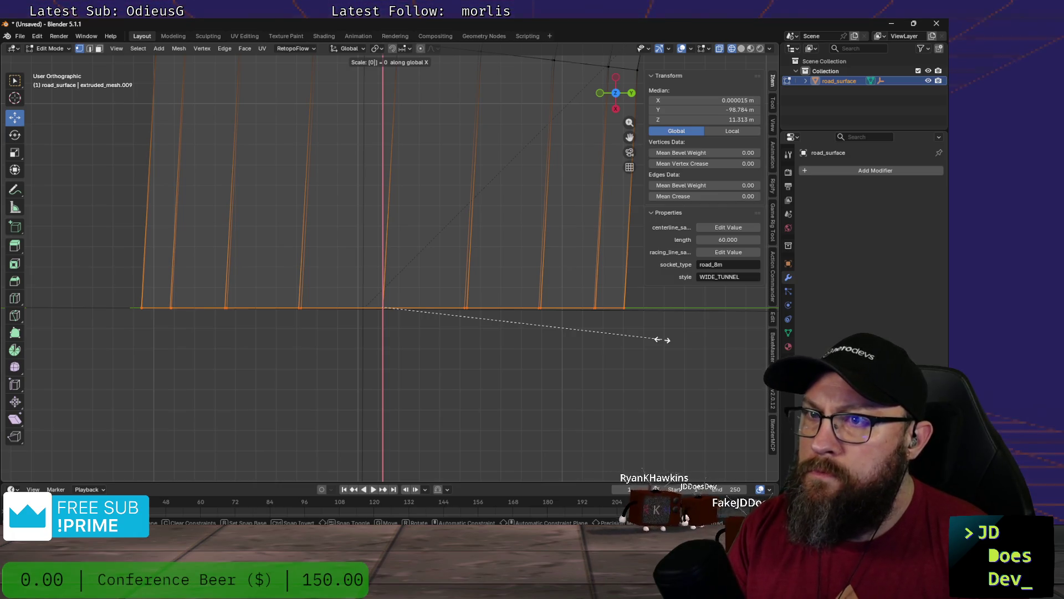
{"action": "key", "text": "Return"}
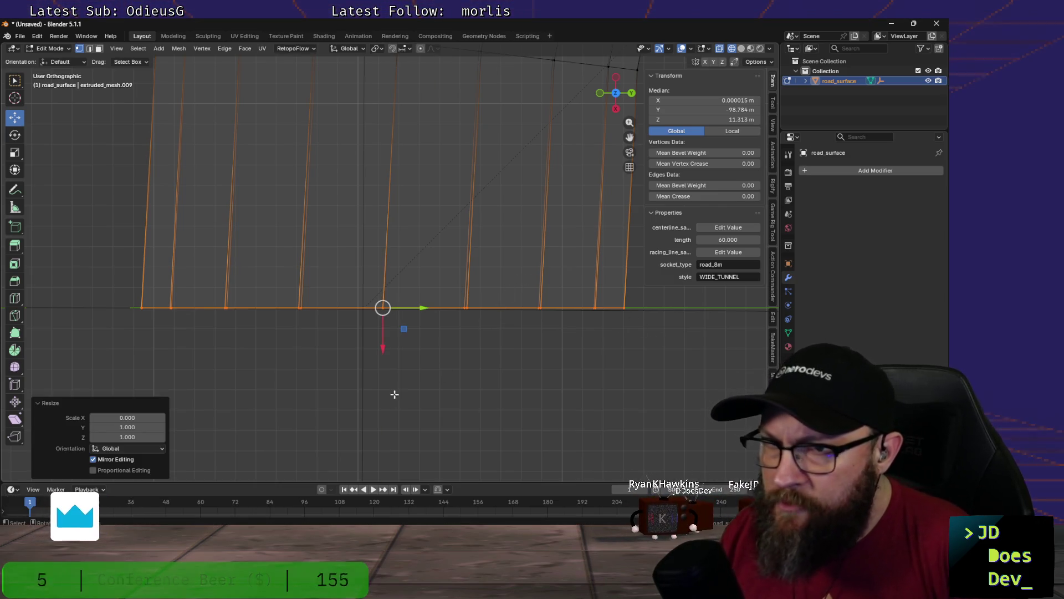
{"action": "scroll", "coordinate": [388, 383], "scroll_direction": "up", "scroll_amount": 2}
{"action": "scroll", "coordinate": [384, 375], "scroll_direction": "up", "scroll_amount": 2}
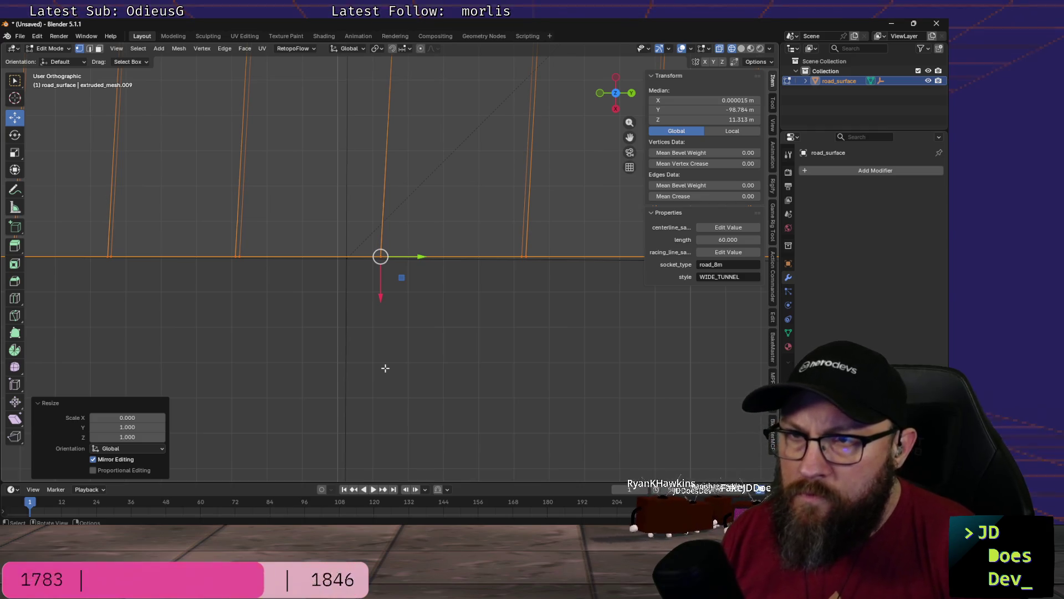
{"action": "scroll", "coordinate": [385, 366], "scroll_direction": "down", "scroll_amount": 2}
{"action": "scroll", "coordinate": [385, 365], "scroll_direction": "down", "scroll_amount": 1}
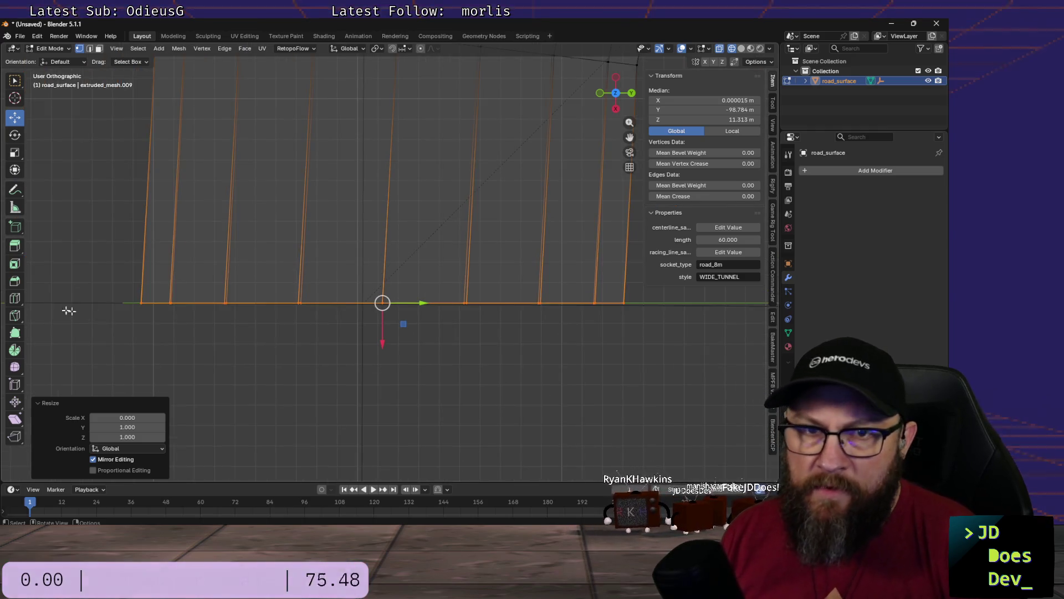
{"action": "key", "text": "alt+a"}
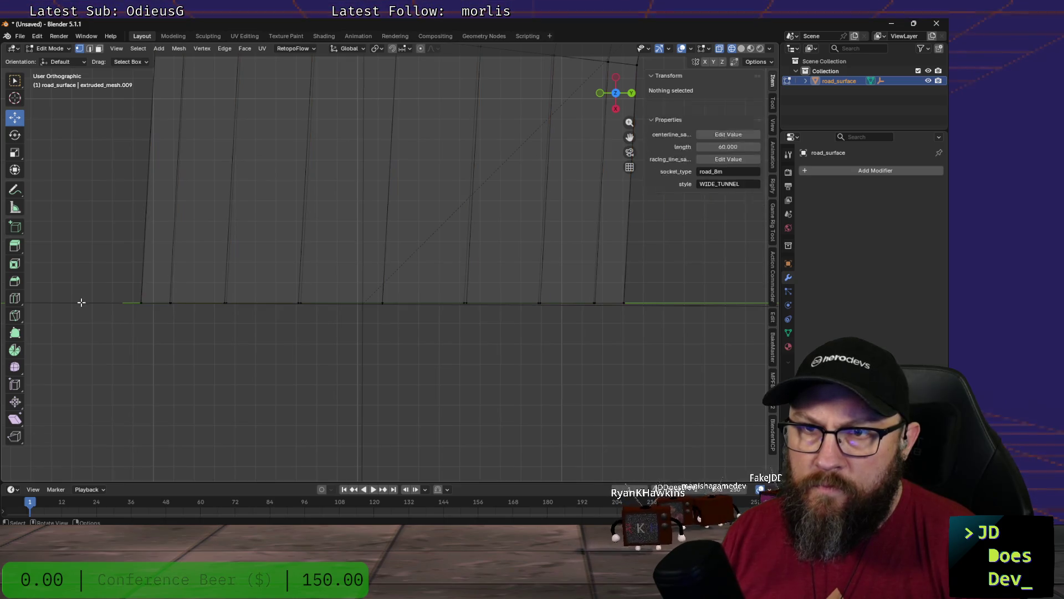
Step: In Object Mode, rotate socket_out slightly to quaternion W 0.707, Z −0.707
{"action": "key", "text": "ctrl+Tab"}
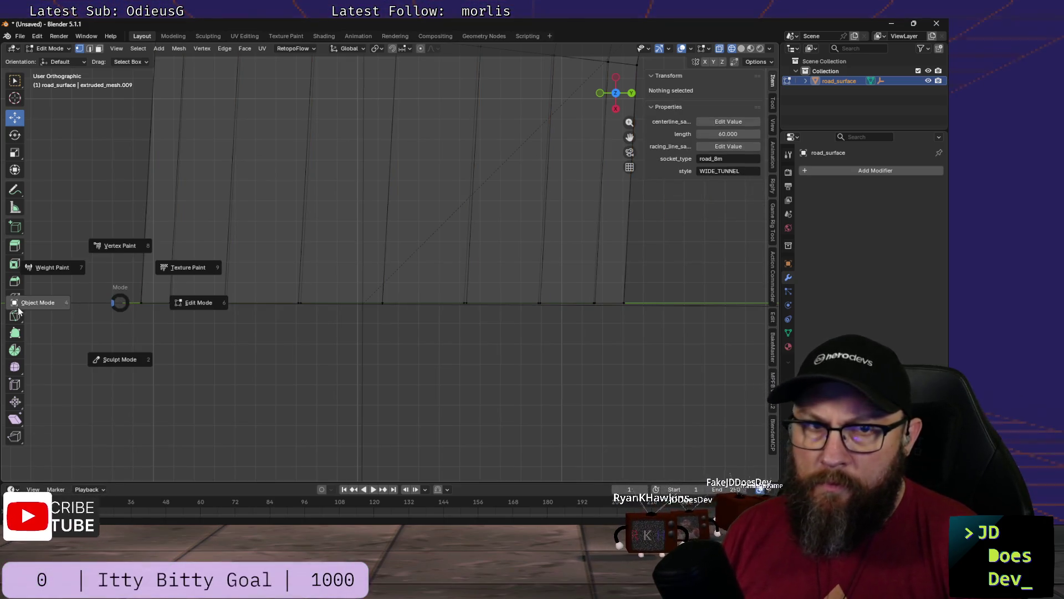
{"action": "left_click", "coordinate": [35, 304]}
{"action": "left_click", "coordinate": [82, 302]}
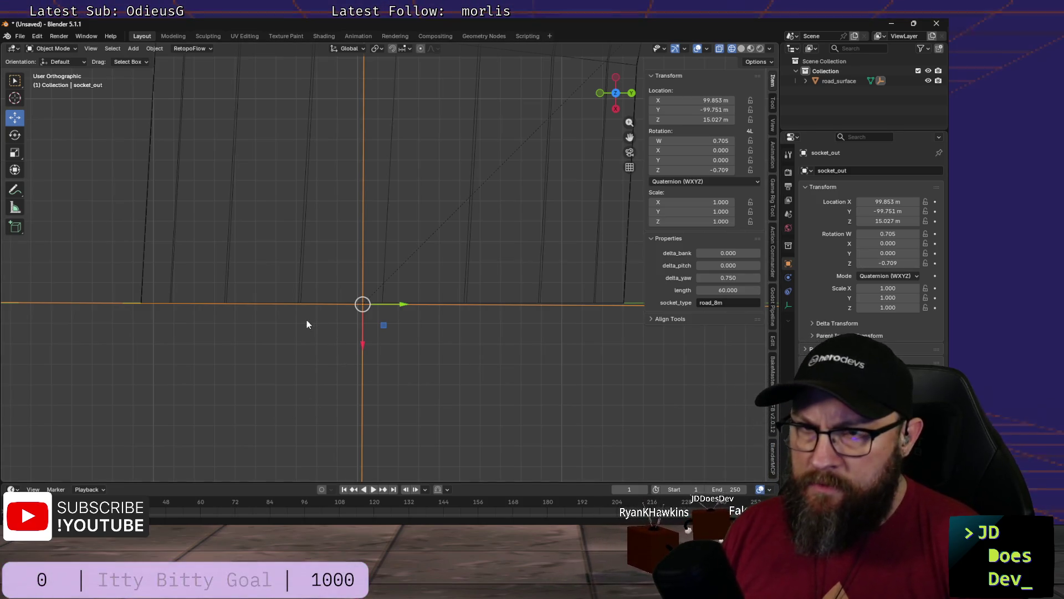
{"action": "key", "text": "r"}
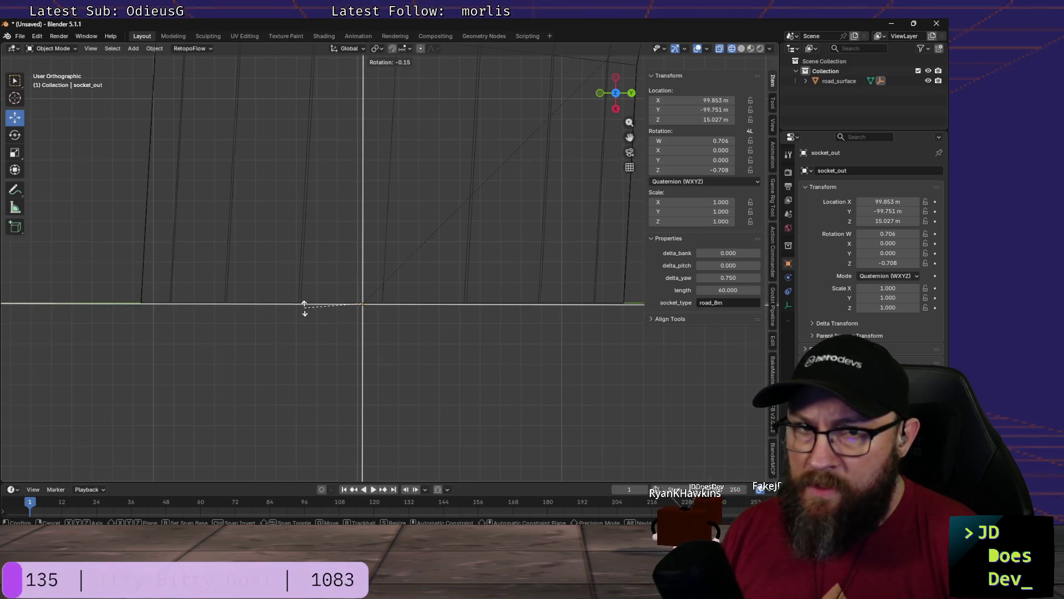
{"action": "left_click", "coordinate": [305, 311]}
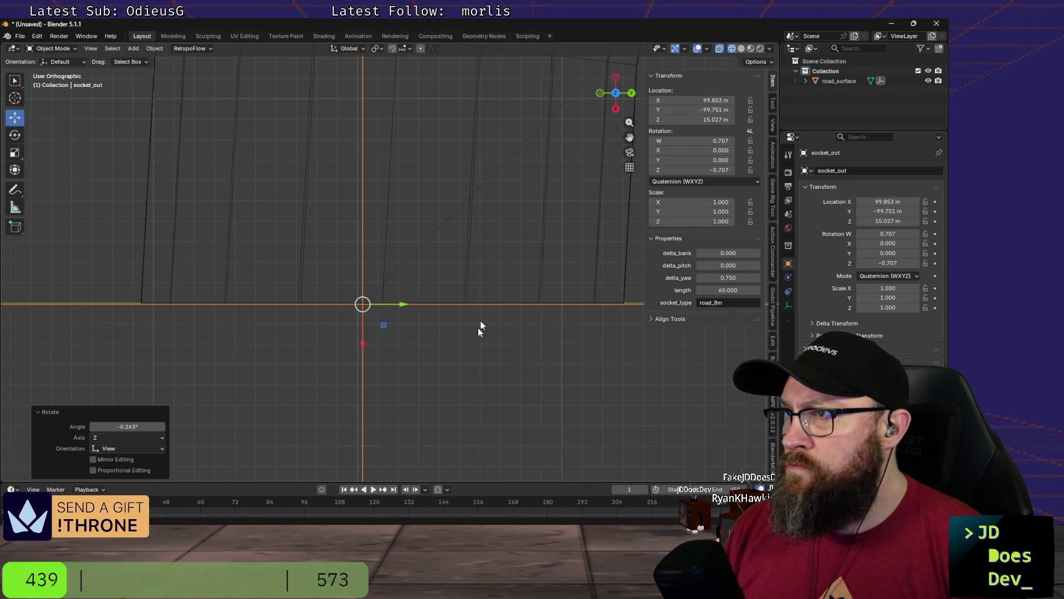
{"action": "scroll", "coordinate": [441, 345], "scroll_direction": "down", "scroll_amount": 1}
{"action": "scroll", "coordinate": [442, 345], "scroll_direction": "down", "scroll_amount": 2}
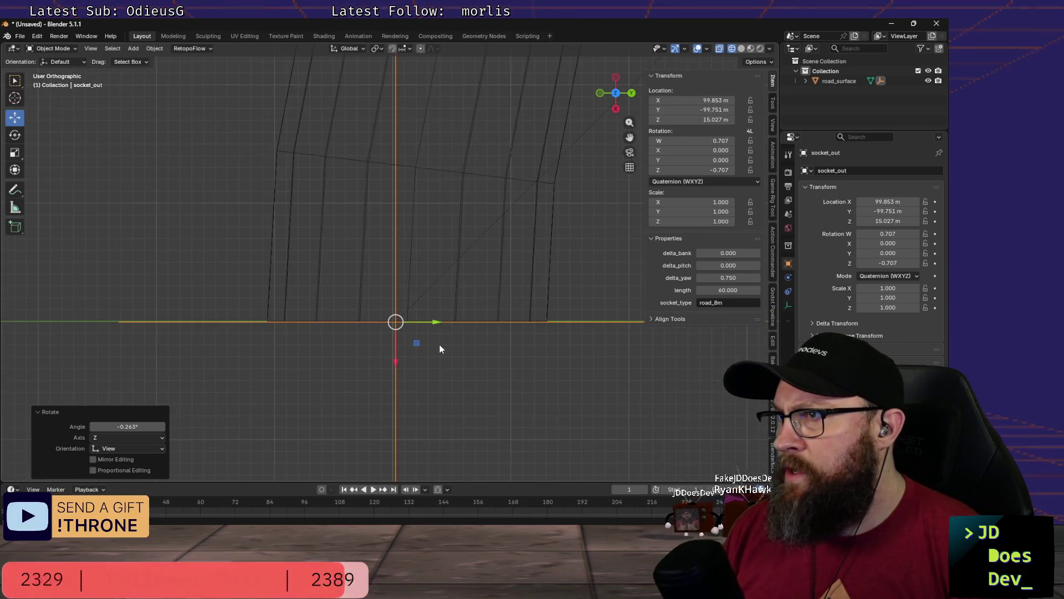
{"action": "scroll", "coordinate": [439, 347], "scroll_direction": "down", "scroll_amount": 3}
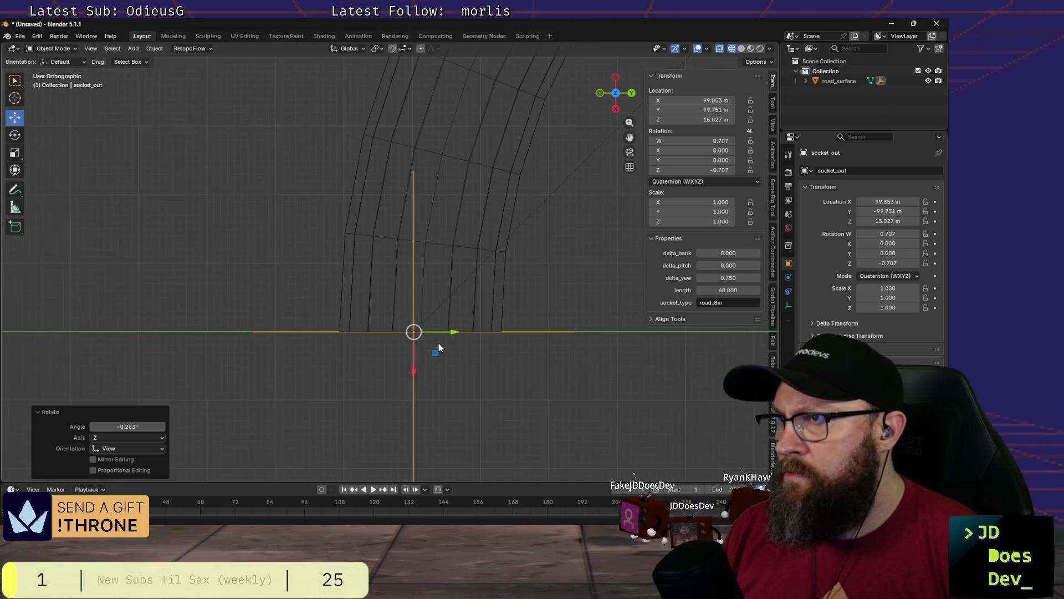
{"action": "scroll", "coordinate": [441, 345], "scroll_direction": "up", "scroll_amount": 3}
{"action": "scroll", "coordinate": [441, 345], "scroll_direction": "up", "scroll_amount": 2}
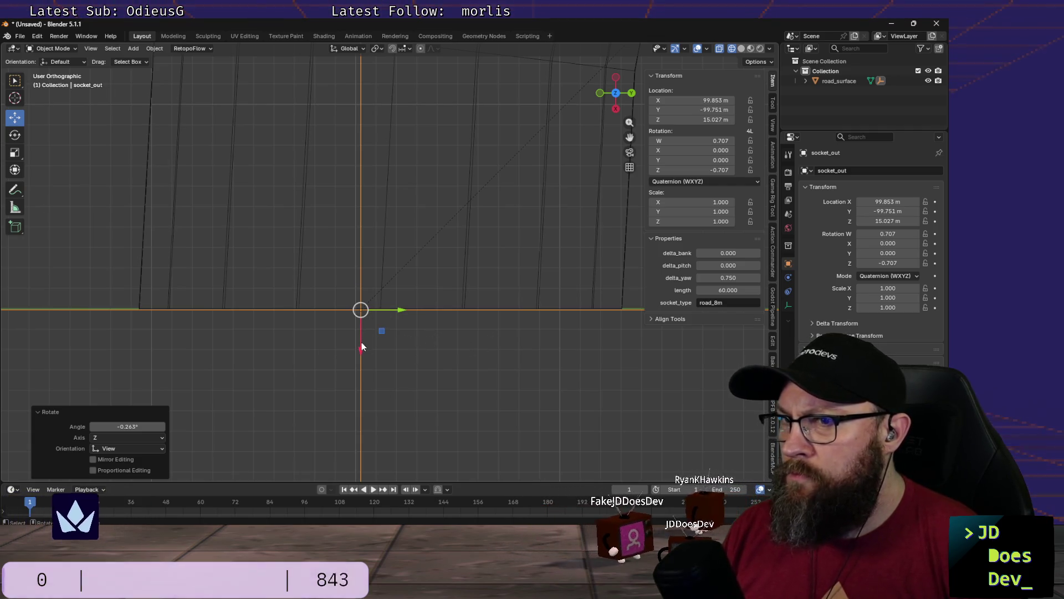
Step: Nudge socket_out −0.0484 m along X to 99.804 m and set Location Y to 0 m
{"action": "left_click_drag", "start_coordinate": [360, 350], "coordinate": [361, 347]}
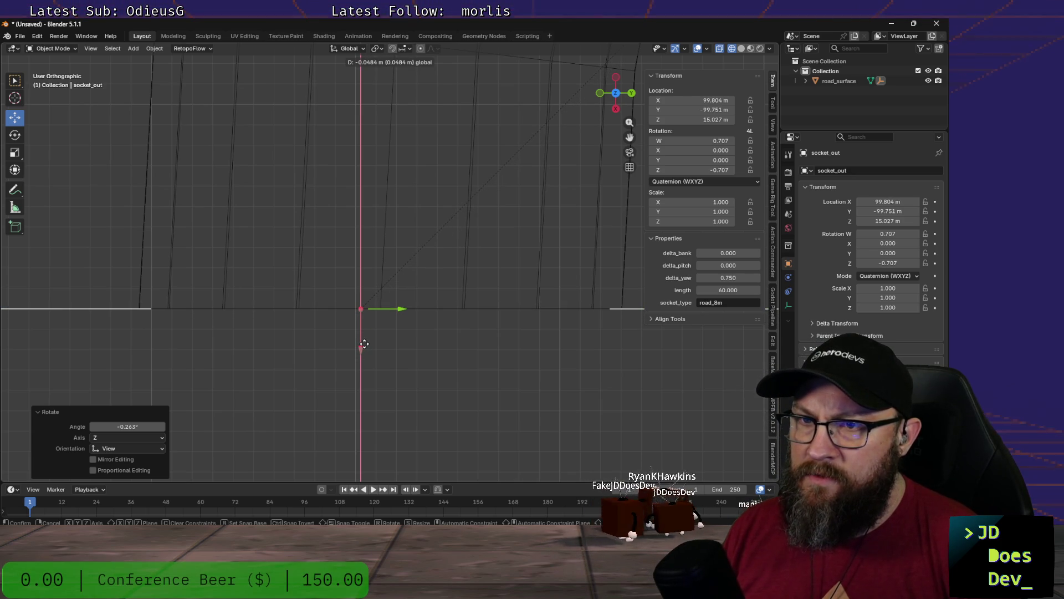
{"action": "left_click_drag", "start_coordinate": [363, 343], "coordinate": [363, 343]}
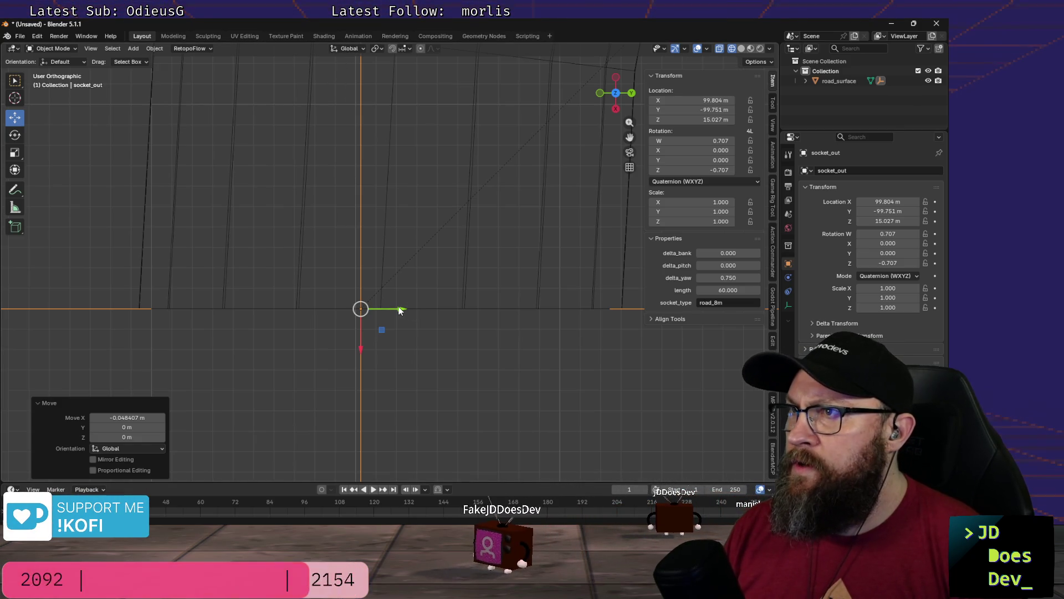
{"action": "scroll", "coordinate": [508, 359], "scroll_direction": "down", "scroll_amount": 4}
{"action": "scroll", "coordinate": [504, 342], "scroll_direction": "up", "scroll_amount": 2}
{"action": "type", "text": "0"}
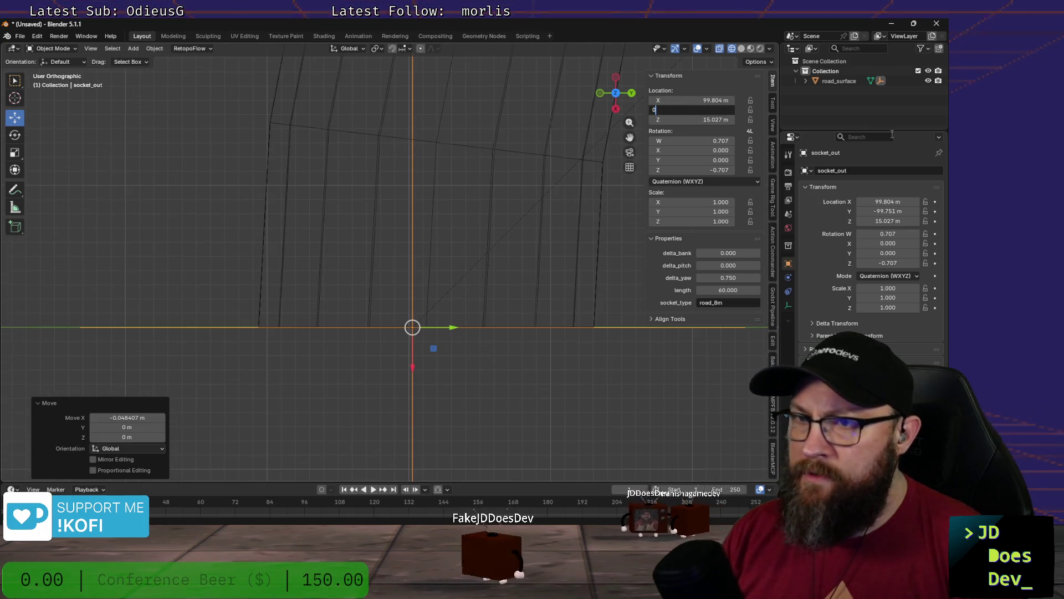
{"action": "key", "text": "Tab"}
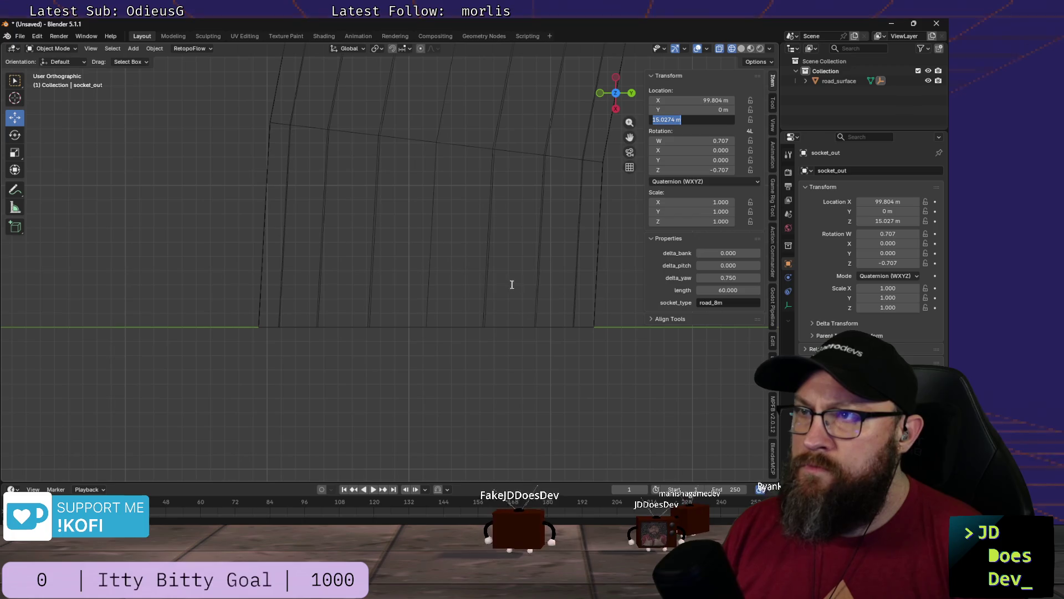
{"action": "key", "text": "Return"}
{"action": "scroll", "coordinate": [520, 296], "scroll_direction": "down", "scroll_amount": 2}
{"action": "scroll", "coordinate": [549, 321], "scroll_direction": "down", "scroll_amount": 2}
{"action": "scroll", "coordinate": [577, 324], "scroll_direction": "down", "scroll_amount": 2}
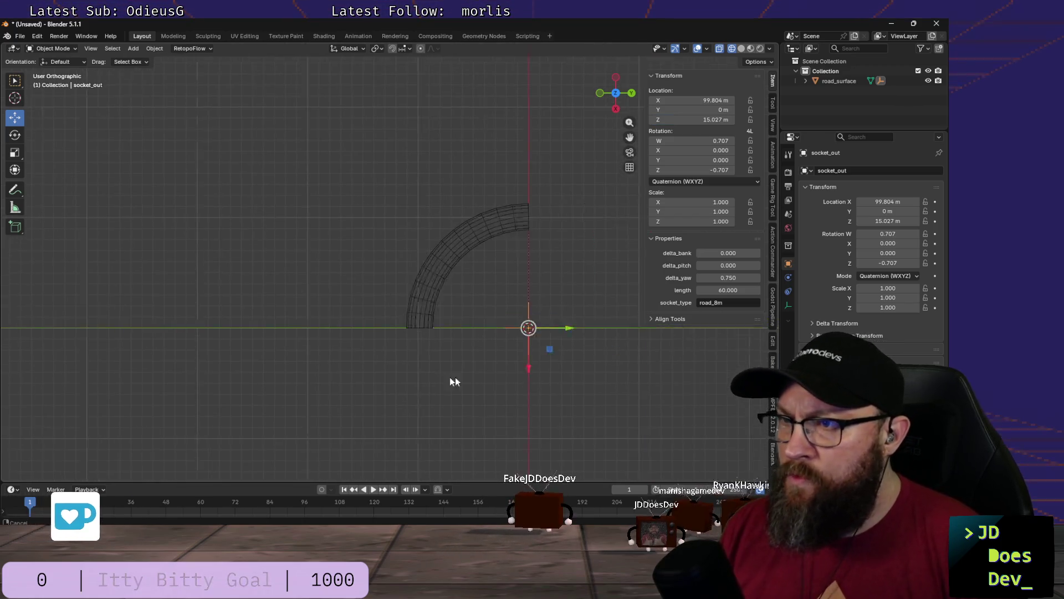
{"action": "scroll", "coordinate": [468, 380], "scroll_direction": "down", "scroll_amount": 1}
{"action": "middle_click_drag", "start_coordinate": [453, 368], "coordinate": [454, 372], "text": "shift"}
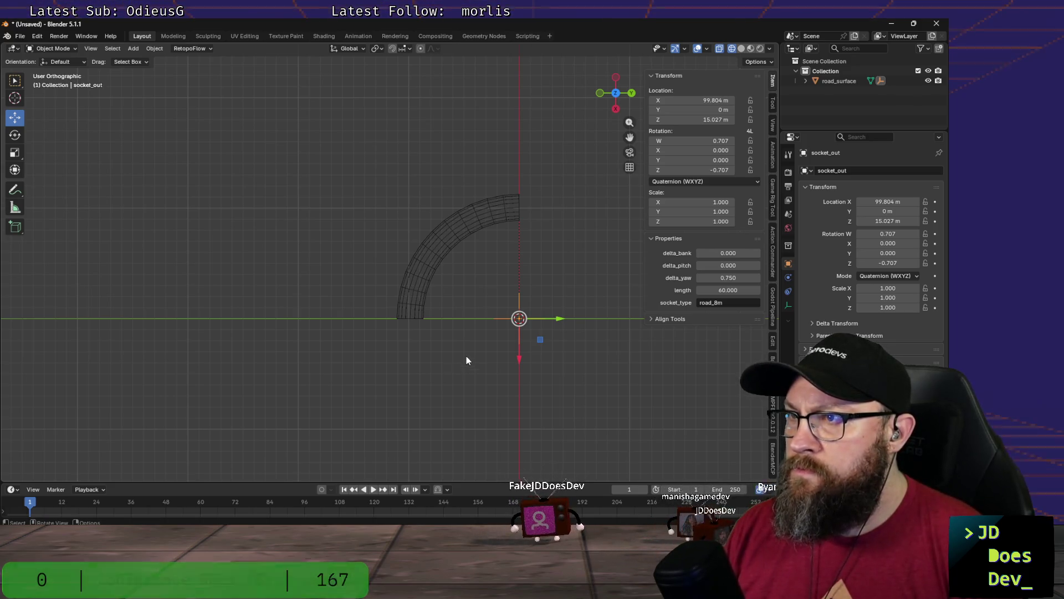
{"action": "scroll", "coordinate": [466, 357], "scroll_direction": "up", "scroll_amount": 2}
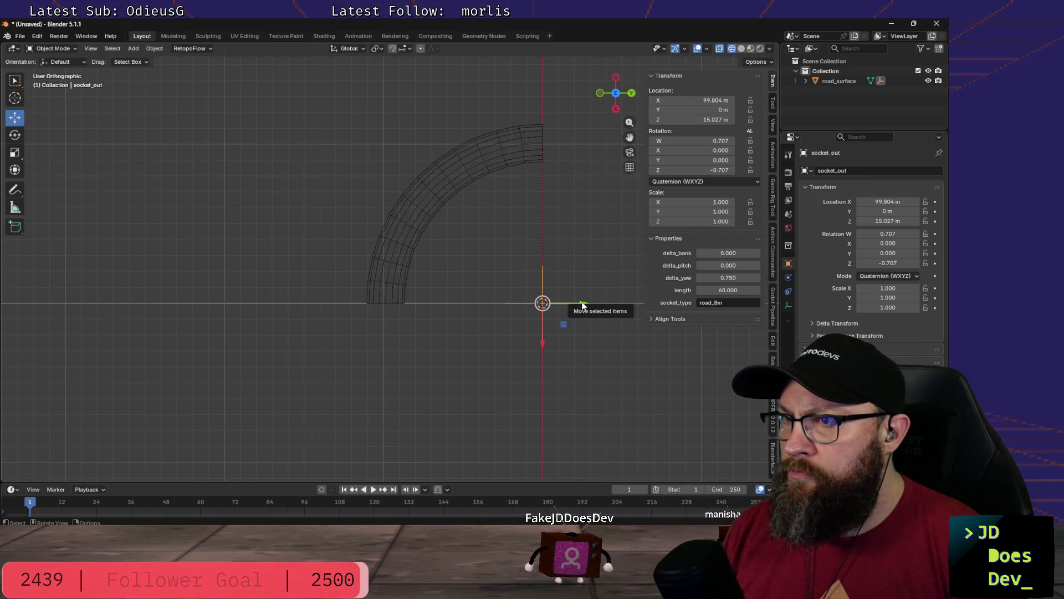
Step: Move socket_out along Y to −99.751 m at the tube's open end, then deselect it
{"action": "left_click_drag", "start_coordinate": [575, 308], "coordinate": [540, 305]}
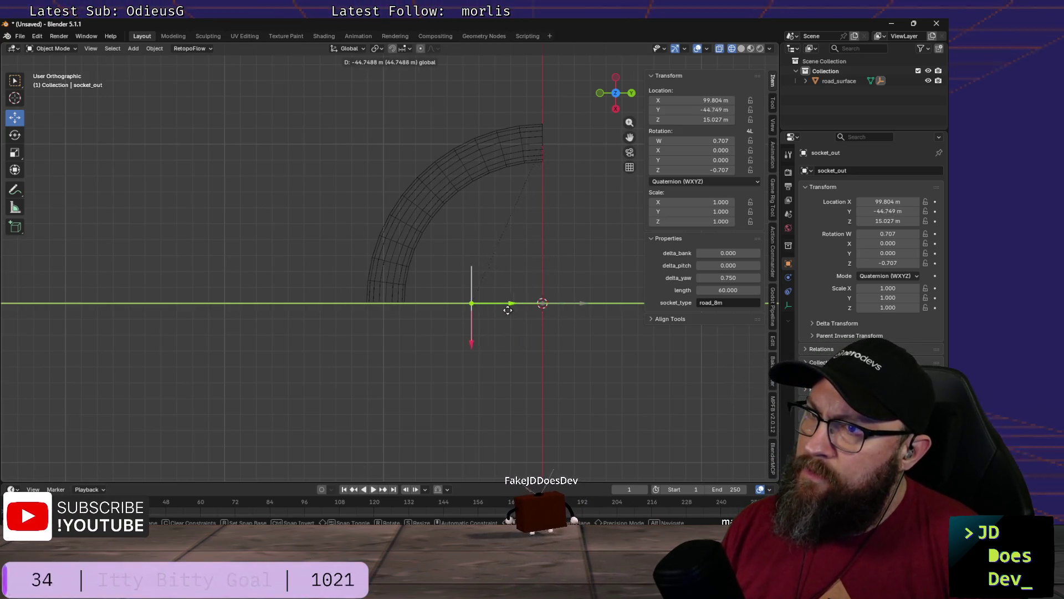
{"action": "left_click_drag", "start_coordinate": [422, 303], "coordinate": [422, 303]}
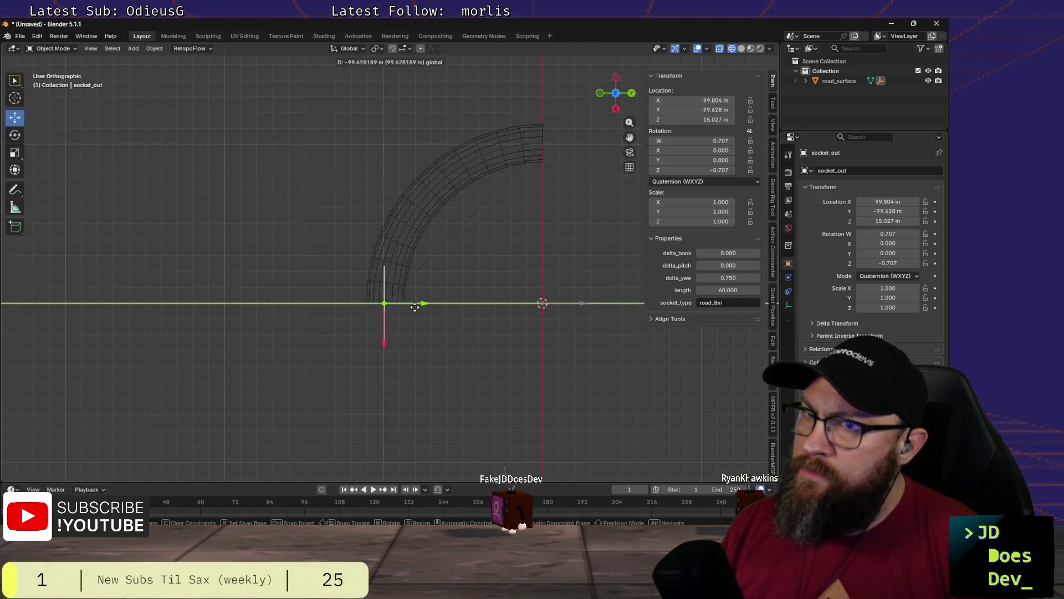
{"action": "left_click_drag", "start_coordinate": [418, 307], "coordinate": [495, 348]}
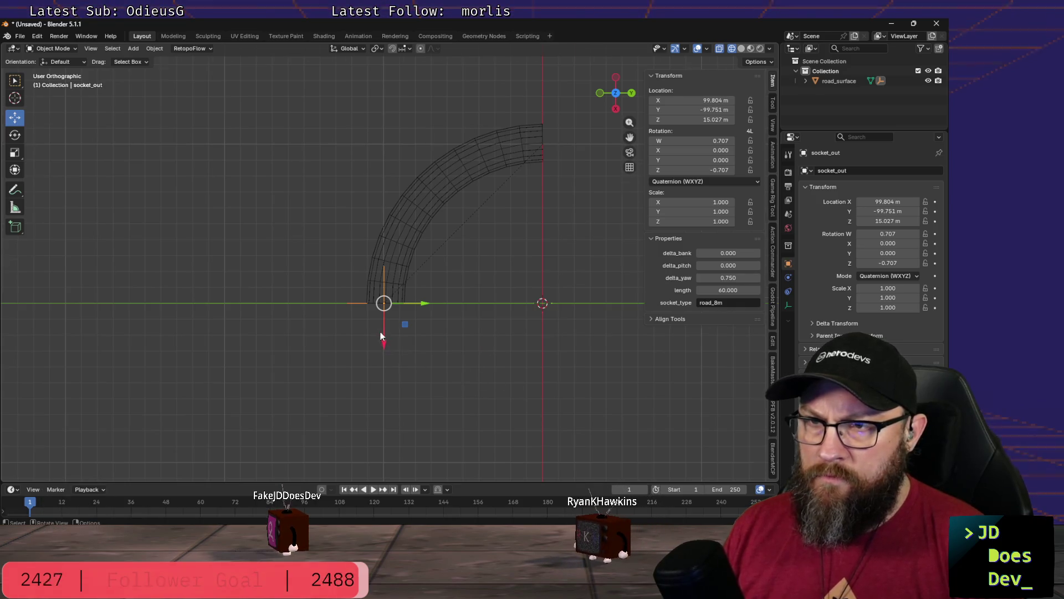
{"action": "middle_click_drag", "start_coordinate": [381, 332], "coordinate": [399, 315]}
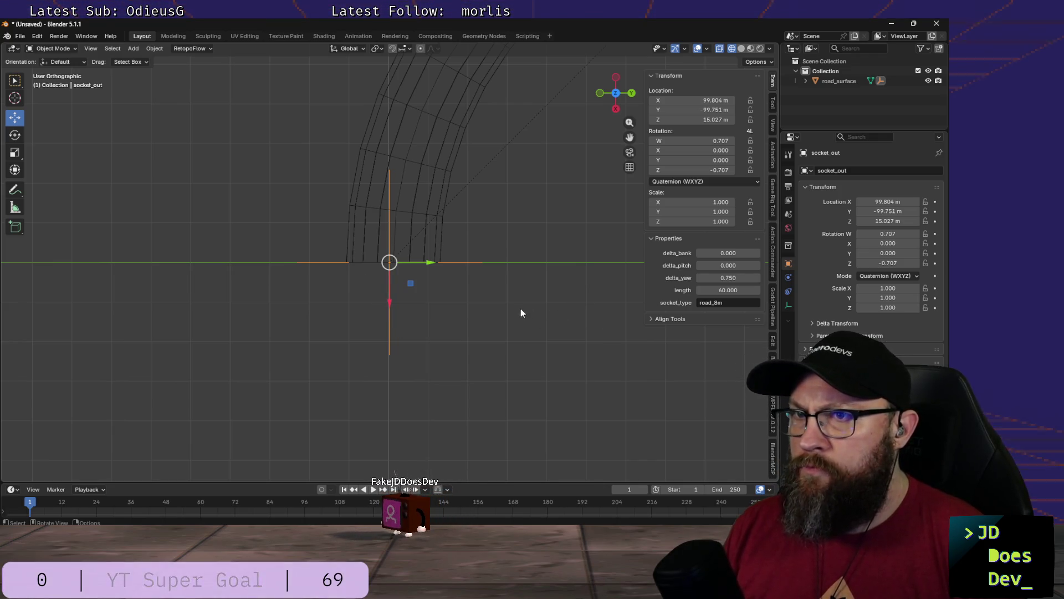
{"action": "middle_click_drag", "start_coordinate": [521, 314], "coordinate": [521, 308]}
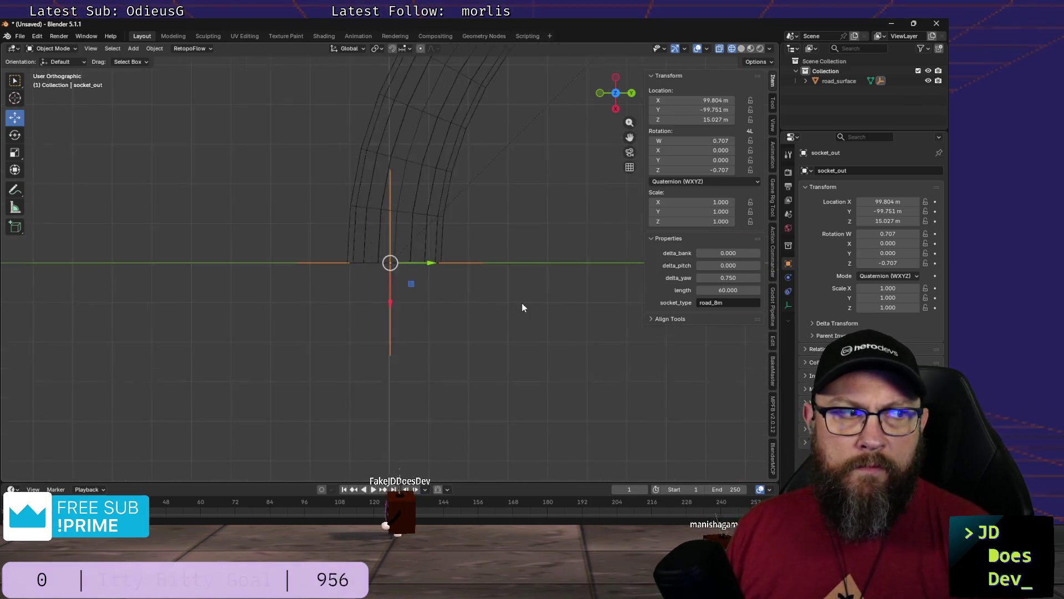
{"action": "scroll", "coordinate": [521, 308], "scroll_direction": "down", "scroll_amount": 1}
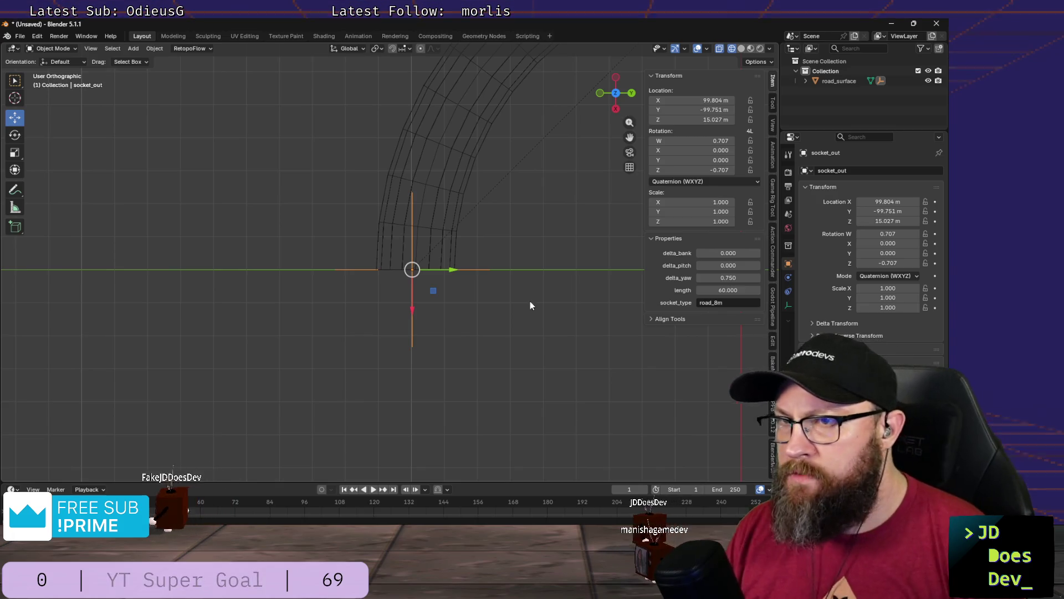
{"action": "left_click", "coordinate": [529, 304]}
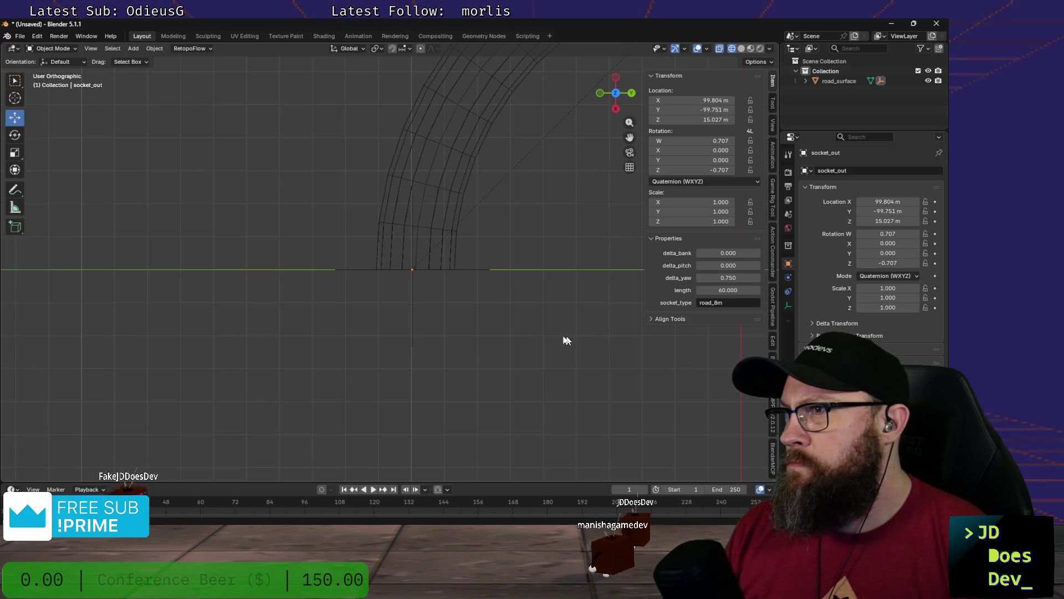
{"action": "scroll", "coordinate": [550, 355], "scroll_direction": "down", "scroll_amount": 2}
{"action": "scroll", "coordinate": [577, 347], "scroll_direction": "down", "scroll_amount": 3}
{"action": "scroll", "coordinate": [582, 325], "scroll_direction": "down", "scroll_amount": 2}
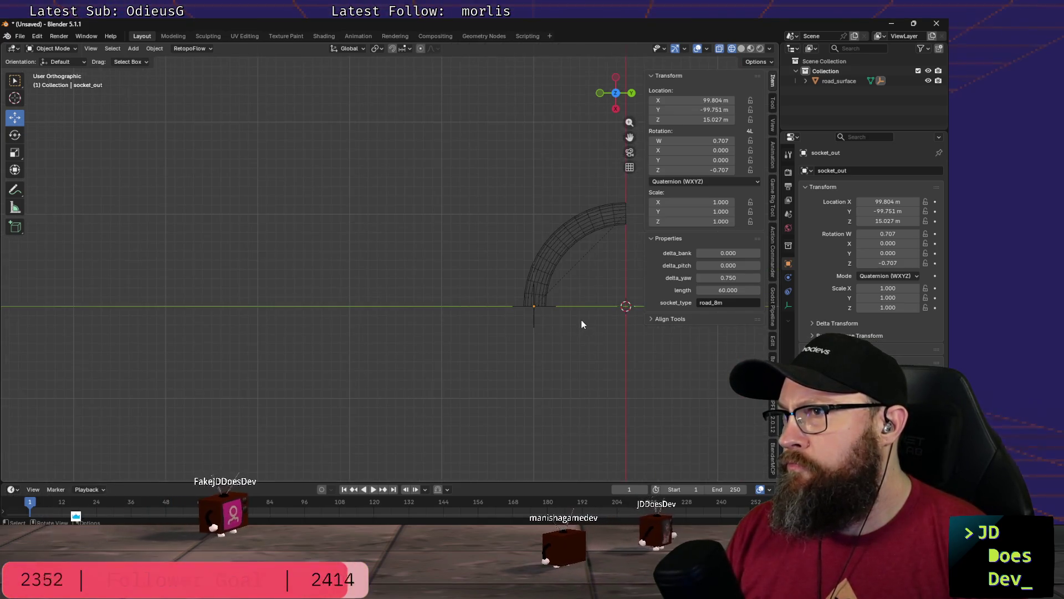
{"action": "middle_click_drag", "start_coordinate": [587, 350], "coordinate": [374, 344], "text": "shift"}
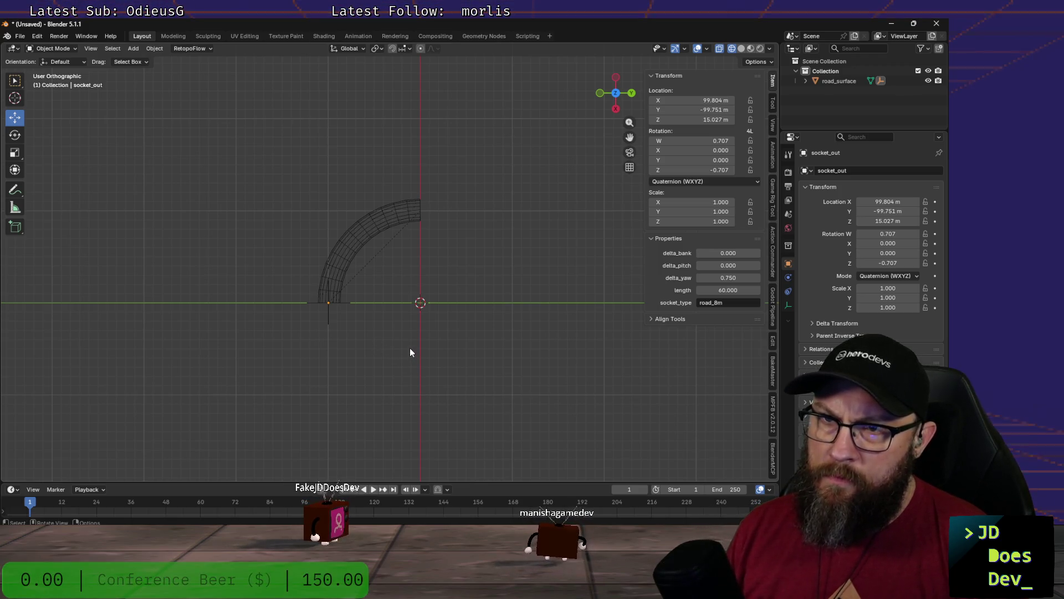
{"action": "scroll", "coordinate": [390, 343], "scroll_direction": "up", "scroll_amount": 2}
{"action": "scroll", "coordinate": [394, 341], "scroll_direction": "up", "scroll_amount": 1}
{"action": "scroll", "coordinate": [396, 345], "scroll_direction": "up", "scroll_amount": 1}
{"action": "scroll", "coordinate": [397, 340], "scroll_direction": "down", "scroll_amount": 2}
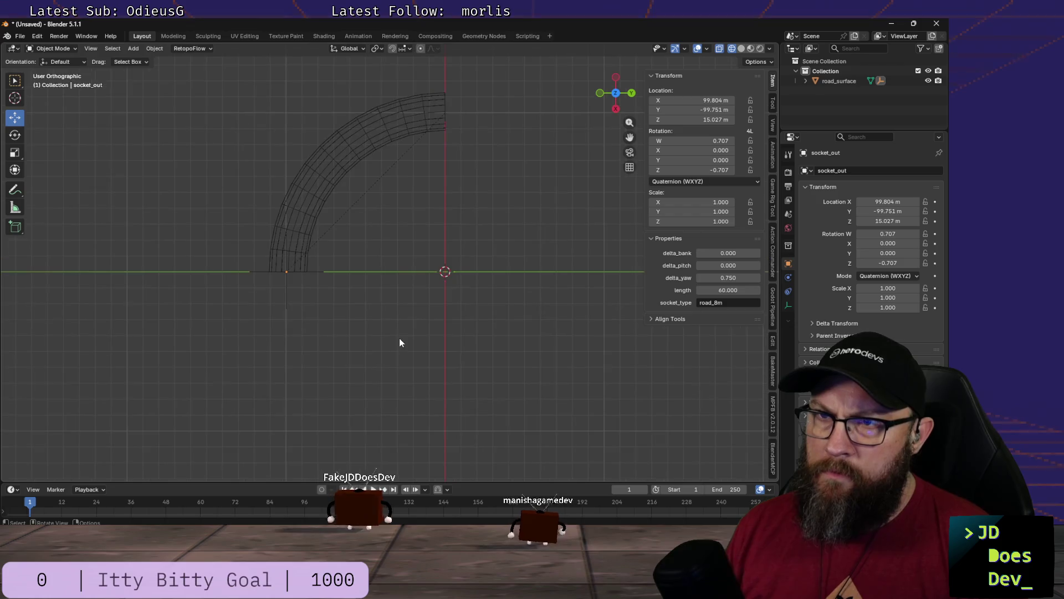
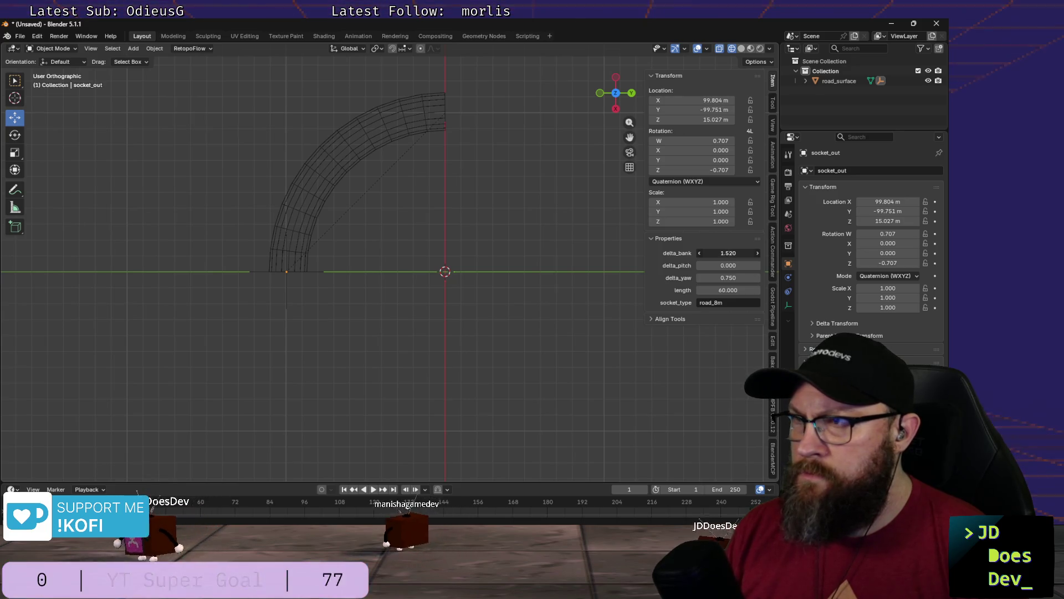
{"action": "scroll", "coordinate": [525, 270], "scroll_direction": "down", "scroll_amount": 4}
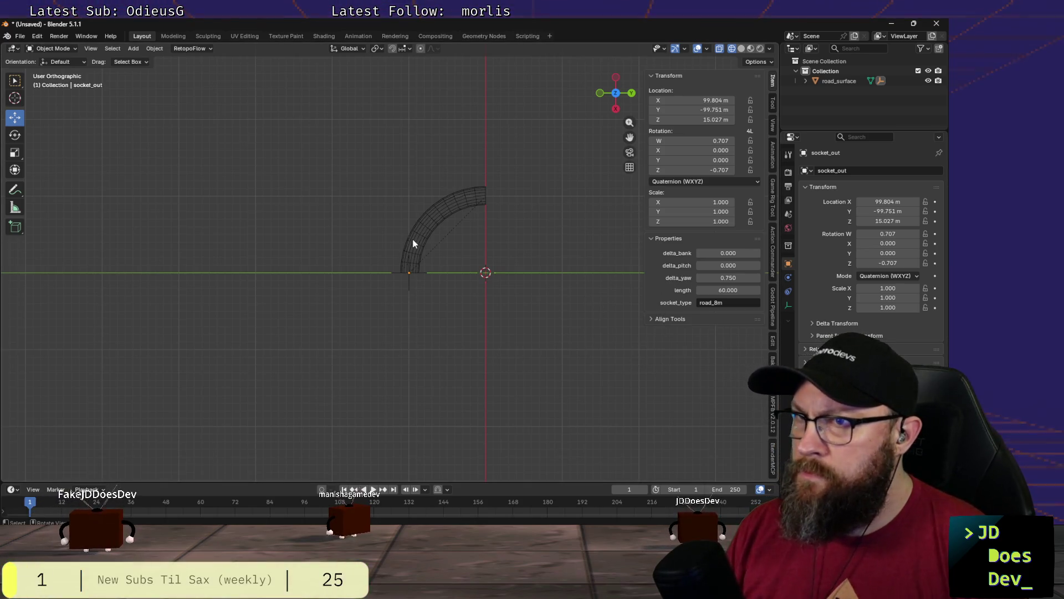
{"action": "scroll", "coordinate": [426, 307], "scroll_direction": "up", "scroll_amount": 4}
Step: Move the socket_out empty and arc road mesh together 99 m along X toward the origin
{"action": "left_click", "coordinate": [378, 233]}
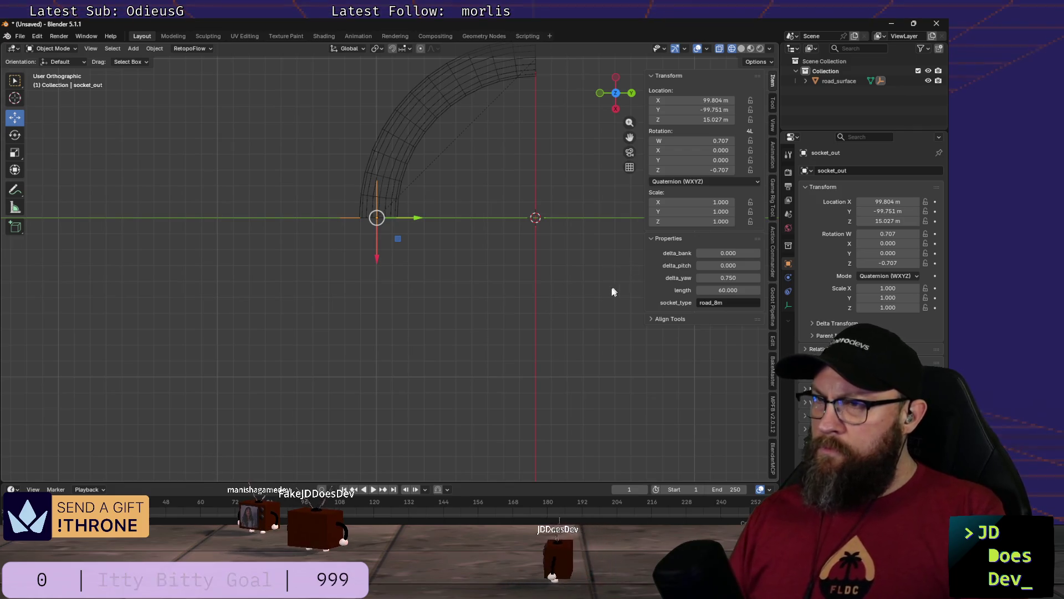
{"action": "scroll", "coordinate": [430, 263], "scroll_direction": "down", "scroll_amount": 2}
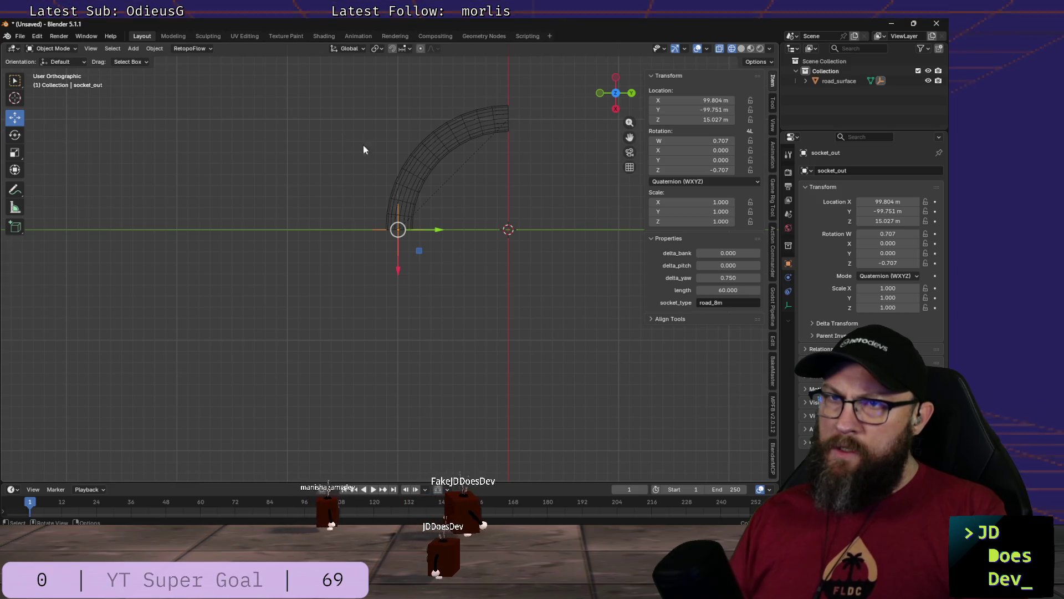
{"action": "left_click", "coordinate": [392, 169], "text": "shift"}
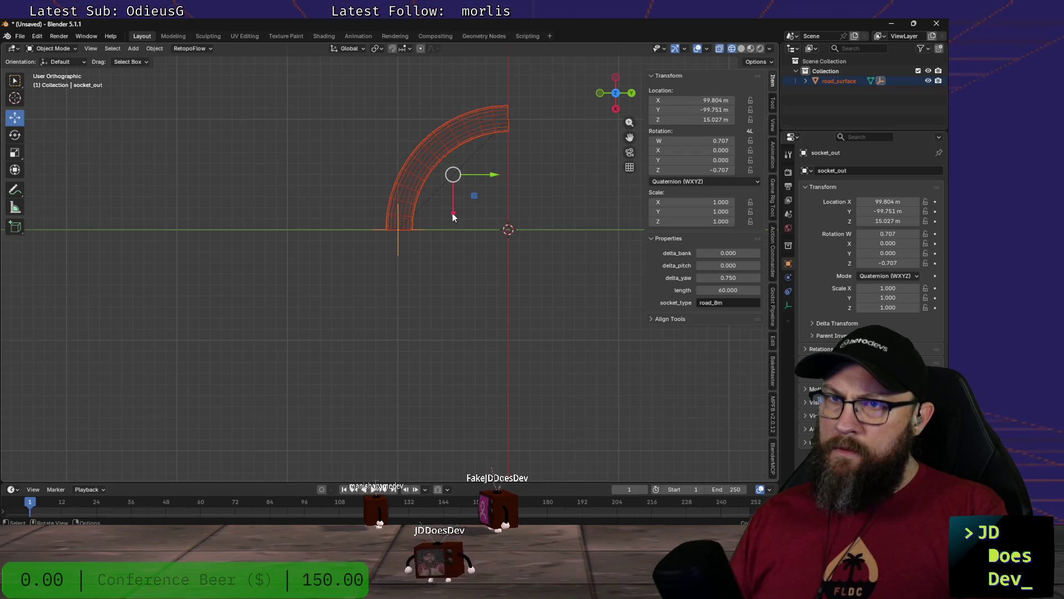
{"action": "left_click_drag", "start_coordinate": [452, 217], "coordinate": [449, 322]}
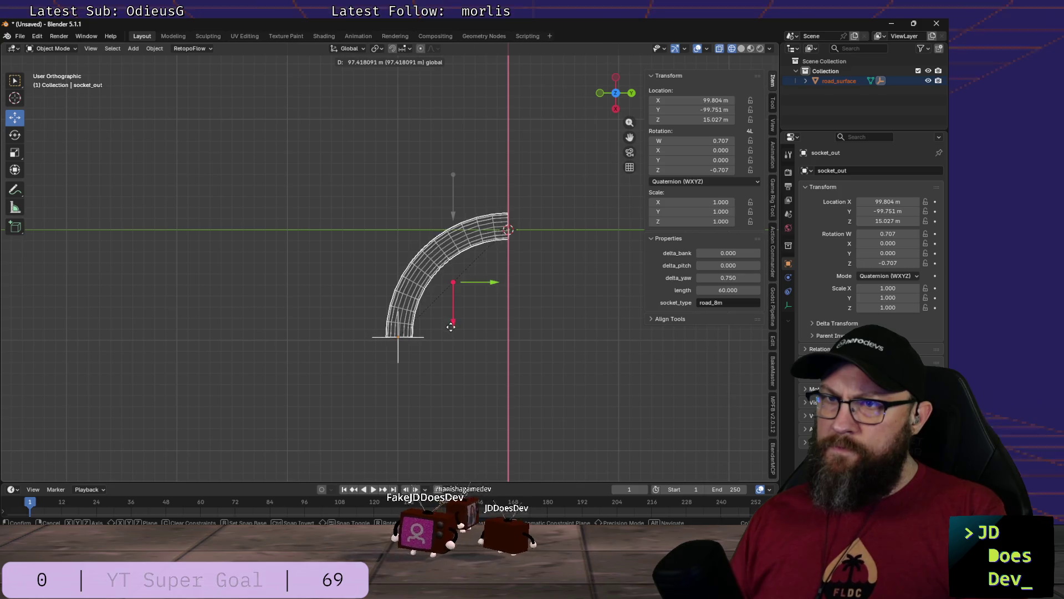
{"action": "left_click_drag", "start_coordinate": [451, 326], "coordinate": [451, 335]}
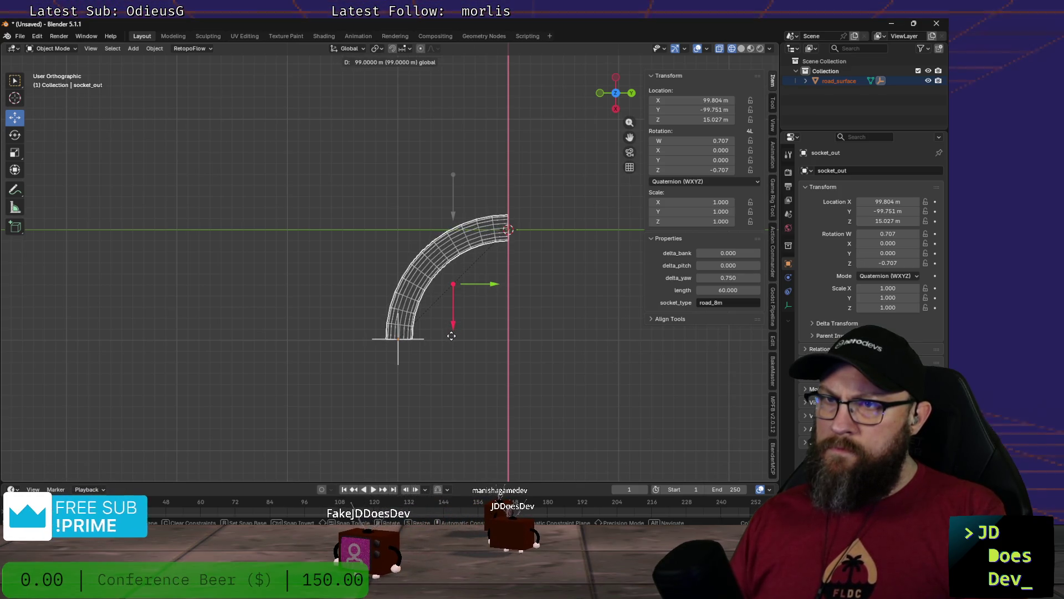
{"action": "left_click", "coordinate": [451, 336]}
{"action": "scroll", "coordinate": [491, 297], "scroll_direction": "up", "scroll_amount": 6}
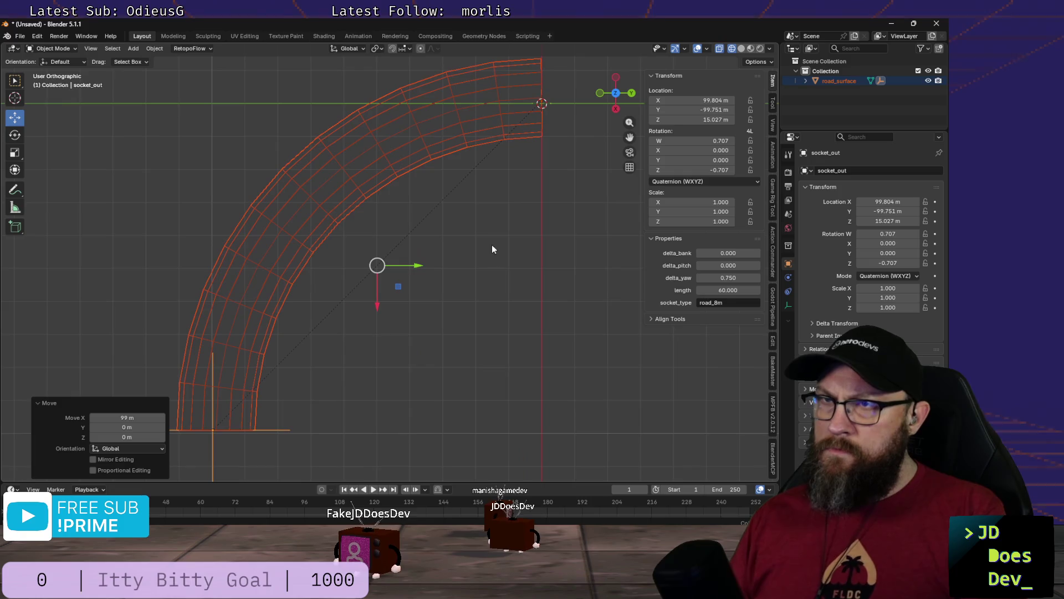
Step: Frame the arc's end from top view and try a further move, then cancel it
{"action": "mouse_move", "coordinate": [509, 240]}
{"action": "middle_mouse_down", "text": "shift"}
{"action": "mouse_move", "coordinate": [418, 309]}
{"action": "mouse_move", "coordinate": [397, 374]}
{"action": "middle_mouse_up", "text": "shift"}
{"action": "scroll", "coordinate": [419, 299], "scroll_direction": "up", "scroll_amount": 3}
{"action": "middle_click_drag", "start_coordinate": [460, 298], "coordinate": [477, 294]}
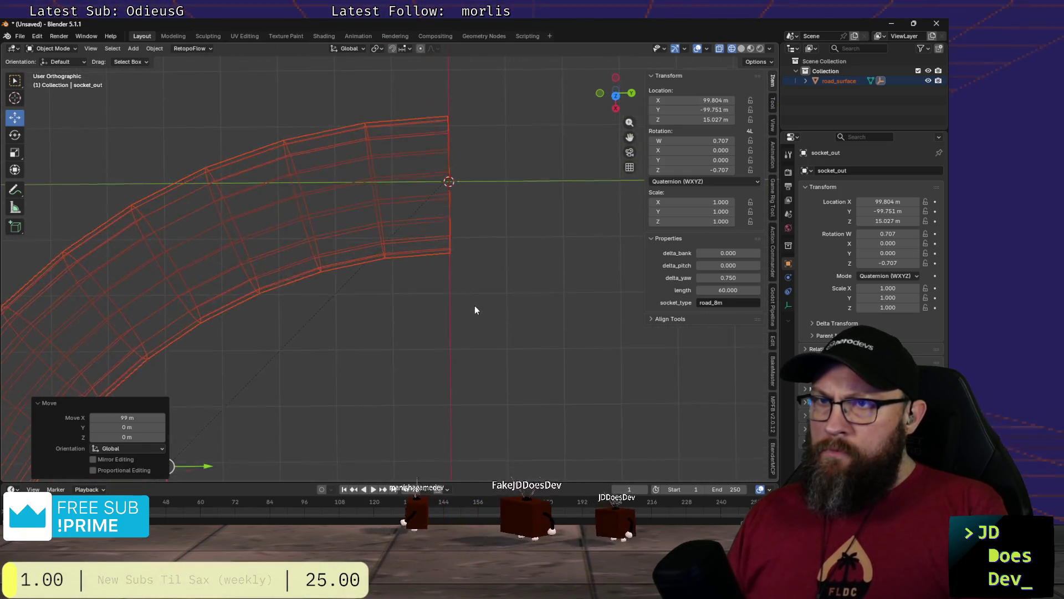
{"action": "key", "text": "KP_7"}
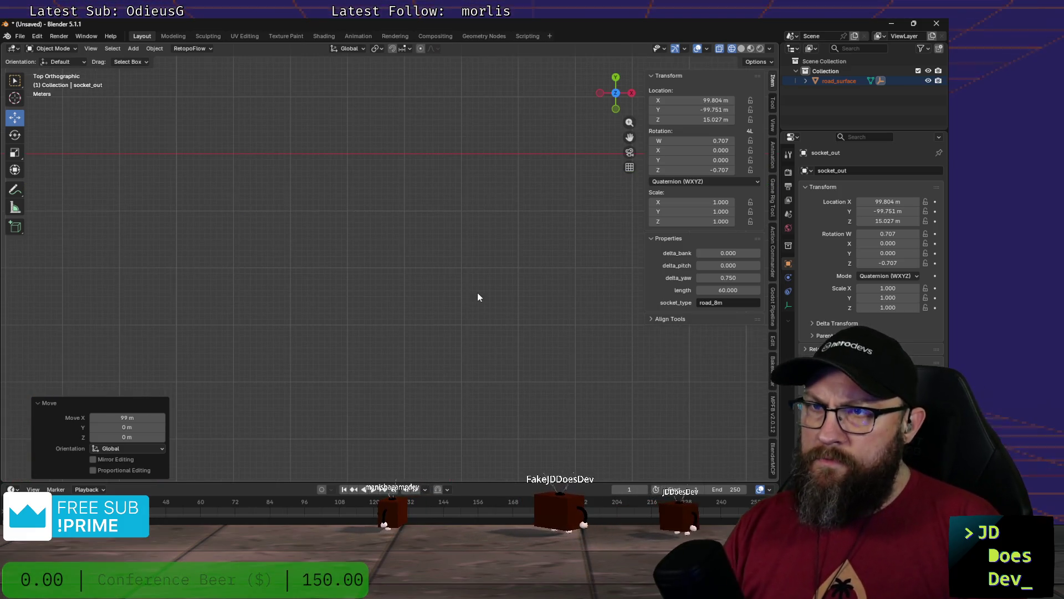
{"action": "scroll", "coordinate": [479, 294], "scroll_direction": "down", "scroll_amount": 6}
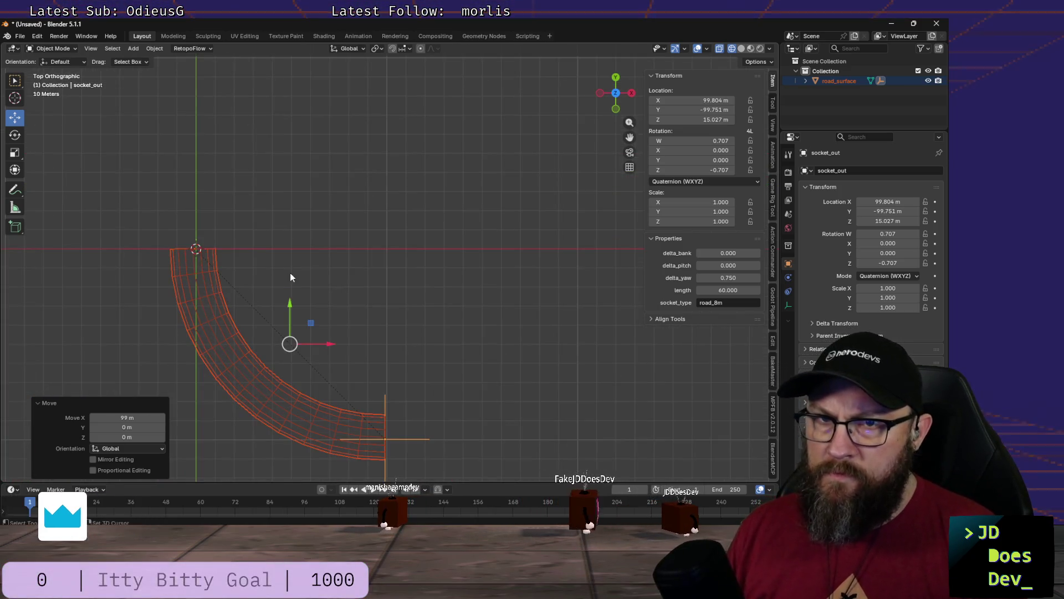
{"action": "middle_click_drag", "start_coordinate": [291, 277], "coordinate": [476, 257], "text": "shift"}
{"action": "scroll", "coordinate": [448, 259], "scroll_direction": "up", "scroll_amount": 3}
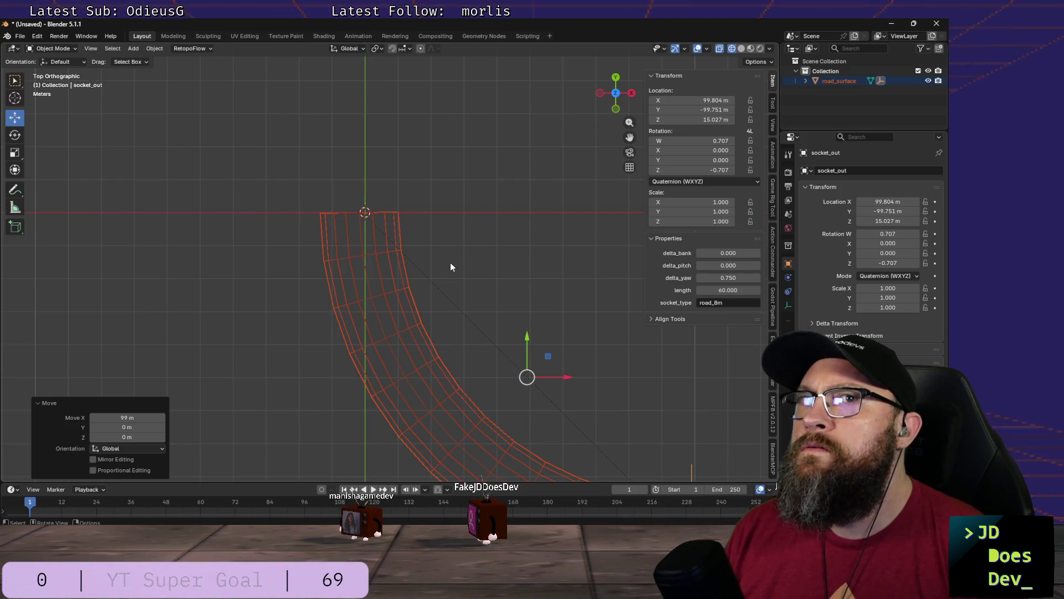
{"action": "key", "text": "g"}
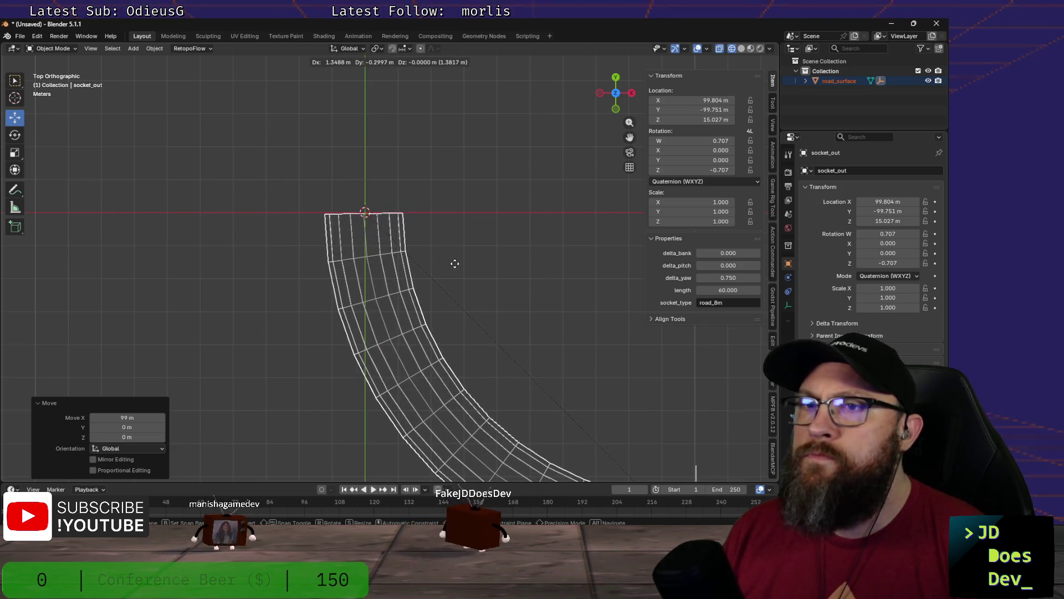
{"action": "right_click", "coordinate": [455, 264]}
Step: In Edit Mode, shift all road_surface vertices along global X so the mesh sits near the origin
{"action": "left_click", "coordinate": [455, 264]}
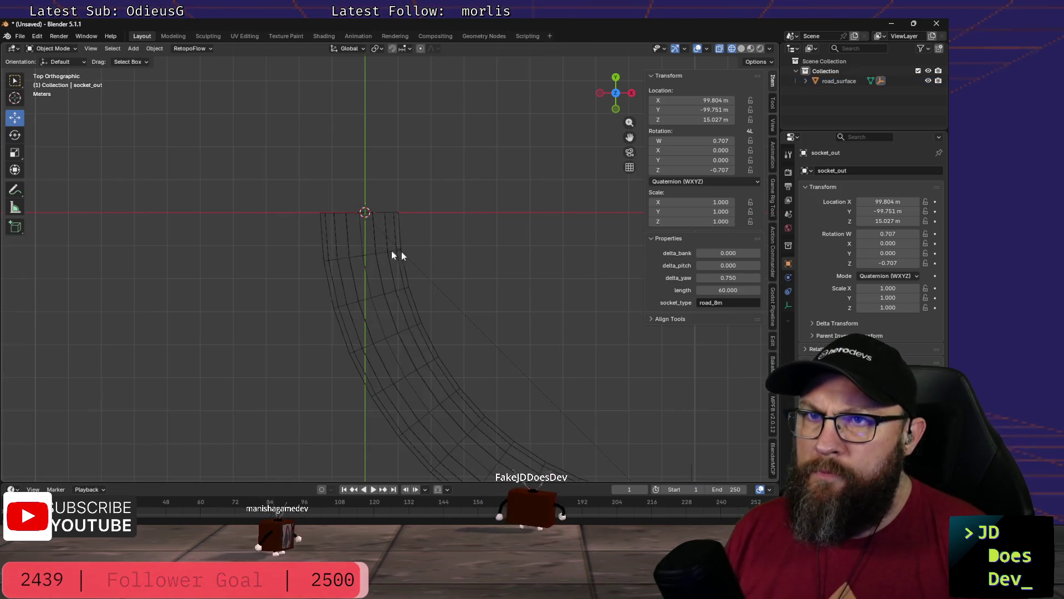
{"action": "left_click", "coordinate": [331, 238]}
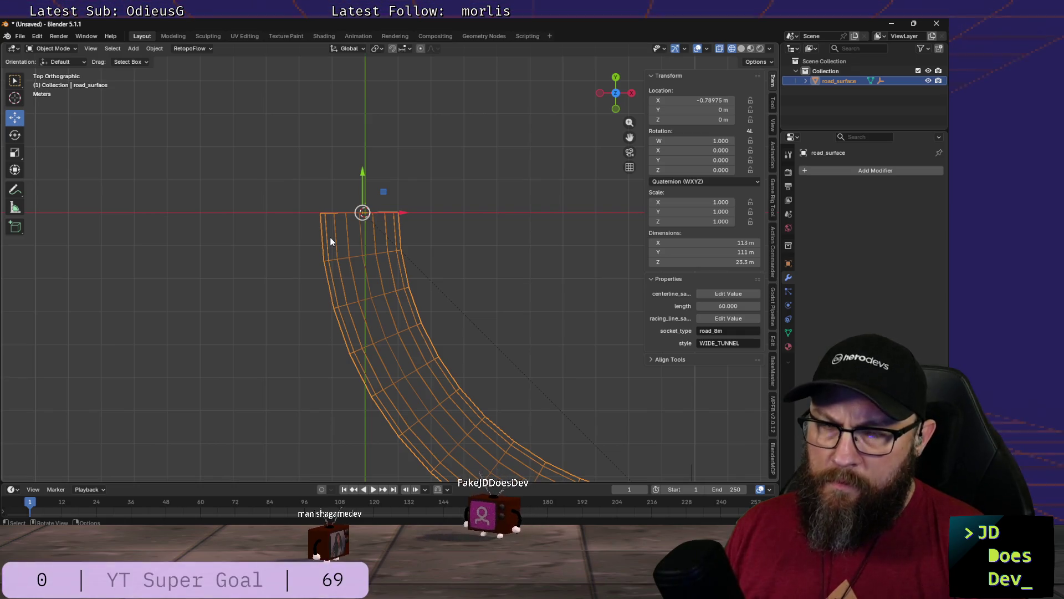
{"action": "key", "text": "ctrl+Tab"}
{"action": "left_click", "coordinate": [396, 238]}
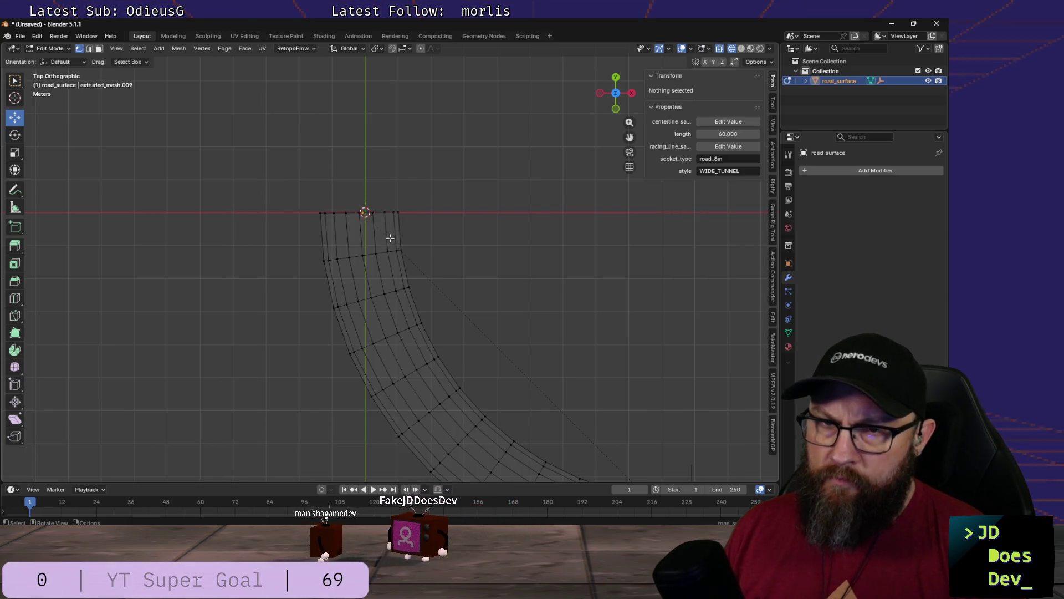
{"action": "key", "text": "a"}
{"action": "key", "text": "g"}
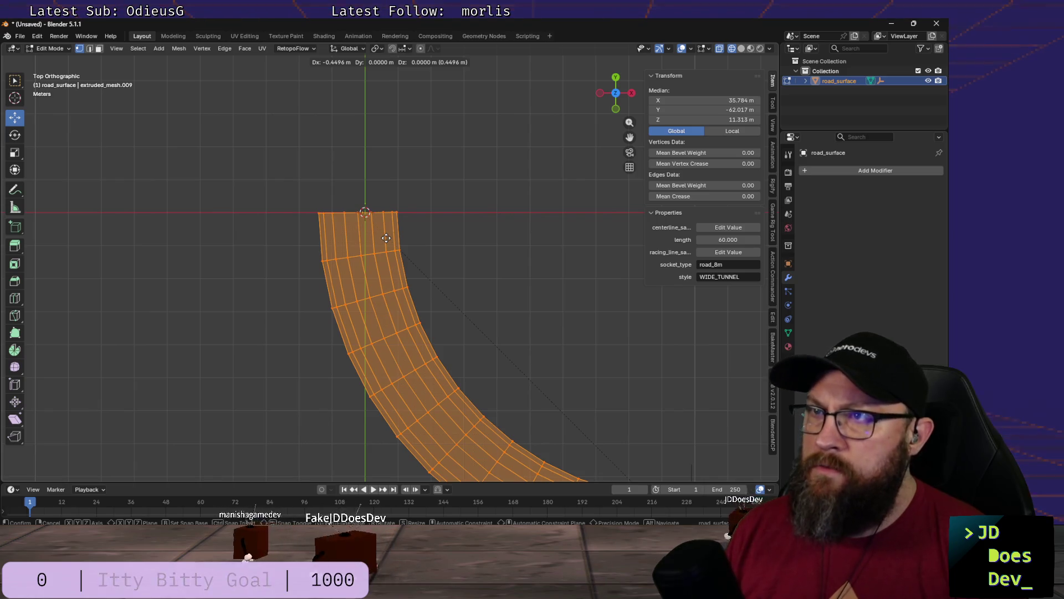
{"action": "key", "text": "x"}
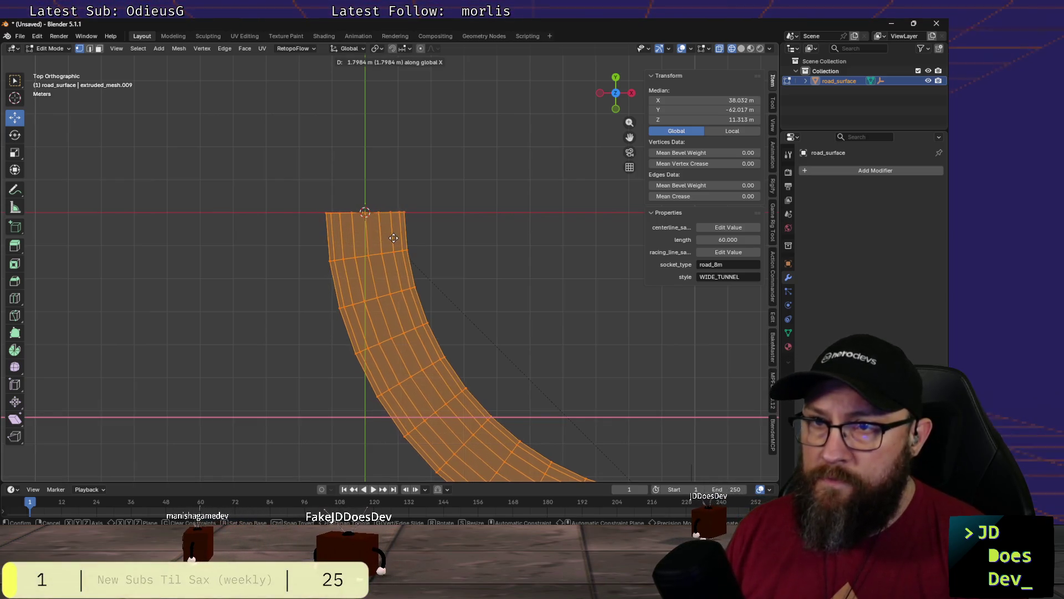
{"action": "left_click", "coordinate": [394, 237]}
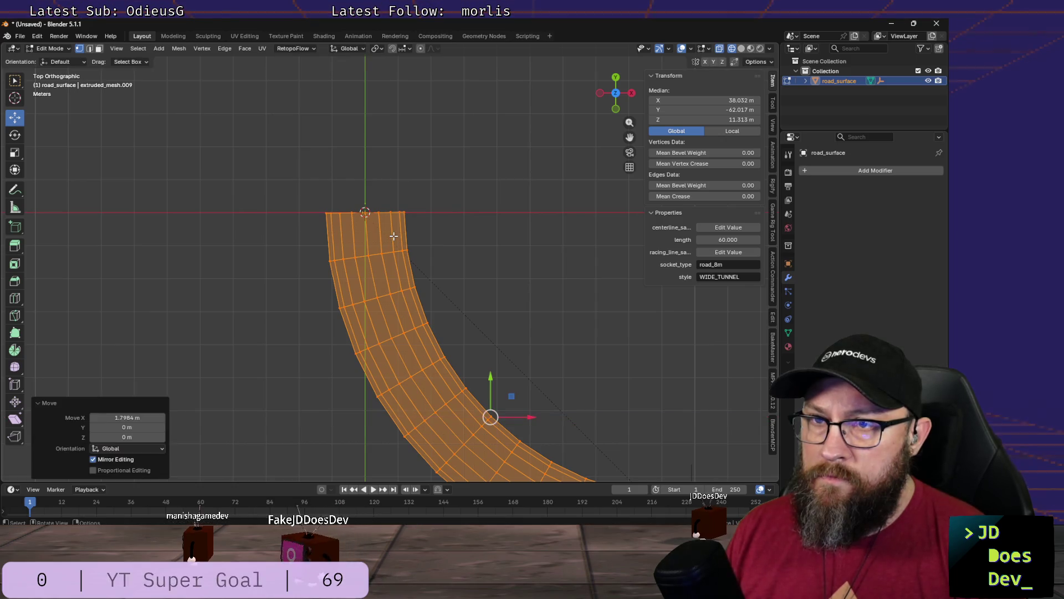
Step: Box-select the entry-edge vertices and flatten them to zero along Y
{"action": "middle_click_drag", "start_coordinate": [302, 233], "coordinate": [574, 376]}
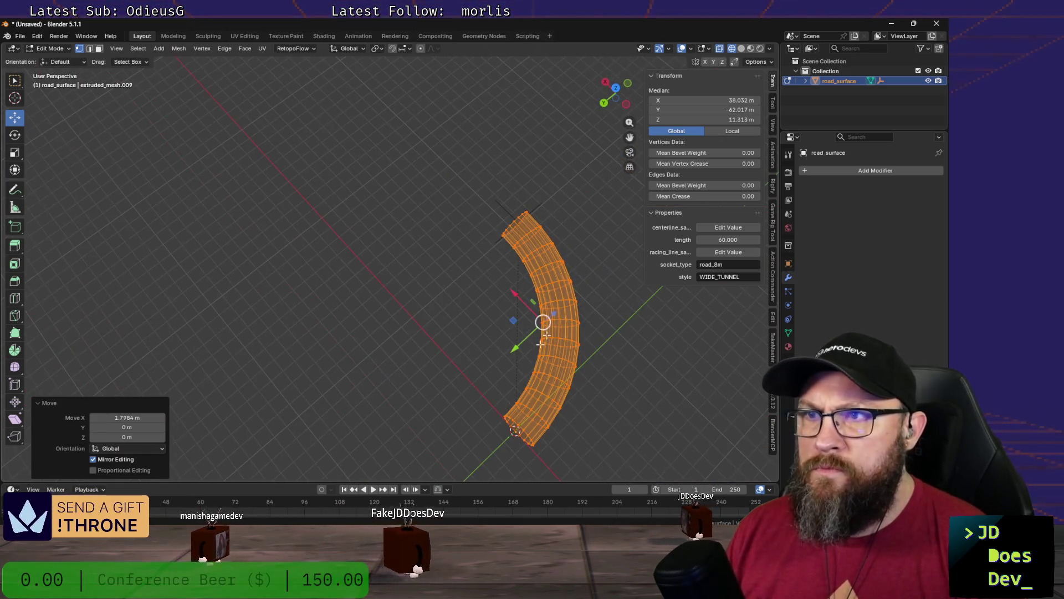
{"action": "scroll", "coordinate": [541, 333], "scroll_direction": "up", "scroll_amount": 5}
{"action": "middle_click_drag", "start_coordinate": [475, 300], "coordinate": [503, 328]}
{"action": "key", "text": "KP_7"}
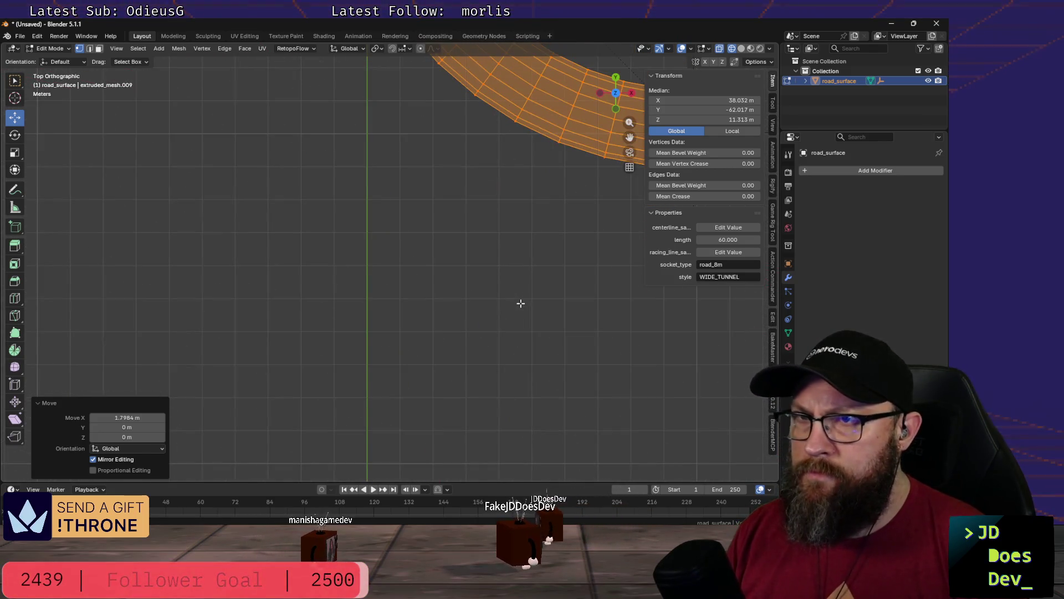
{"action": "key", "text": "KP_6"}
{"action": "key", "text": "KP_6"}
{"action": "key", "text": "KP_6"}
{"action": "key", "text": "KP_6"}
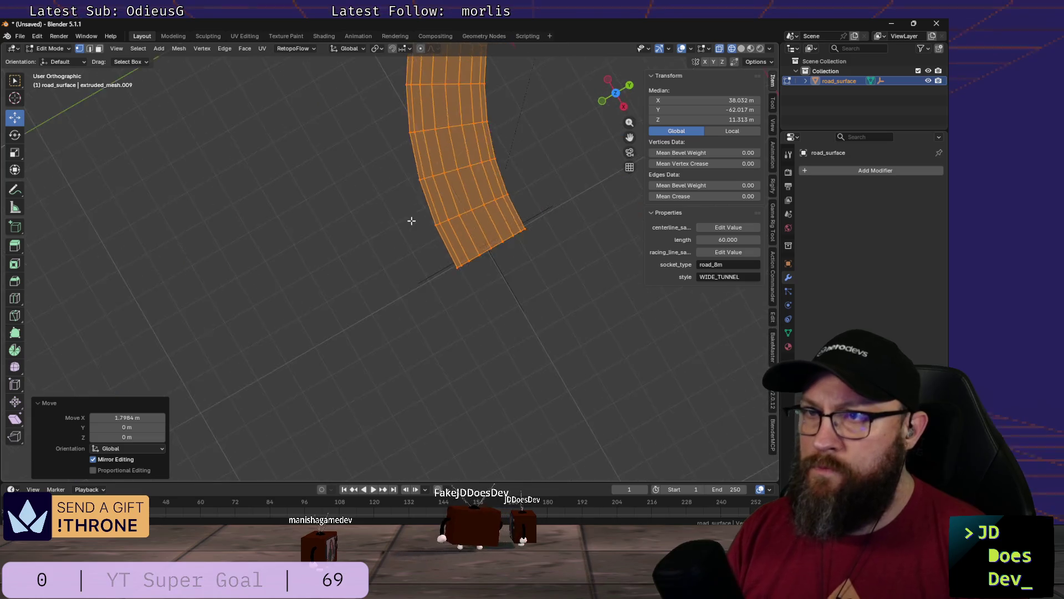
{"action": "key", "text": "KP_6"}
{"action": "key", "text": "KP_2"}
{"action": "key", "text": "KP_2"}
{"action": "key", "text": "KP_4"}
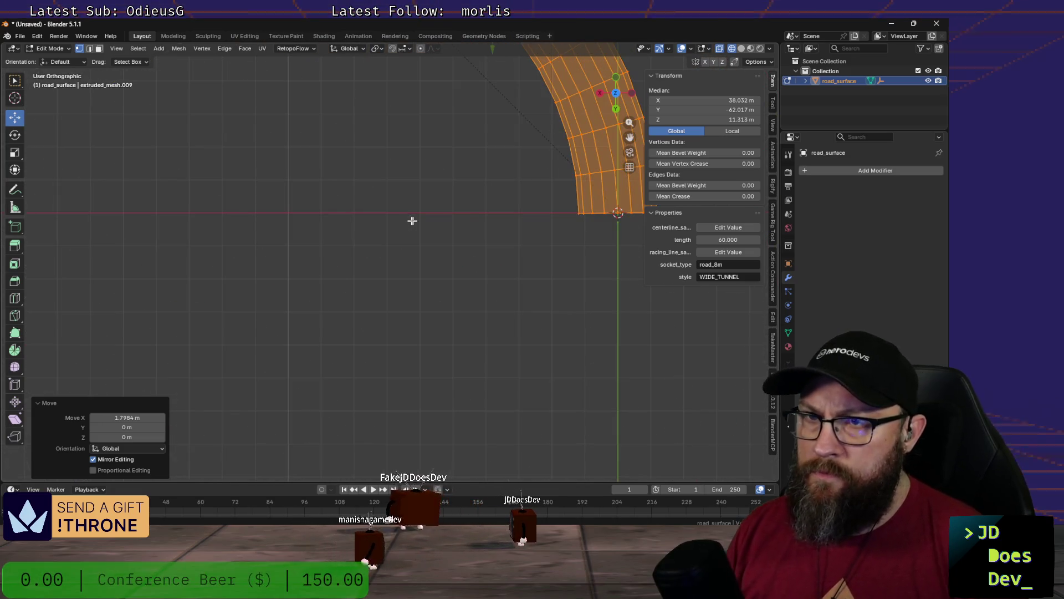
{"action": "middle_click_drag", "start_coordinate": [411, 221], "coordinate": [325, 223], "text": "shift"}
{"action": "scroll", "coordinate": [317, 214], "scroll_direction": "up", "scroll_amount": 3}
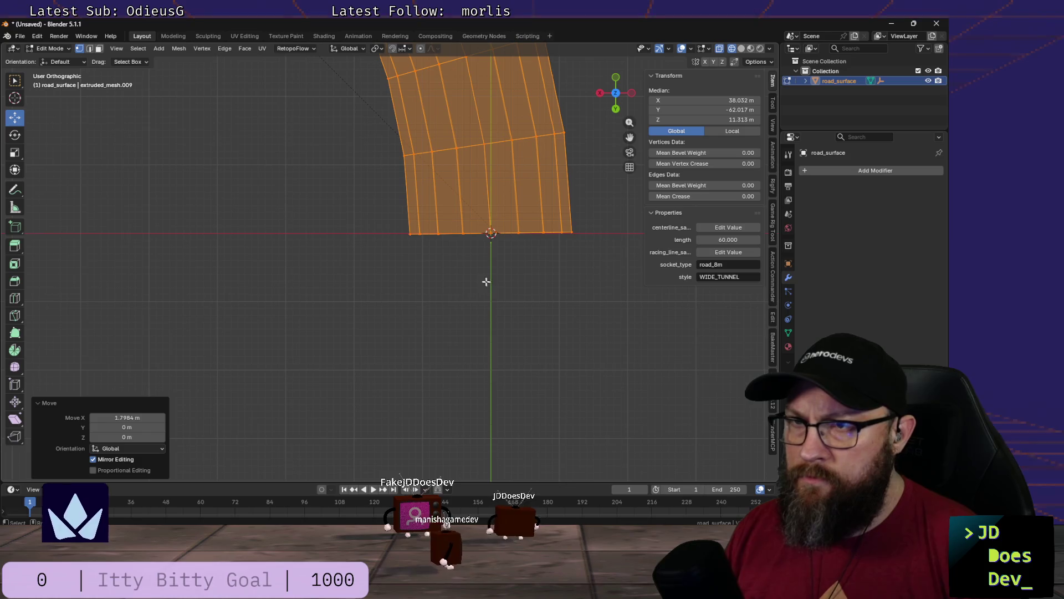
{"action": "middle_click_drag", "start_coordinate": [488, 271], "coordinate": [383, 263], "text": "shift"}
{"action": "left_click_drag", "start_coordinate": [268, 210], "coordinate": [511, 241]}
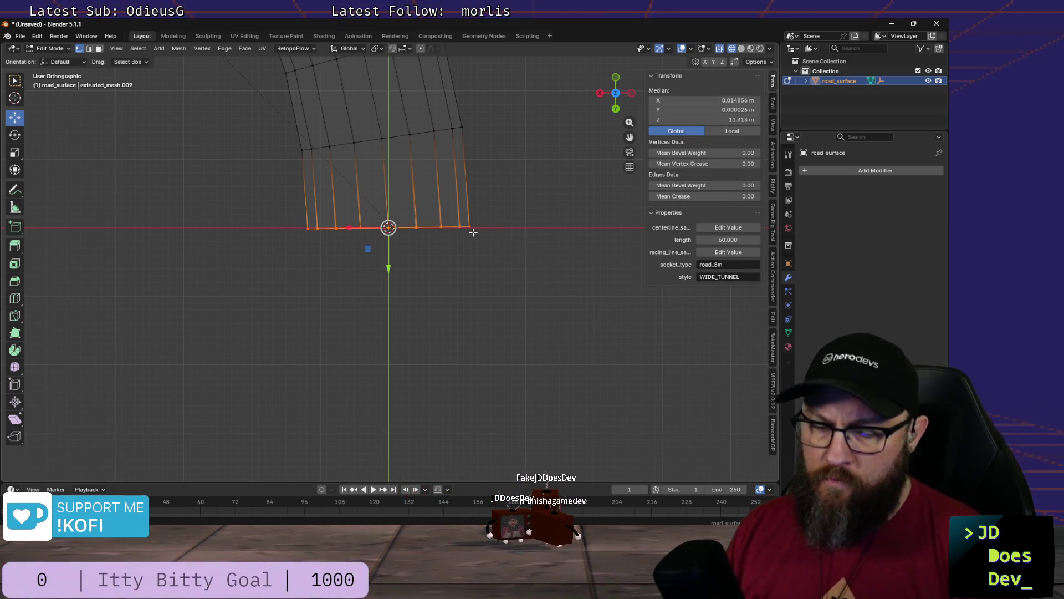
{"action": "type", "text": "sy0"}
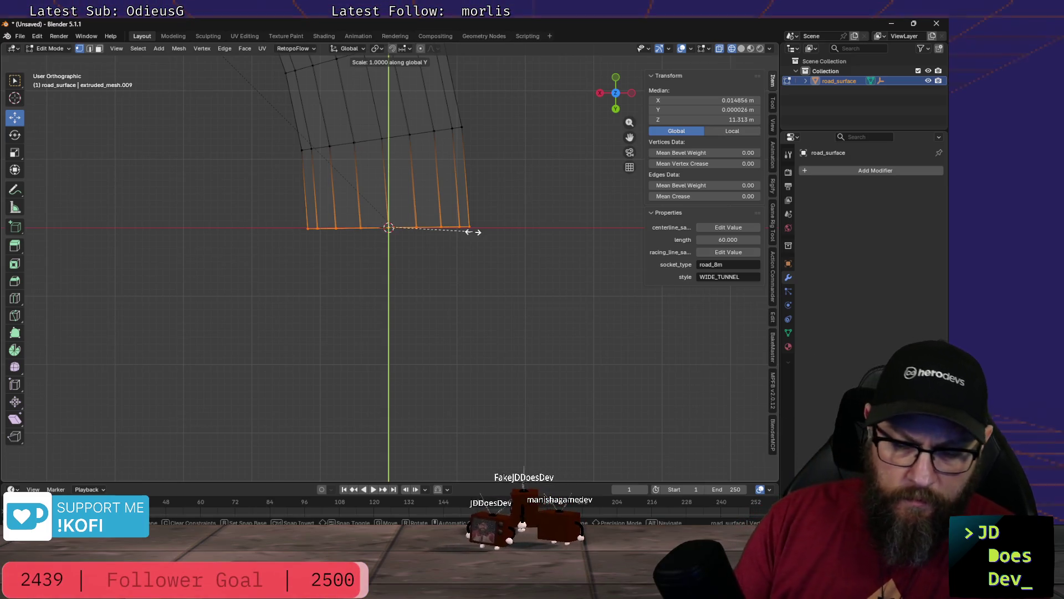
{"action": "key", "text": "Return"}
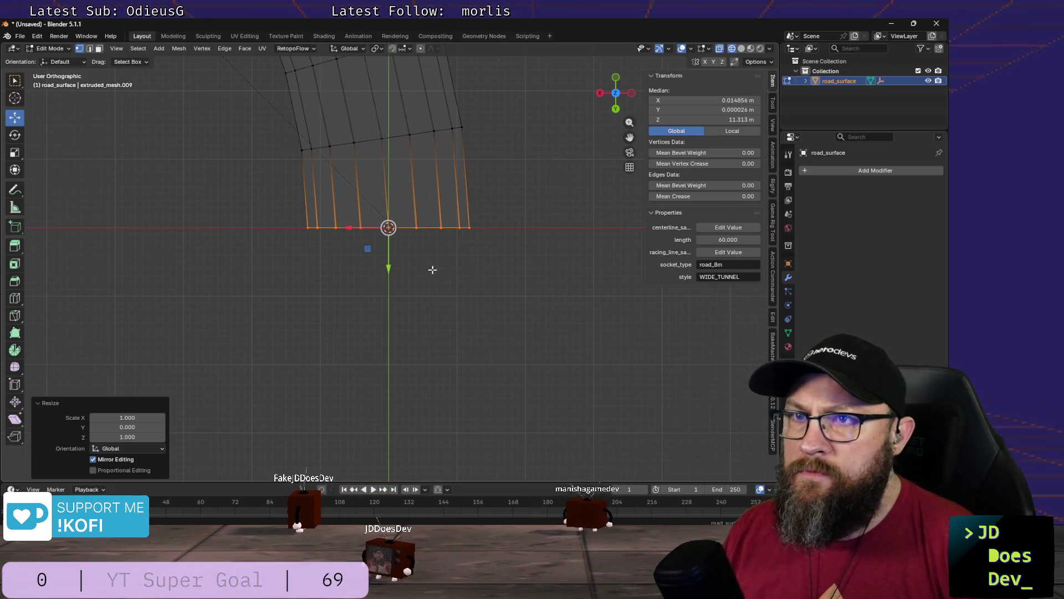
{"action": "scroll", "coordinate": [432, 270], "scroll_direction": "up", "scroll_amount": 1}
{"action": "scroll", "coordinate": [408, 240], "scroll_direction": "up", "scroll_amount": 4}
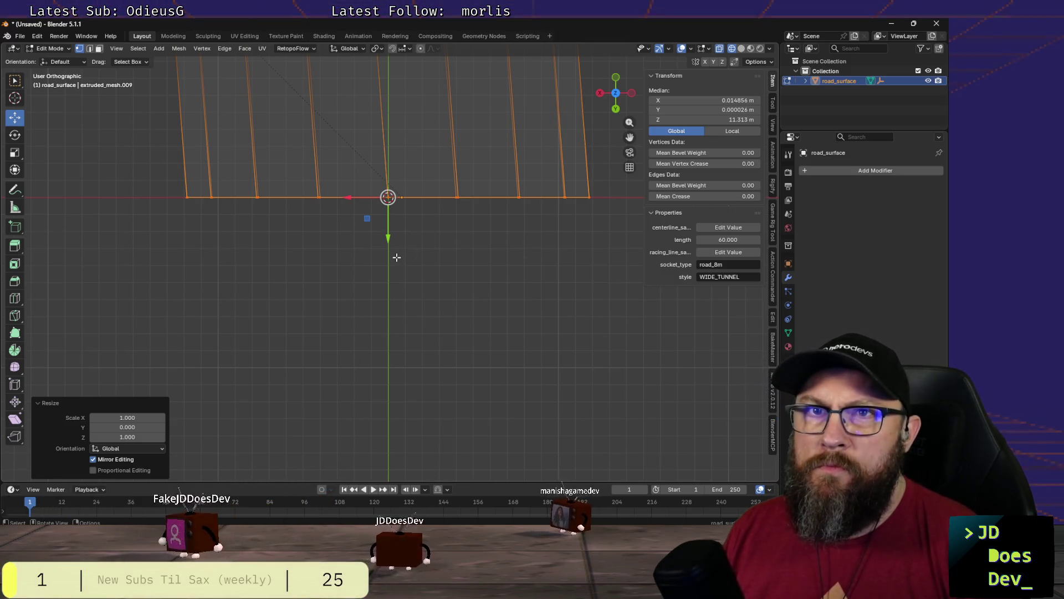
Step: Trial-move the whole mesh along Y then X, cancel it, deselect all and return to Object Mode
{"action": "key", "text": "a"}
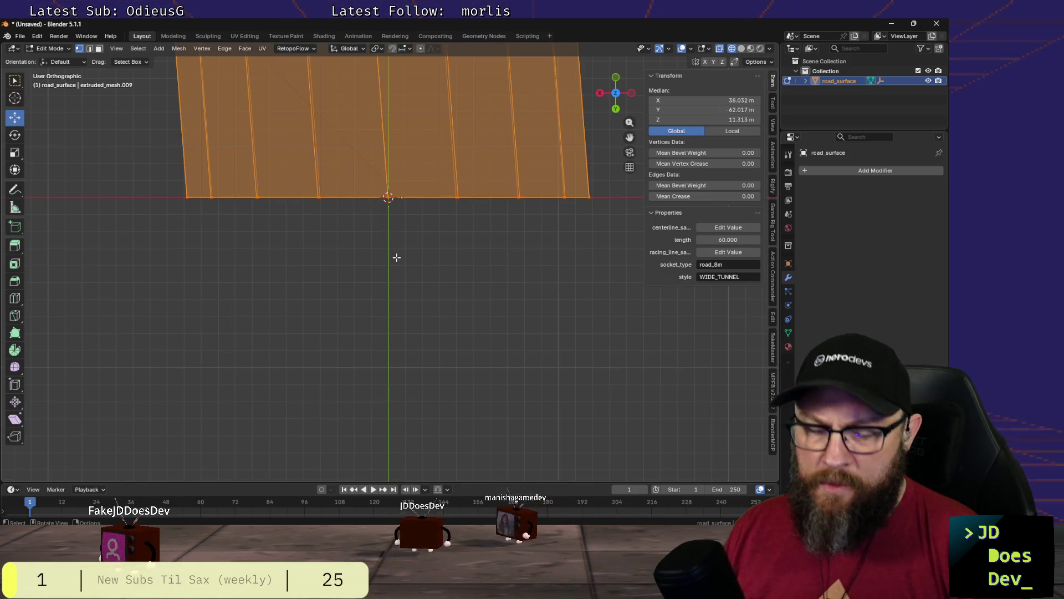
{"action": "key", "text": "g"}
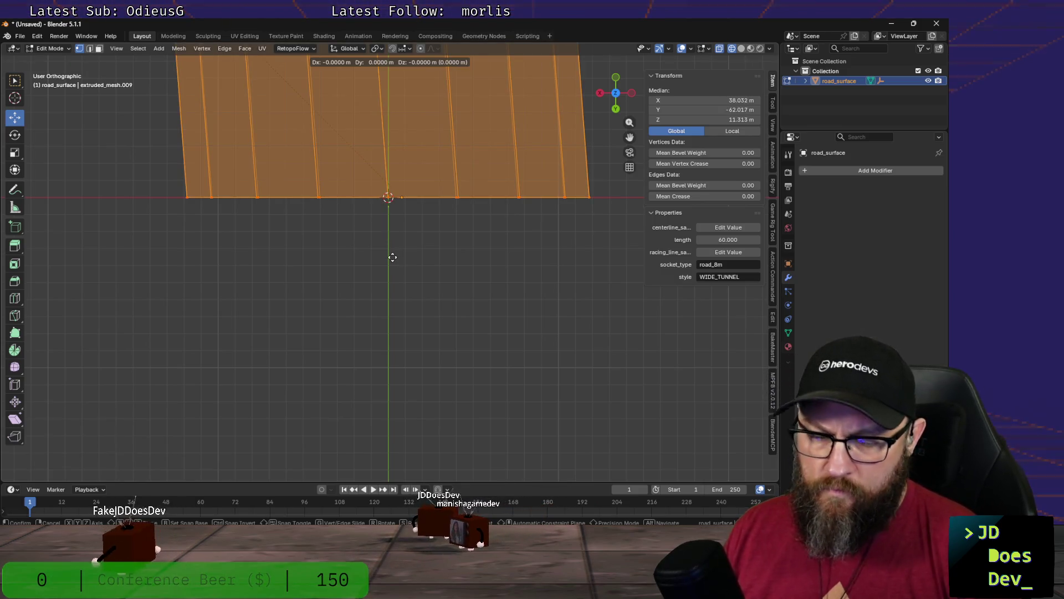
{"action": "key", "text": "y"}
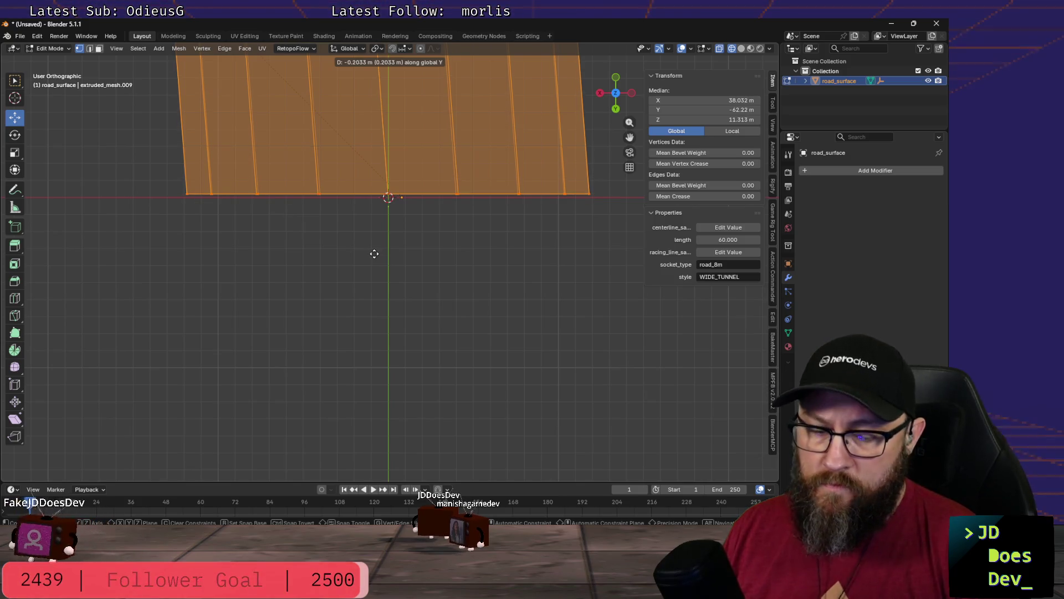
{"action": "key", "text": "x"}
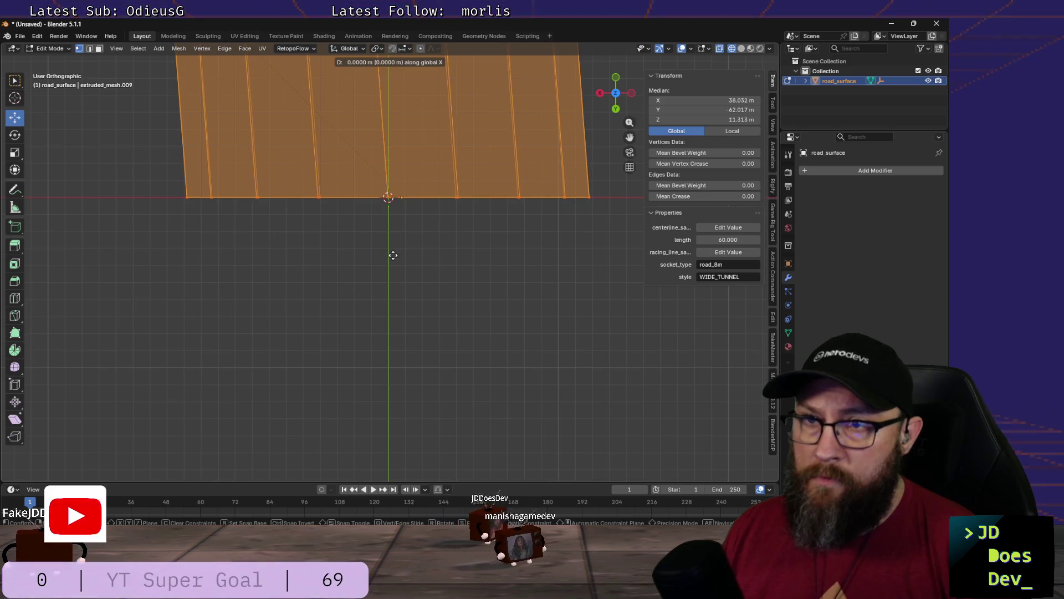
{"action": "key", "text": "Escape"}
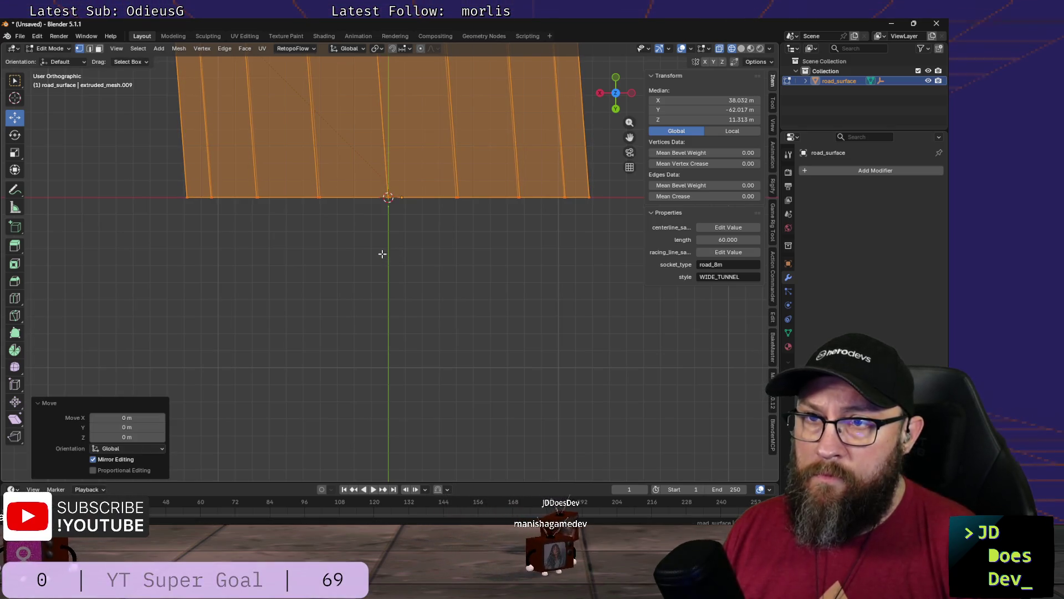
{"action": "left_click", "coordinate": [382, 253]}
{"action": "scroll", "coordinate": [382, 225], "scroll_direction": "down", "scroll_amount": 3}
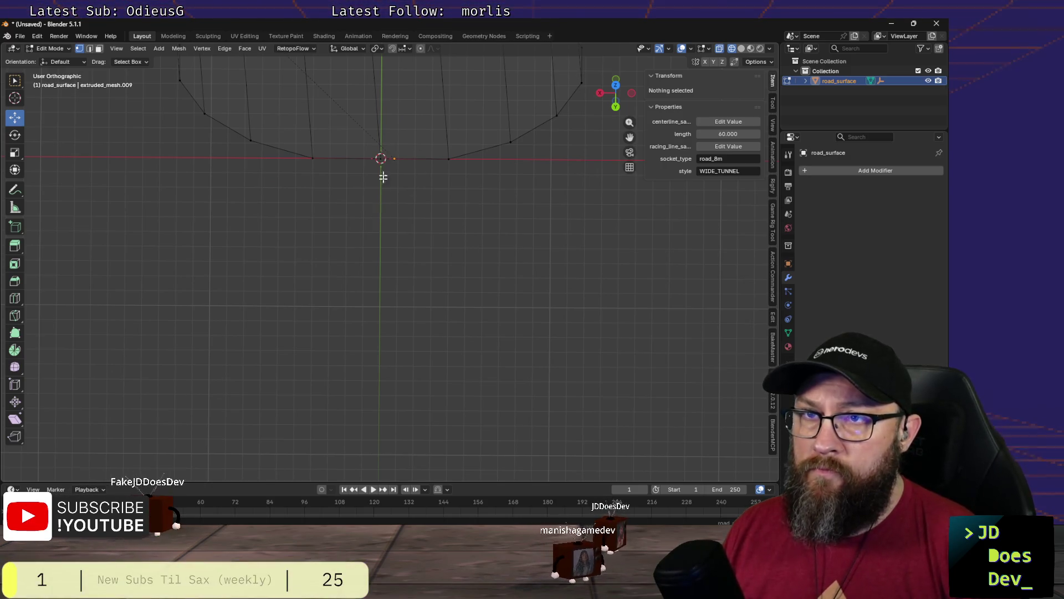
{"action": "key", "text": "ctrl+Tab"}
{"action": "left_click", "coordinate": [306, 221]}
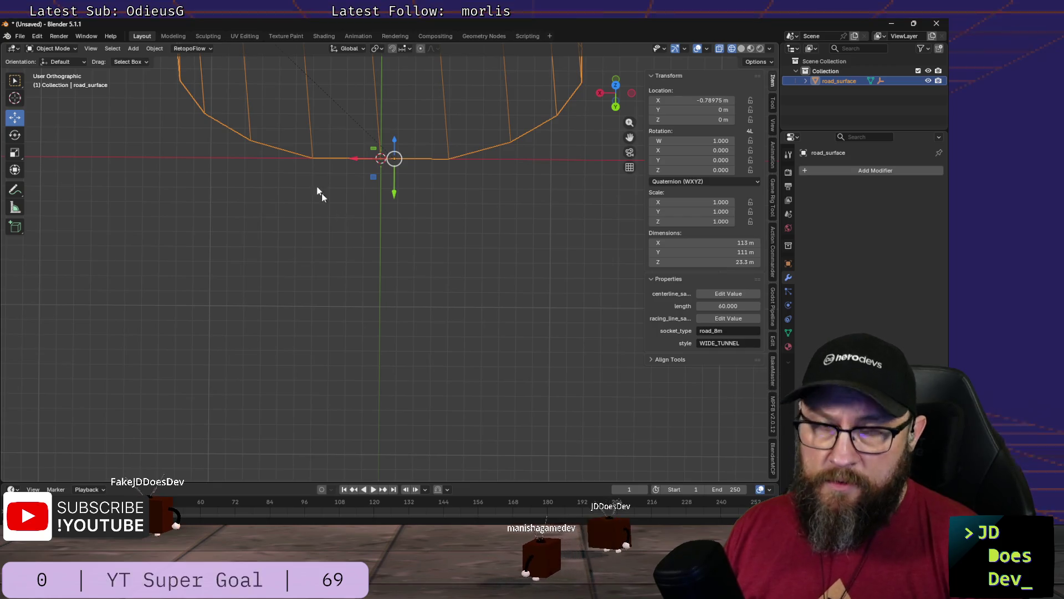
Step: Set road_surface's origin to the 3D cursor at the world origin and view from the top
{"action": "left_click", "coordinate": [154, 48]}
{"action": "mouse_move", "coordinate": [172, 70]}
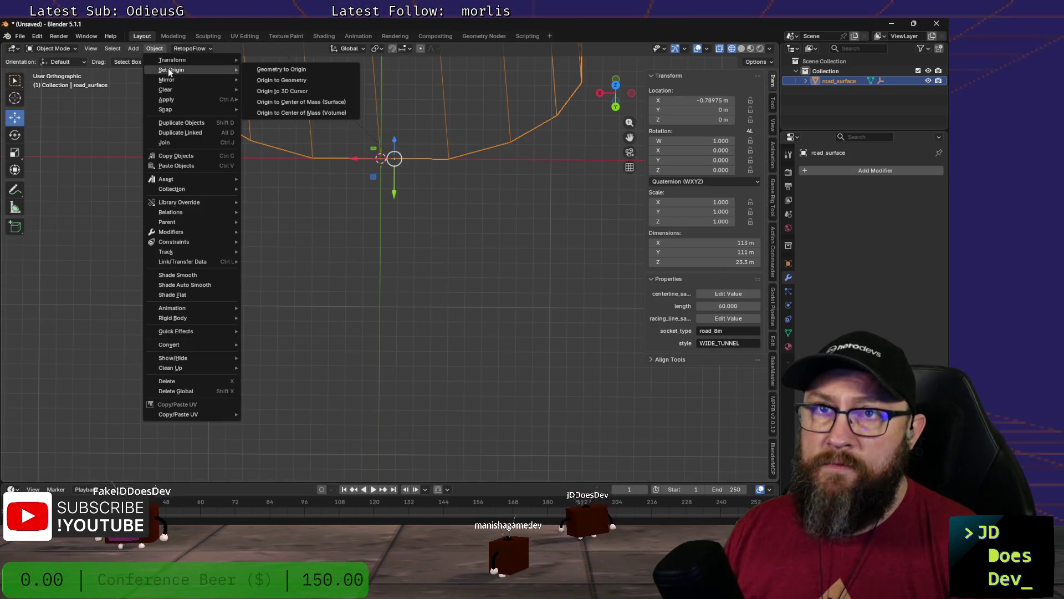
{"action": "left_click", "coordinate": [298, 91]}
{"action": "mouse_move", "coordinate": [300, 187]}
{"action": "middle_mouse_down"}
{"action": "mouse_move", "coordinate": [285, 191]}
{"action": "mouse_move", "coordinate": [311, 188]}
{"action": "middle_mouse_up"}
{"action": "scroll", "coordinate": [297, 193], "scroll_direction": "up", "scroll_amount": 3}
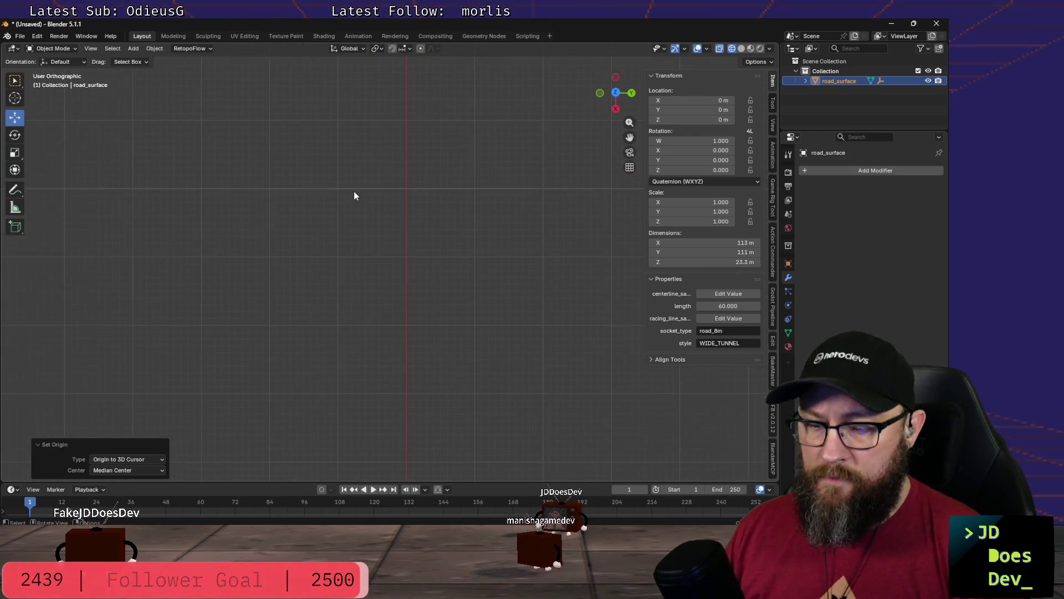
{"action": "key", "text": "KP_7"}
{"action": "scroll", "coordinate": [335, 191], "scroll_direction": "down", "scroll_amount": 2}
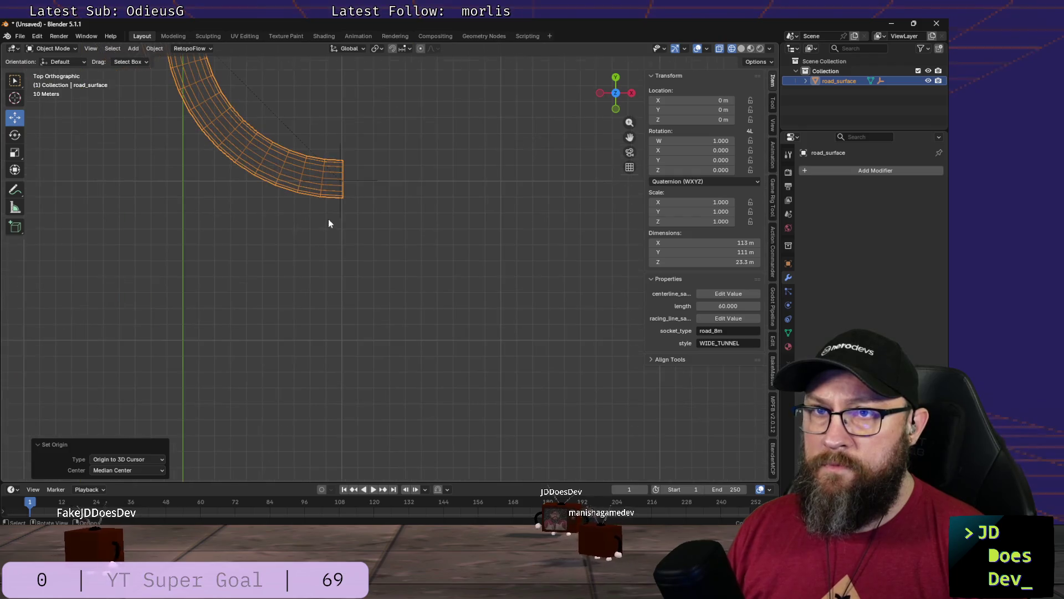
{"action": "scroll", "coordinate": [327, 221], "scroll_direction": "down", "scroll_amount": 1}
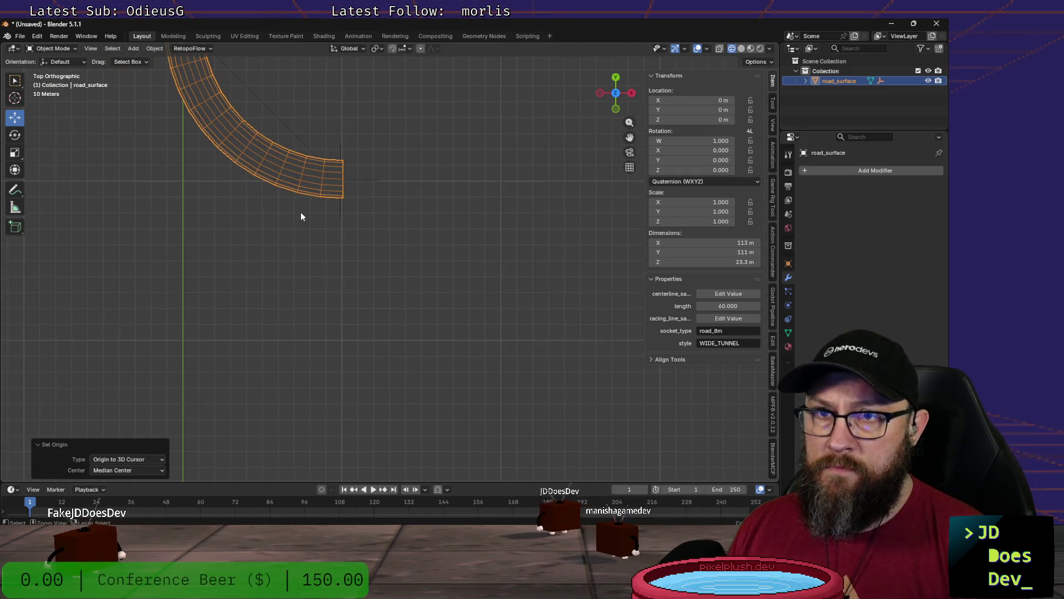
Step: Reselect the road mesh and switch the viewport to solid shading
{"action": "left_click", "coordinate": [293, 214]}
{"action": "left_click", "coordinate": [330, 192]}
{"action": "key", "text": "z"}
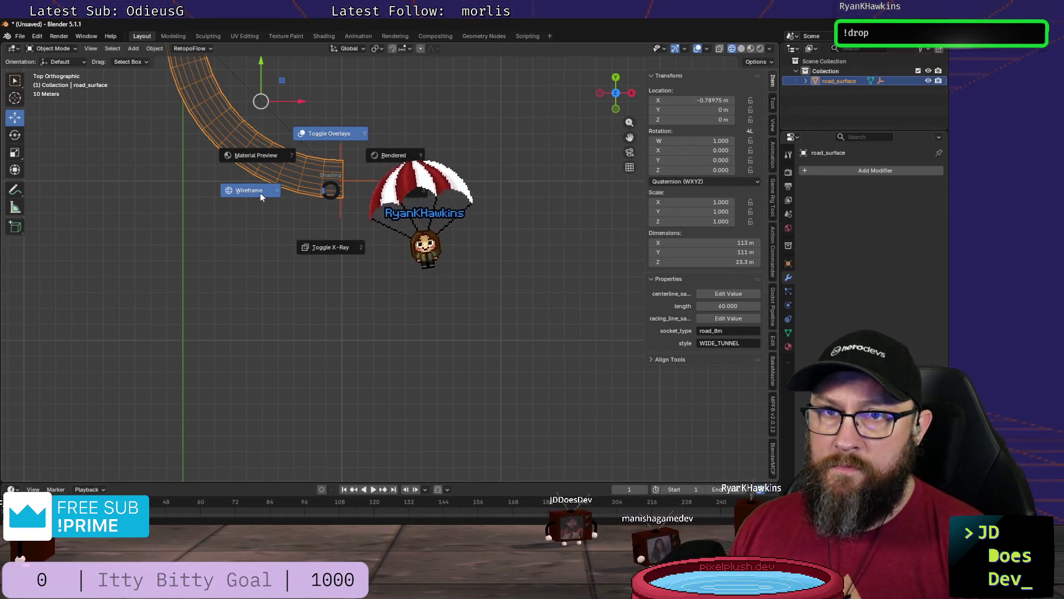
{"action": "key", "text": "6"}
{"action": "scroll", "coordinate": [289, 213], "scroll_direction": "up", "scroll_amount": 3}
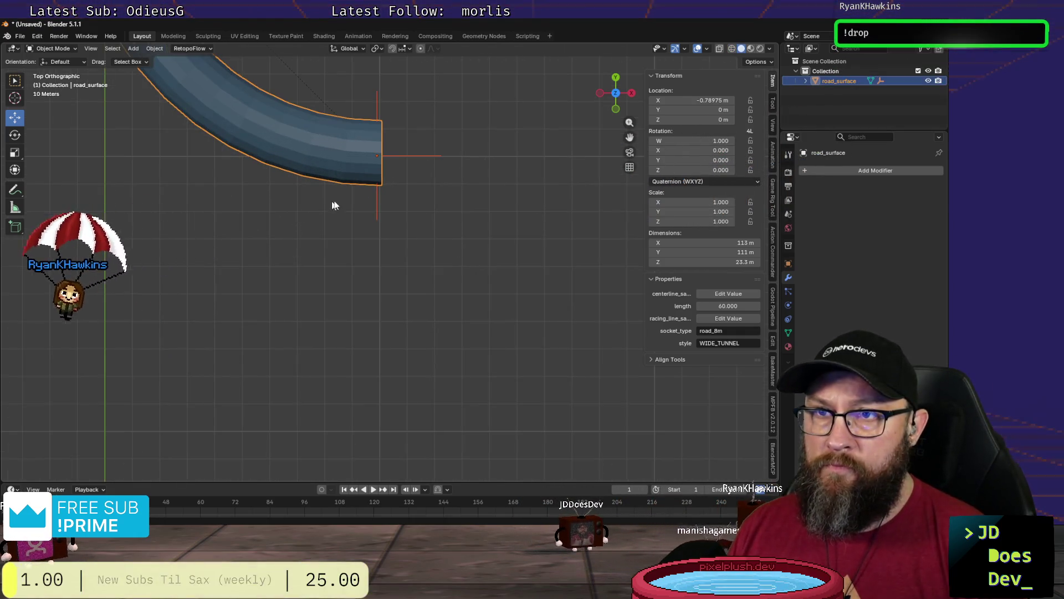
Step: Select the socket_out empty at the road's end and start sliding it along global X
{"action": "mouse_move", "coordinate": [355, 197]}
{"action": "middle_mouse_down", "text": "shift"}
{"action": "mouse_move", "coordinate": [311, 263]}
{"action": "mouse_move", "coordinate": [310, 248]}
{"action": "middle_mouse_up", "text": "shift"}
{"action": "key", "text": "KP_7"}
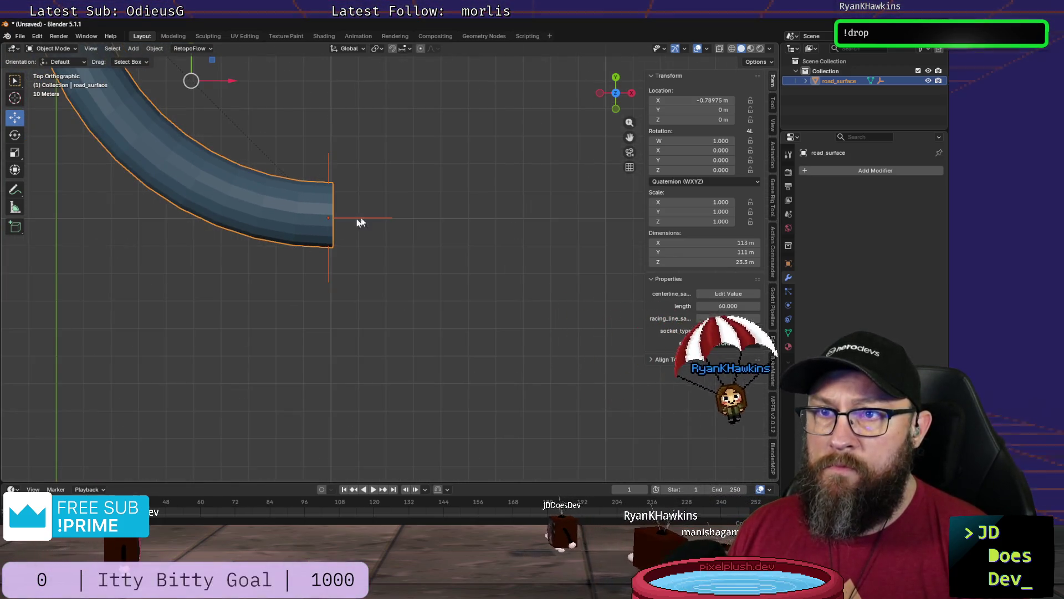
{"action": "left_click", "coordinate": [357, 216]}
{"action": "left_click_drag", "start_coordinate": [370, 219], "coordinate": [373, 216]}
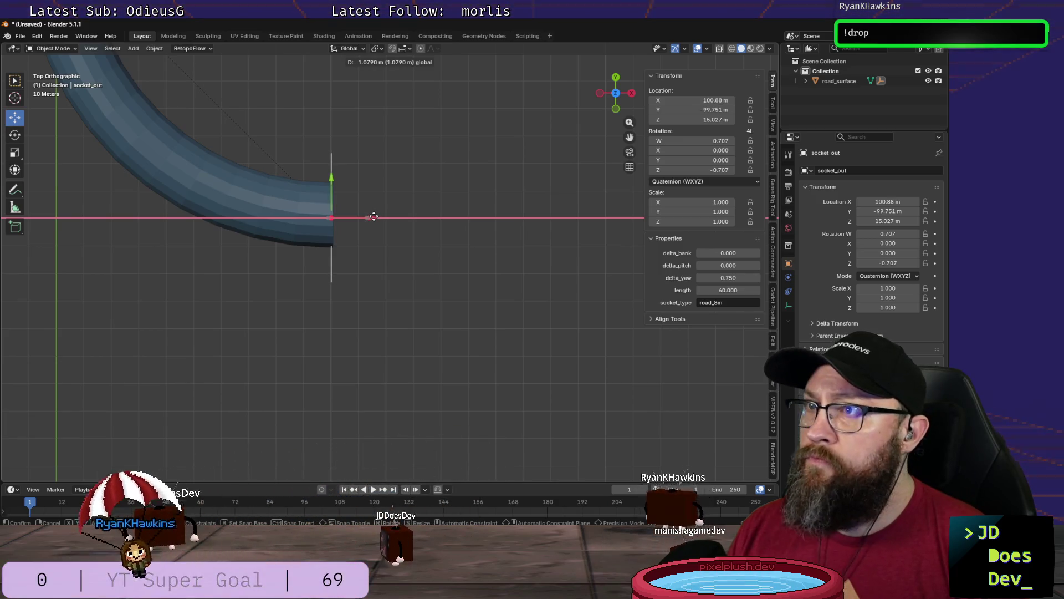
Step: Confirm socket_out's X move and lower it along Z to a location of 0 m
{"action": "left_click", "coordinate": [372, 218]}
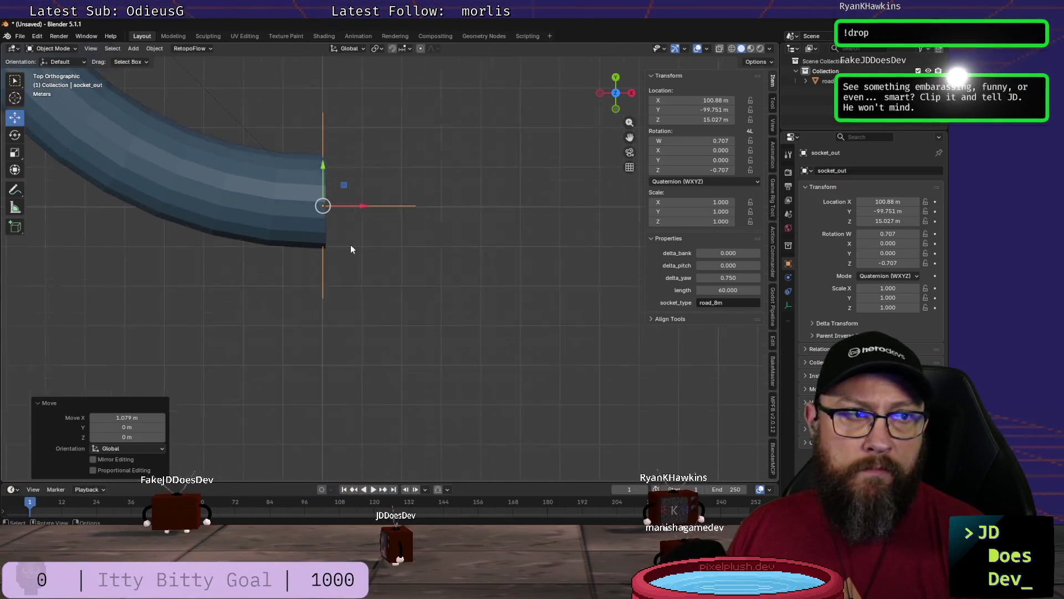
{"action": "scroll", "coordinate": [350, 245], "scroll_direction": "up", "scroll_amount": 4}
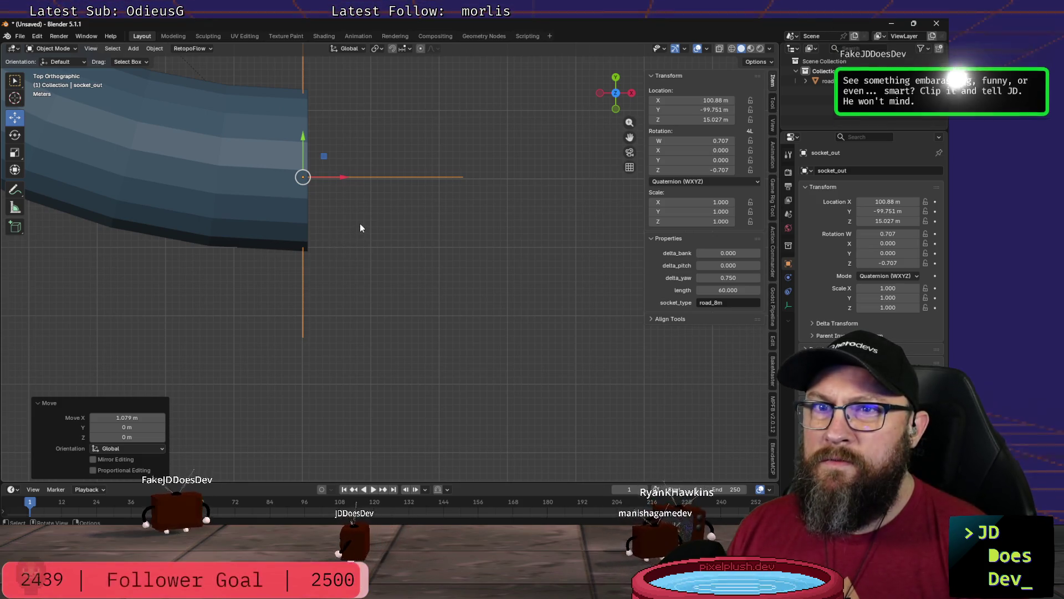
{"action": "scroll", "coordinate": [360, 225], "scroll_direction": "up", "scroll_amount": 1}
{"action": "scroll", "coordinate": [355, 222], "scroll_direction": "up", "scroll_amount": 2}
{"action": "mouse_move", "coordinate": [354, 219]}
{"action": "middle_mouse_down"}
{"action": "mouse_move", "coordinate": [276, 122]}
{"action": "mouse_move", "coordinate": [276, 100]}
{"action": "middle_mouse_up"}
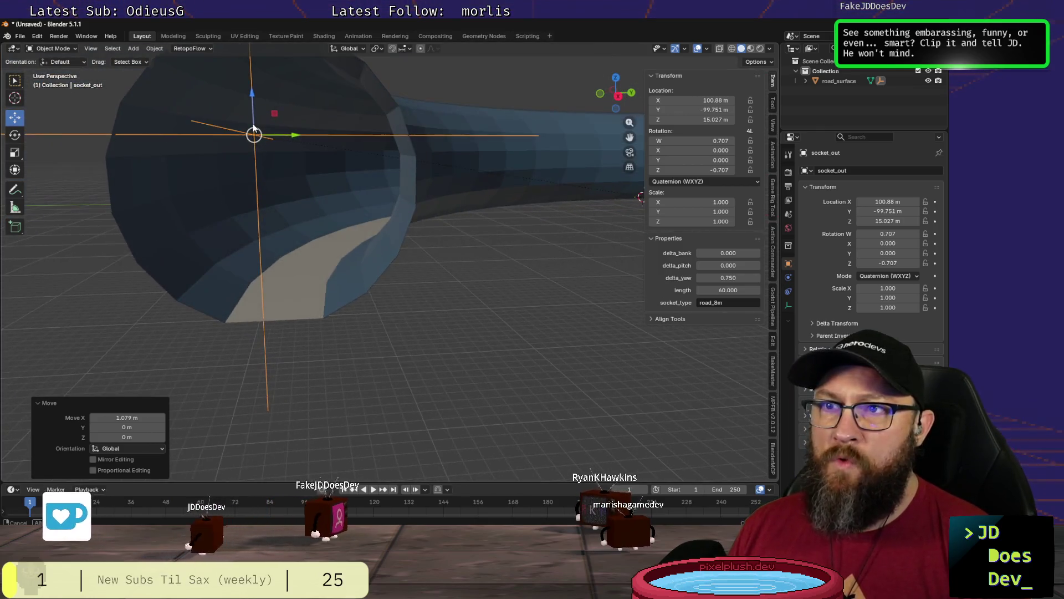
{"action": "left_click_drag", "start_coordinate": [269, 94], "coordinate": [275, 223]}
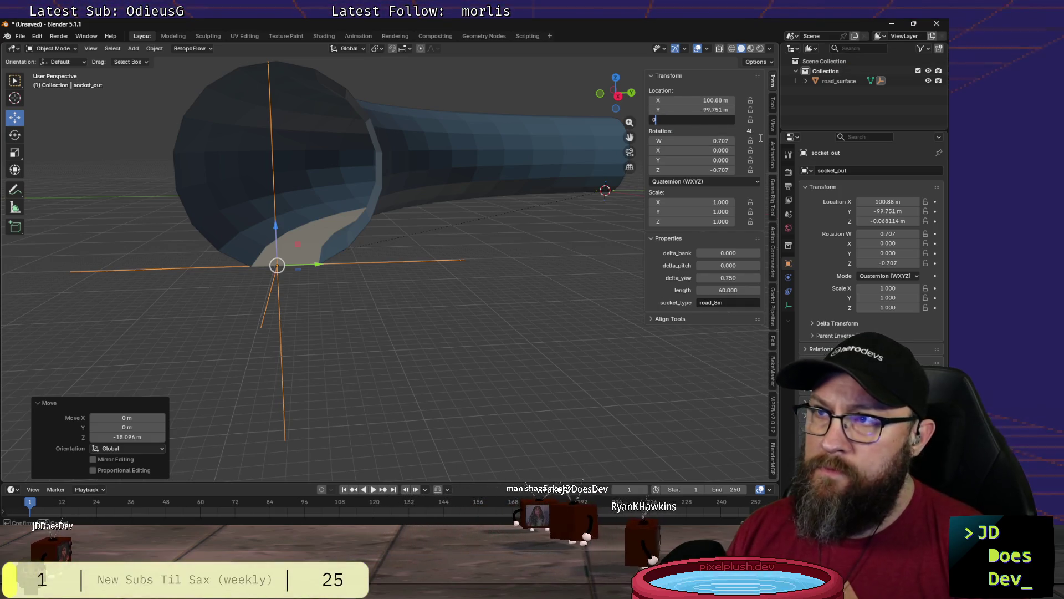
{"action": "key", "text": "Tab"}
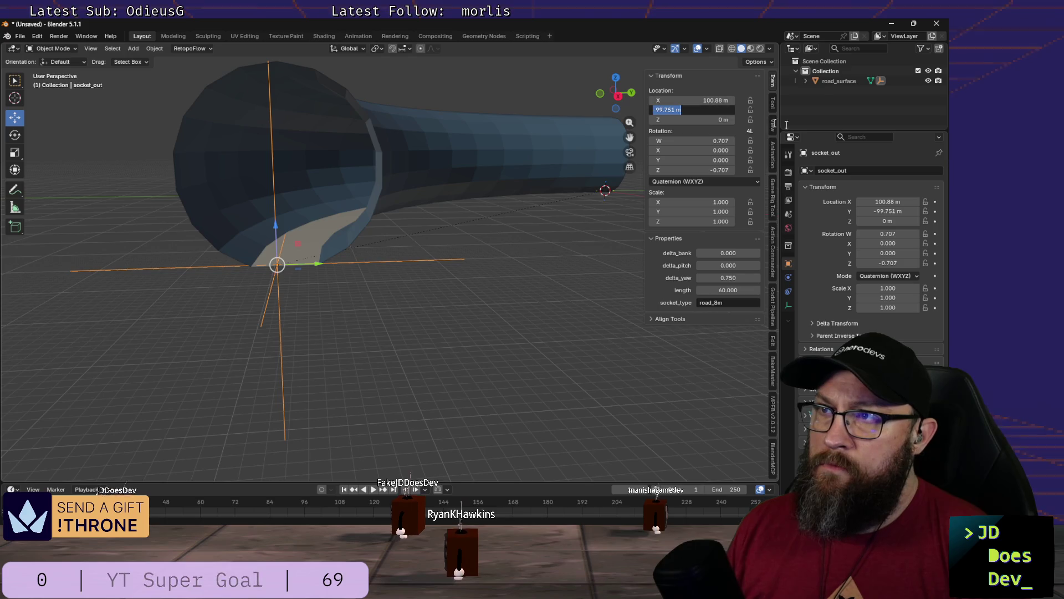
{"action": "type", "text": "100"}
Step: Enter socket_out's Location as X 100 m, Y −100 m, Z 0 m, undoing a wrong Y value
{"action": "key", "text": "Tab"}
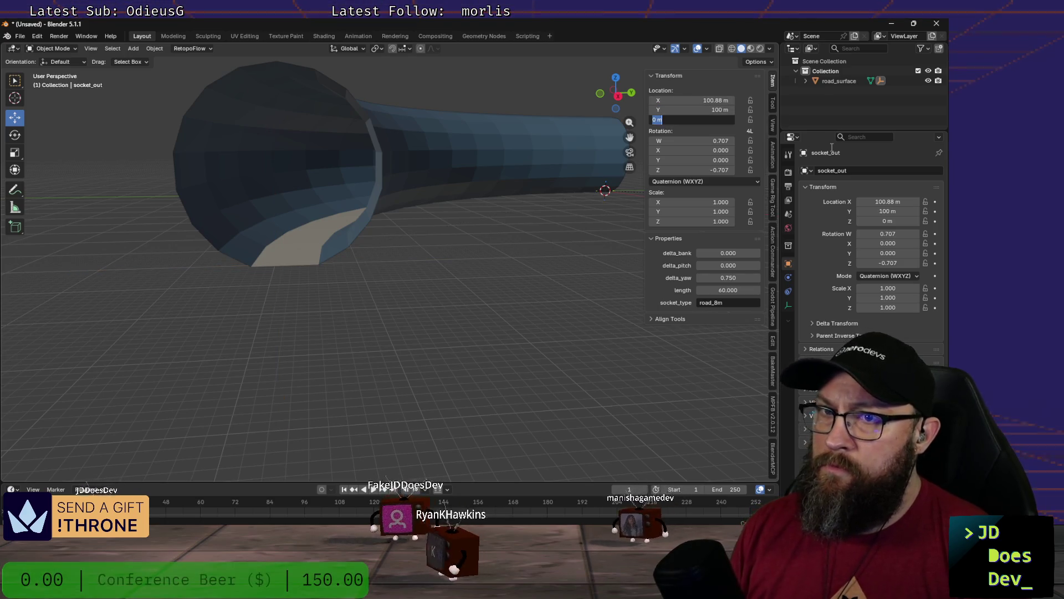
{"action": "key", "text": "Return"}
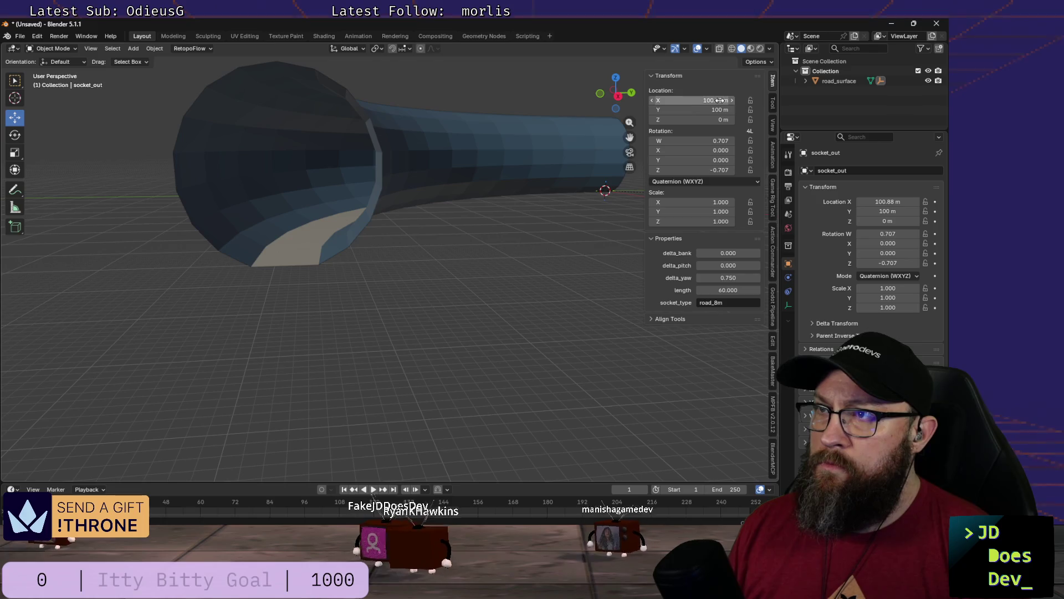
{"action": "key", "text": "ctrl+z"}
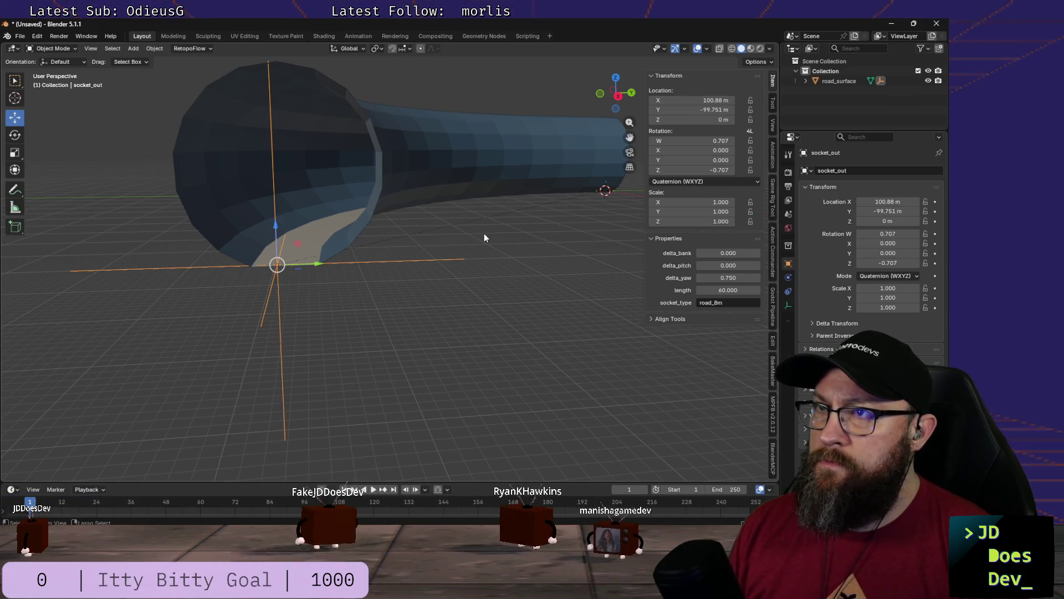
{"action": "left_click", "coordinate": [716, 109]}
{"action": "type", "text": "-100"}
{"action": "key", "text": "Tab"}
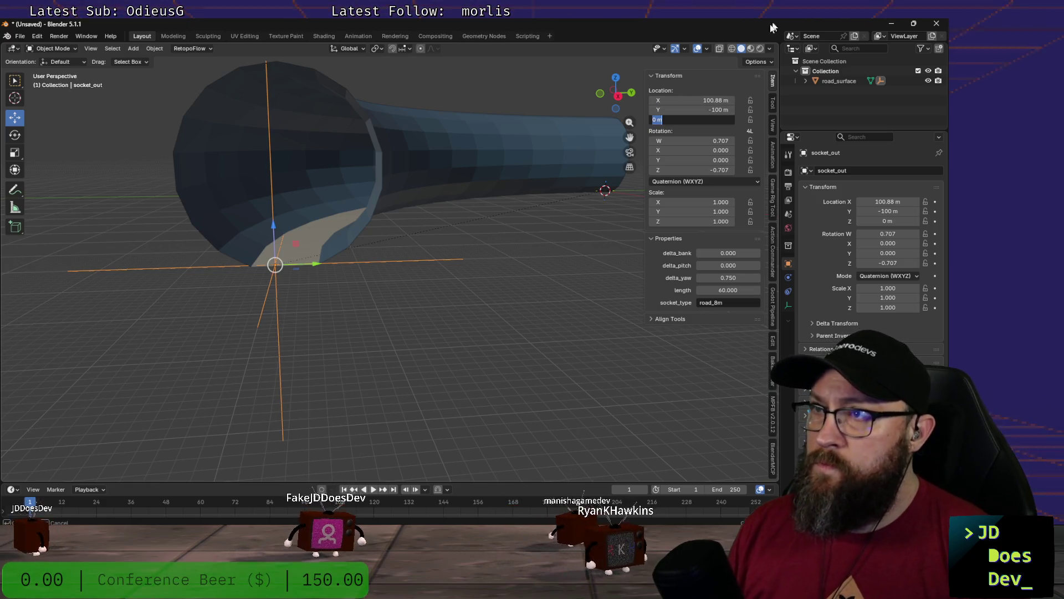
{"action": "left_click", "coordinate": [716, 100]}
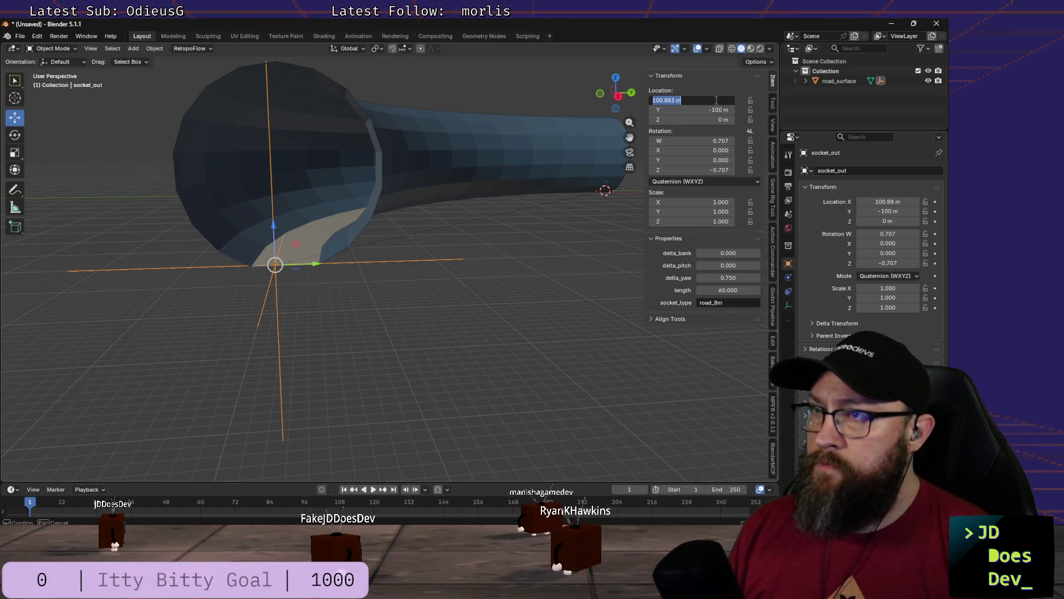
{"action": "type", "text": "100"}
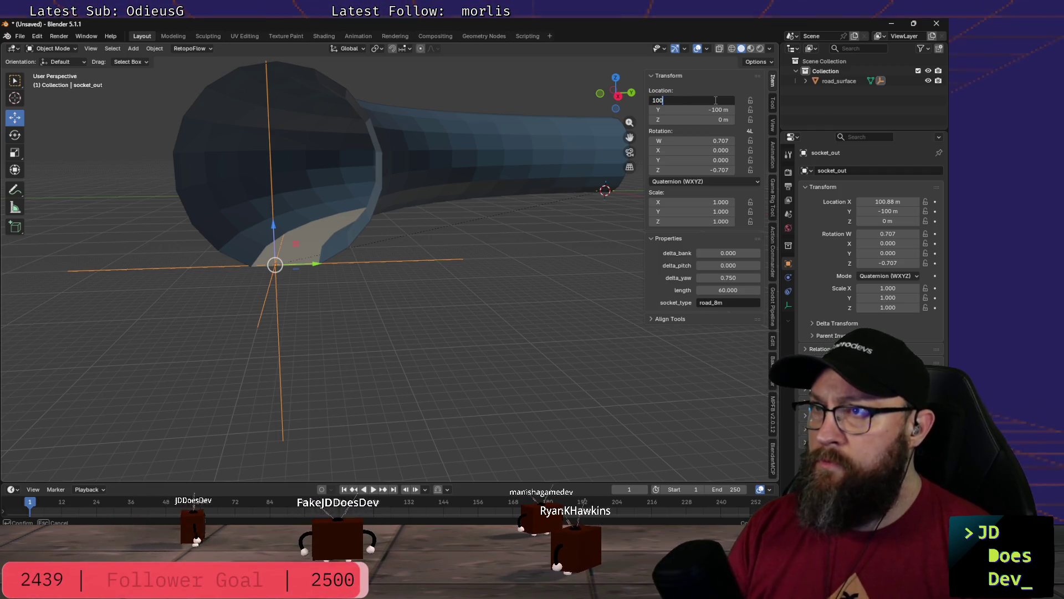
{"action": "key", "text": "Tab"}
{"action": "mouse_move", "coordinate": [323, 295]}
{"action": "middle_mouse_down"}
{"action": "mouse_move", "coordinate": [302, 352]}
{"action": "mouse_move", "coordinate": [308, 369]}
{"action": "middle_mouse_up"}
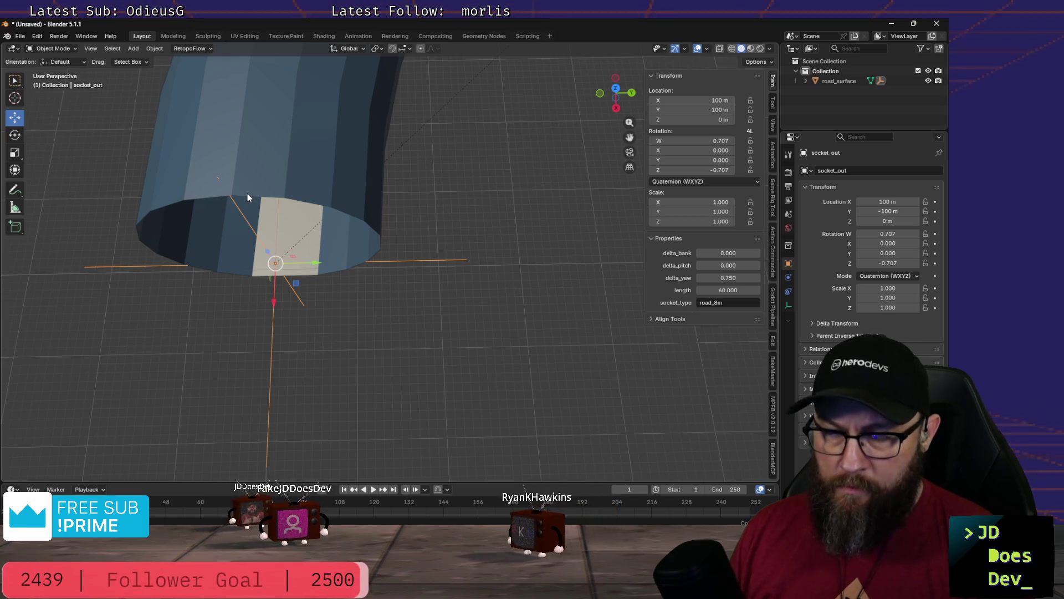
Step: Switch to wireframe shading and reposition socket_out with a grab move
{"action": "key", "text": "z"}
{"action": "left_click", "coordinate": [165, 193]}
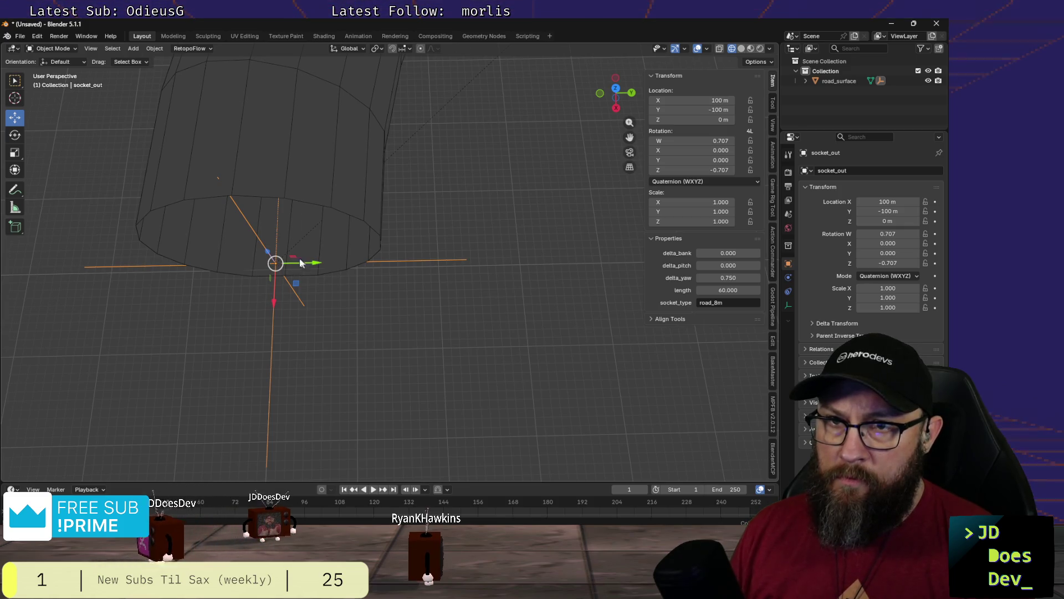
{"action": "key", "text": "g"}
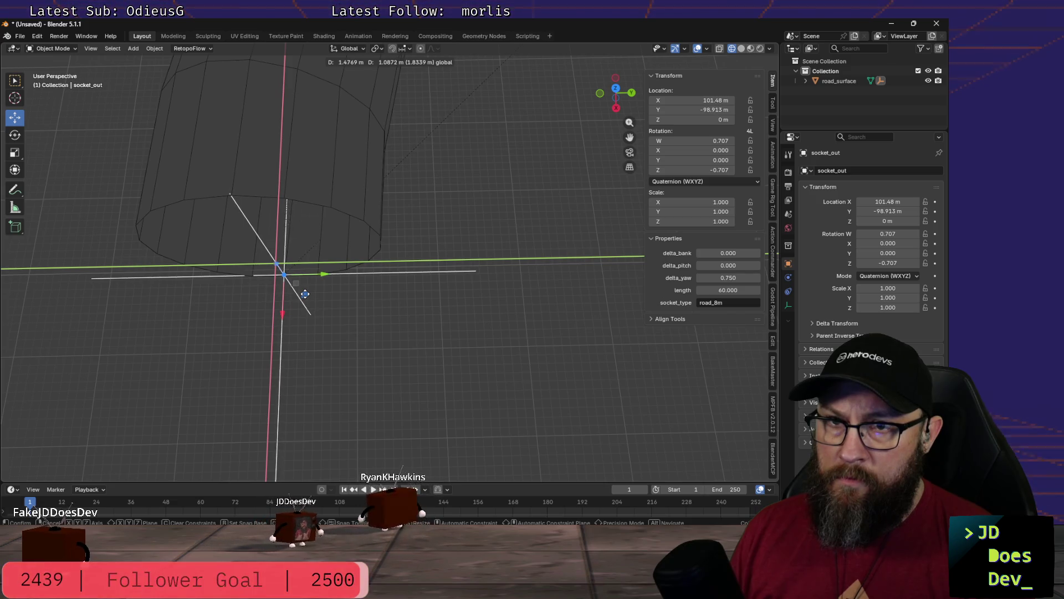
{"action": "left_click", "coordinate": [297, 286]}
{"action": "scroll", "coordinate": [247, 295], "scroll_direction": "up", "scroll_amount": 5}
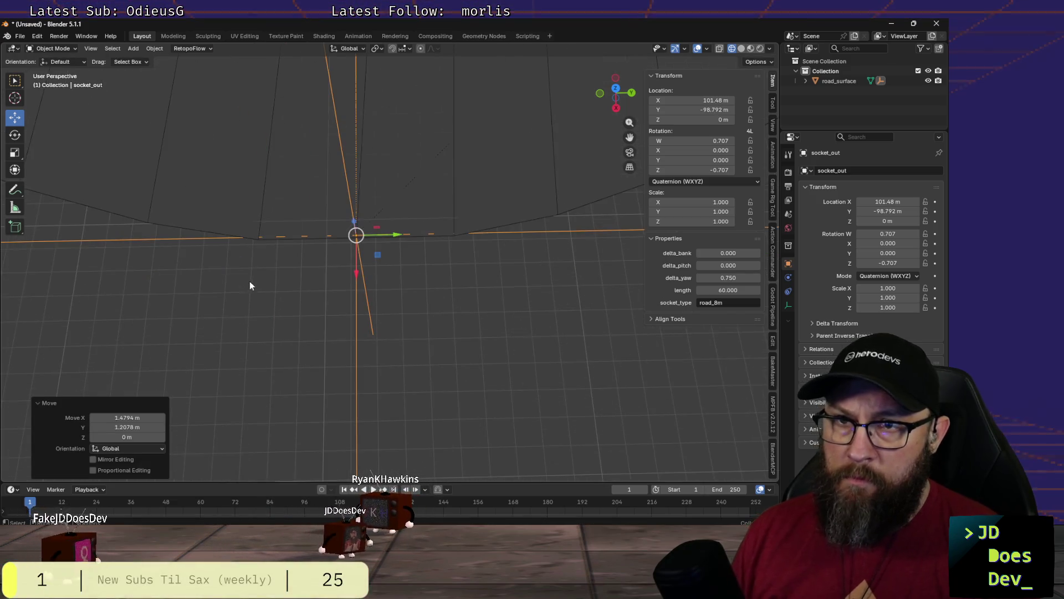
Step: Nudge socket_out slightly along X, then undo it so X returns to 101.48 m
{"action": "mouse_move", "coordinate": [267, 280]}
{"action": "middle_mouse_down"}
{"action": "mouse_move", "coordinate": [283, 250]}
{"action": "mouse_move", "coordinate": [266, 248]}
{"action": "mouse_move", "coordinate": [333, 265]}
{"action": "middle_mouse_up"}
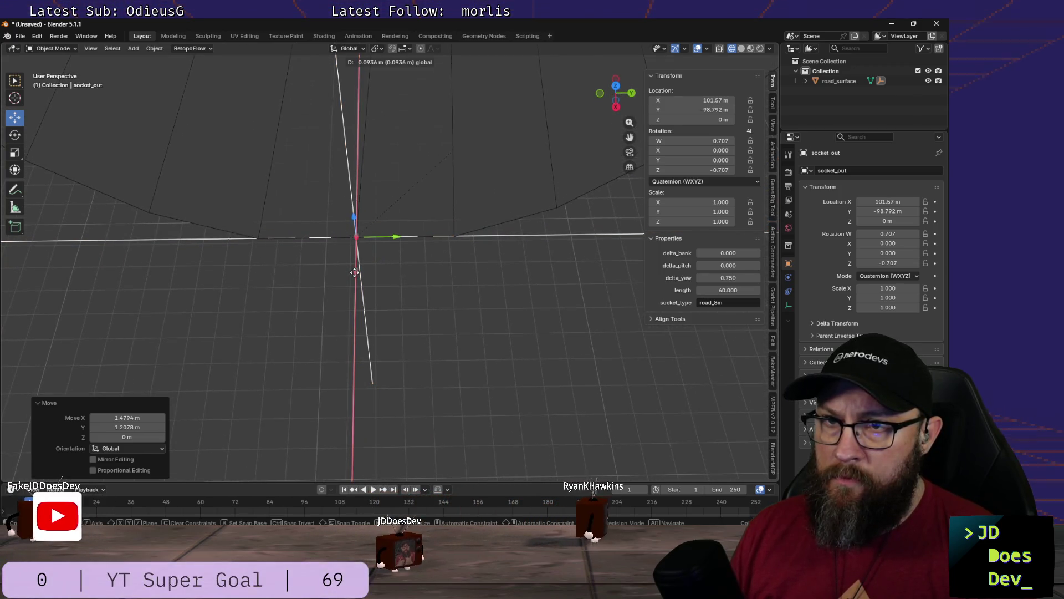
{"action": "left_click_drag", "start_coordinate": [355, 270], "coordinate": [298, 275]}
{"action": "scroll", "coordinate": [297, 274], "scroll_direction": "down", "scroll_amount": 4}
{"action": "scroll", "coordinate": [290, 262], "scroll_direction": "down", "scroll_amount": 3}
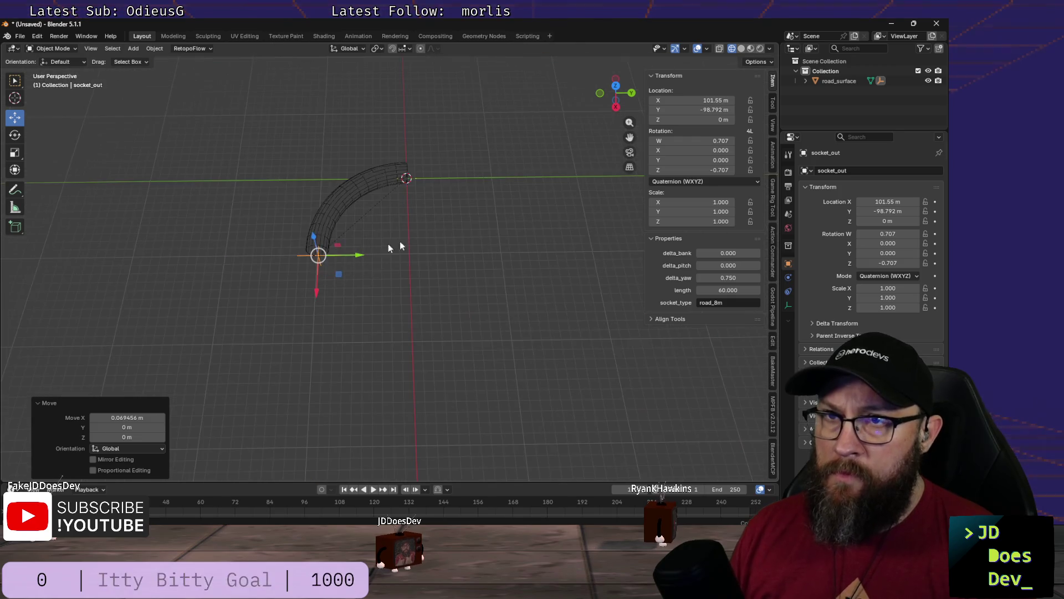
{"action": "mouse_move", "coordinate": [455, 219]}
{"action": "middle_mouse_down"}
{"action": "mouse_move", "coordinate": [404, 274]}
{"action": "mouse_move", "coordinate": [397, 309]}
{"action": "middle_mouse_up"}
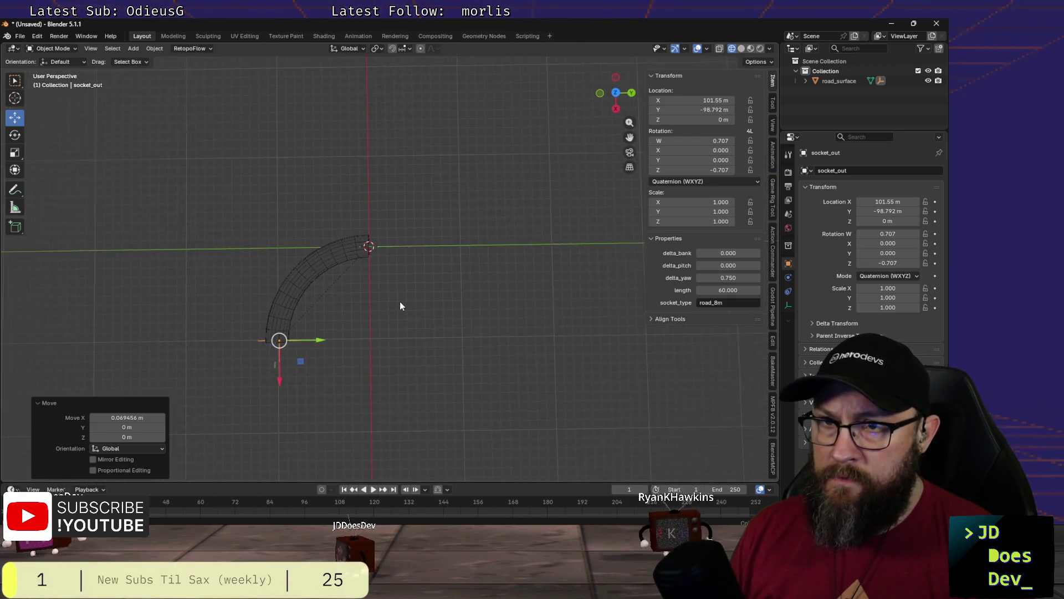
{"action": "scroll", "coordinate": [402, 306], "scroll_direction": "up", "scroll_amount": 1}
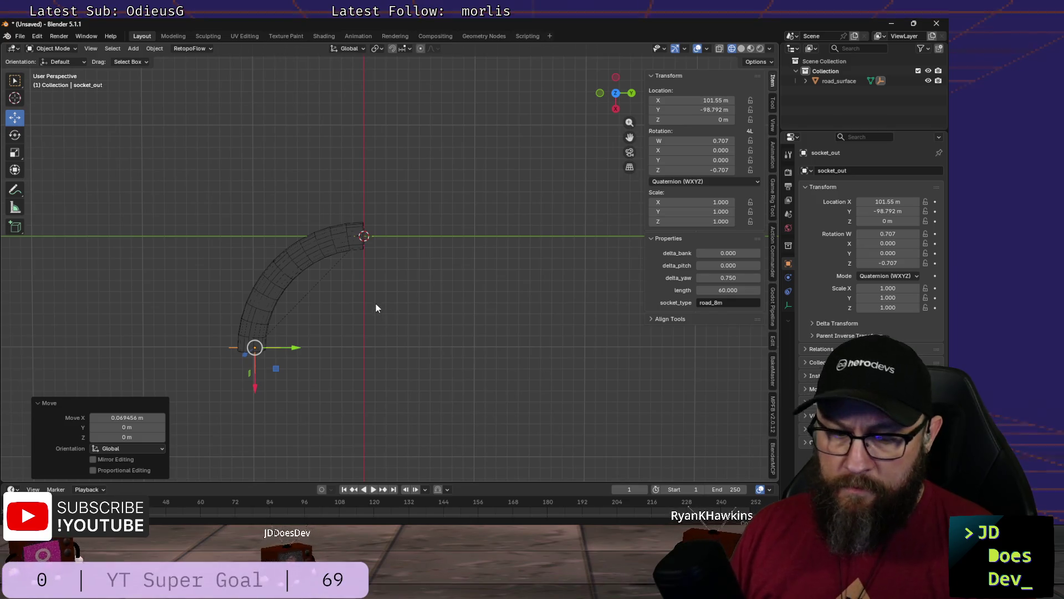
{"action": "key", "text": "ctrl+z"}
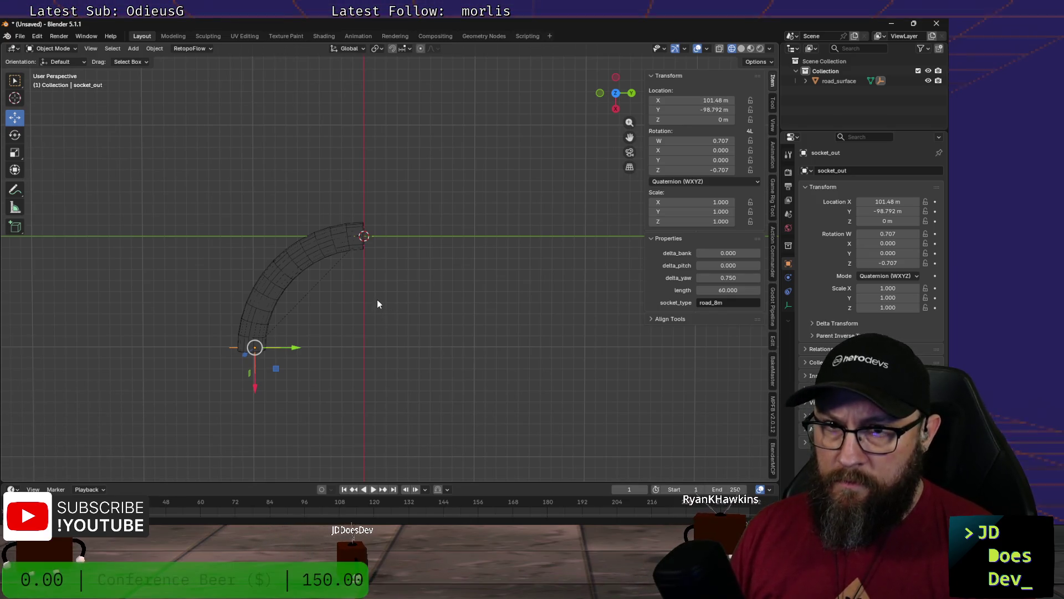
{"action": "key", "text": "z"}
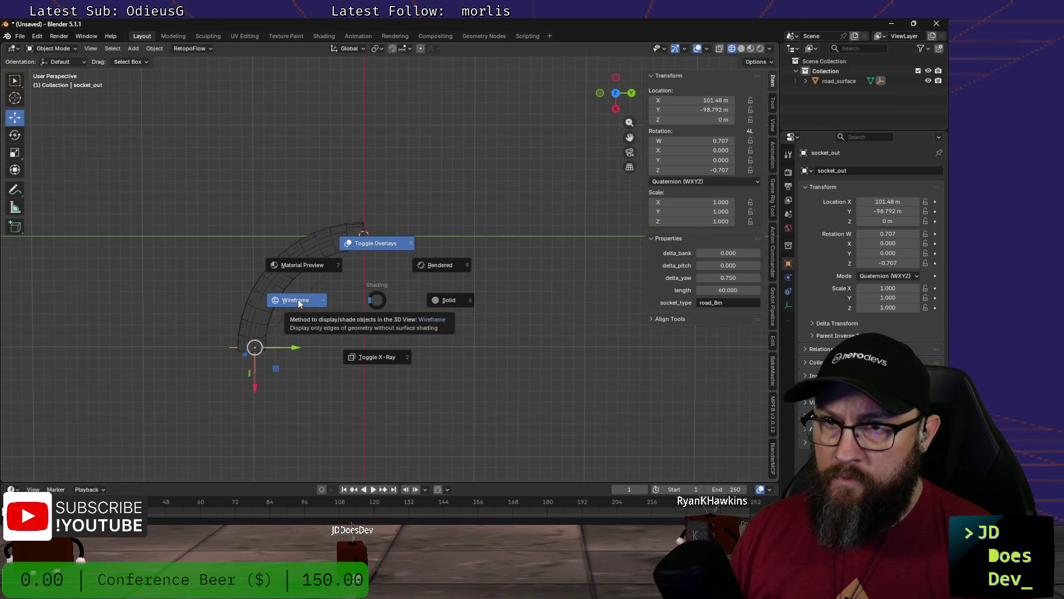
Step: Toggle X-Ray, view the arc from top ortho, and add road_surface to the selection with socket_out
{"action": "left_click", "coordinate": [372, 357]}
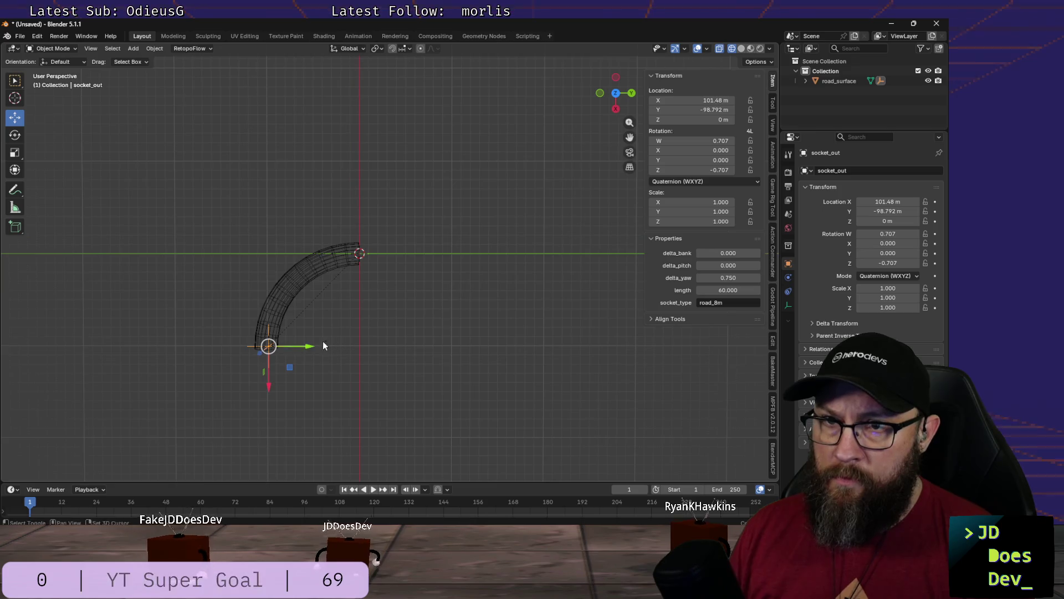
{"action": "middle_click_drag", "start_coordinate": [338, 339], "coordinate": [356, 276], "text": "shift"}
{"action": "scroll", "coordinate": [283, 269], "scroll_direction": "up", "scroll_amount": 4}
{"action": "mouse_move", "coordinate": [283, 269]}
{"action": "middle_mouse_down"}
{"action": "mouse_move", "coordinate": [342, 284]}
{"action": "mouse_move", "coordinate": [316, 310]}
{"action": "middle_mouse_up"}
{"action": "key", "text": "KP_7"}
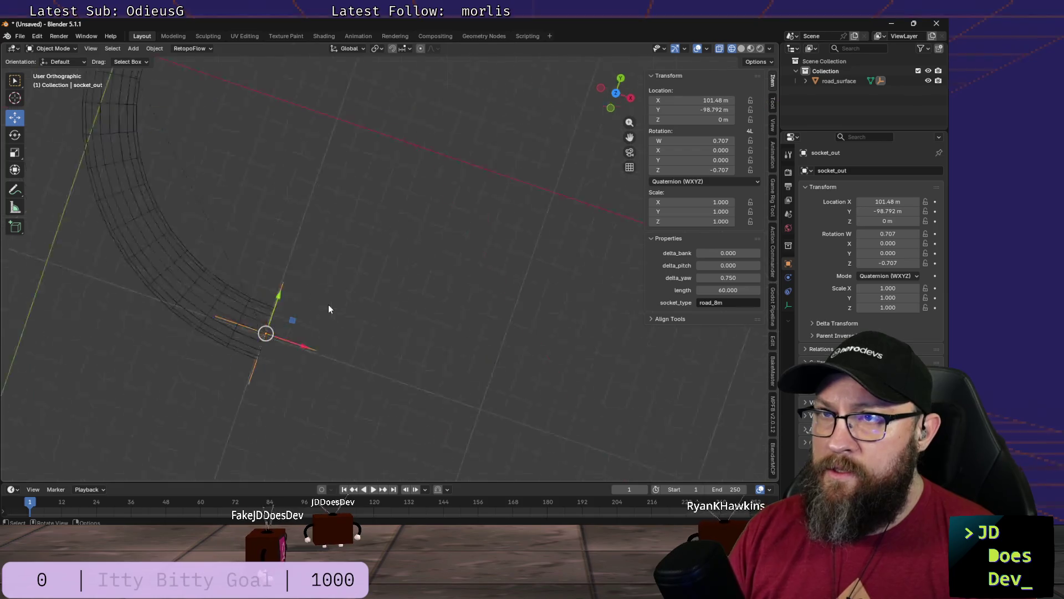
{"action": "mouse_move", "coordinate": [278, 281]}
{"action": "middle_mouse_down", "text": "shift"}
{"action": "mouse_move", "coordinate": [421, 291]}
{"action": "mouse_move", "coordinate": [419, 281]}
{"action": "middle_mouse_up", "text": "shift"}
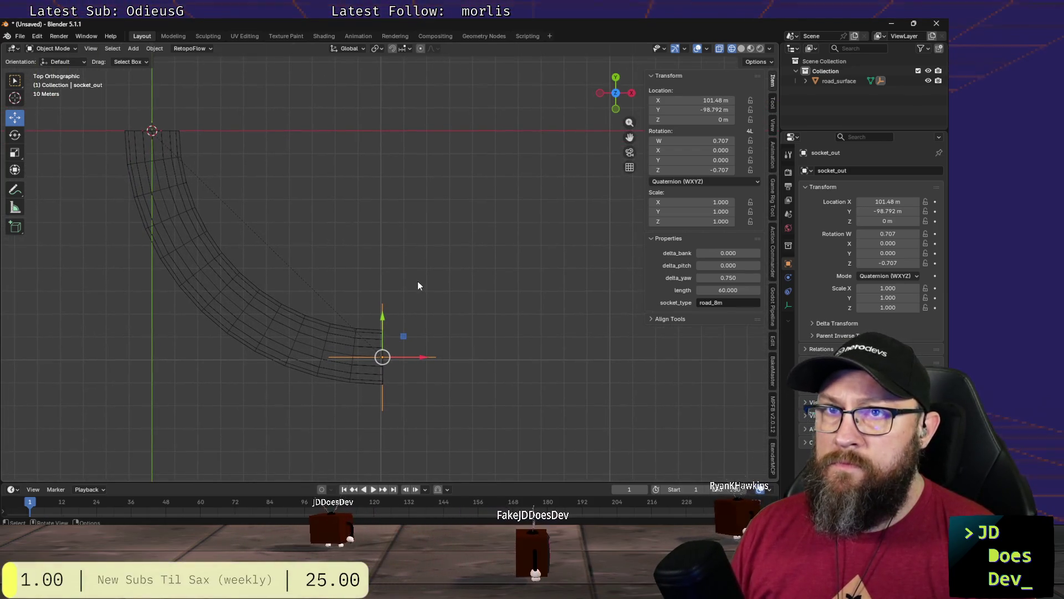
{"action": "scroll", "coordinate": [420, 283], "scroll_direction": "down", "scroll_amount": 2}
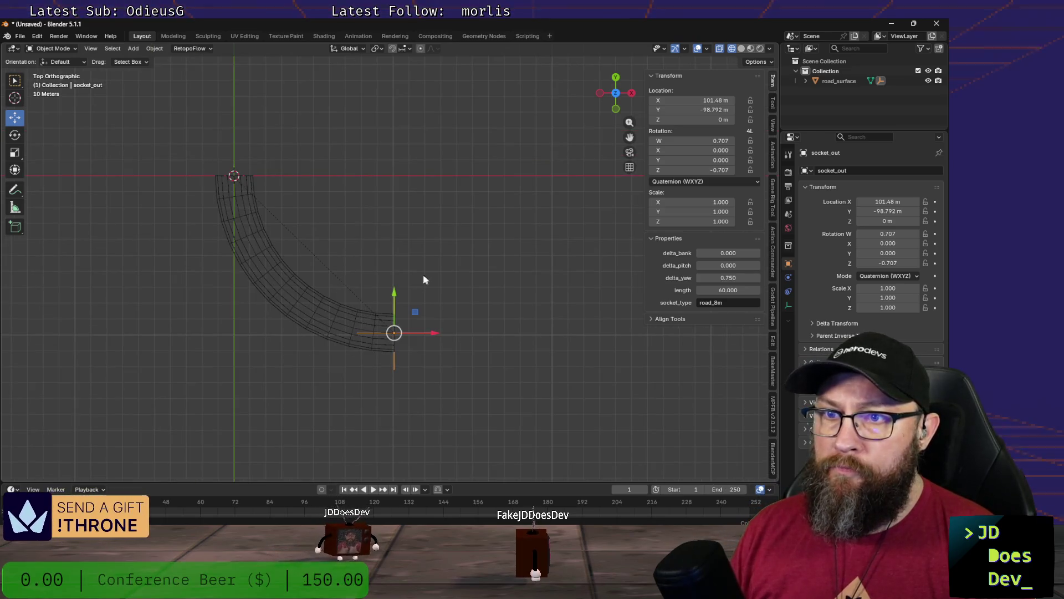
{"action": "key", "text": "a"}
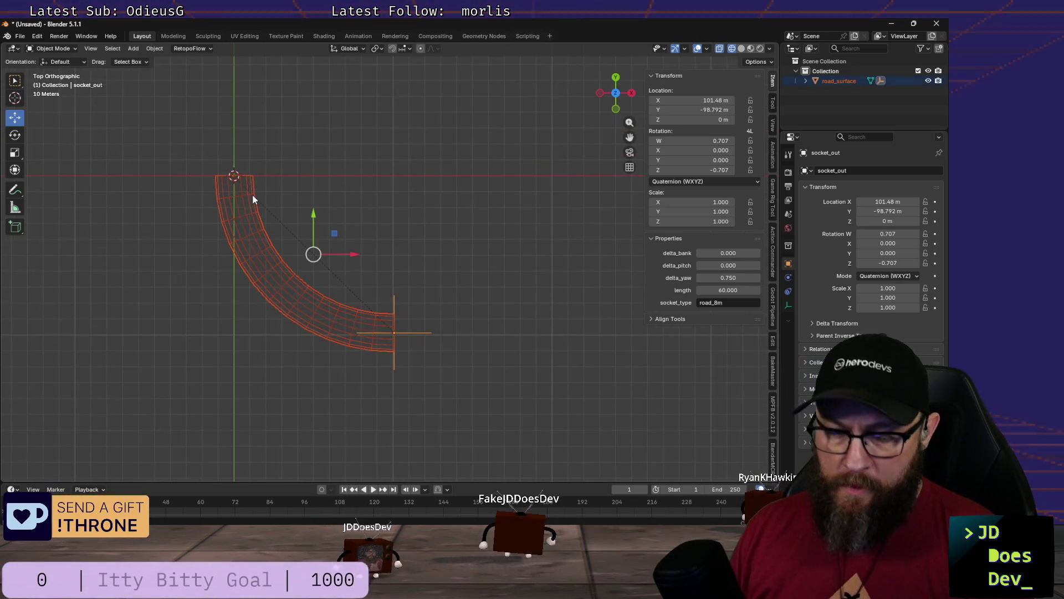
{"action": "key", "text": "super+shift+s"}
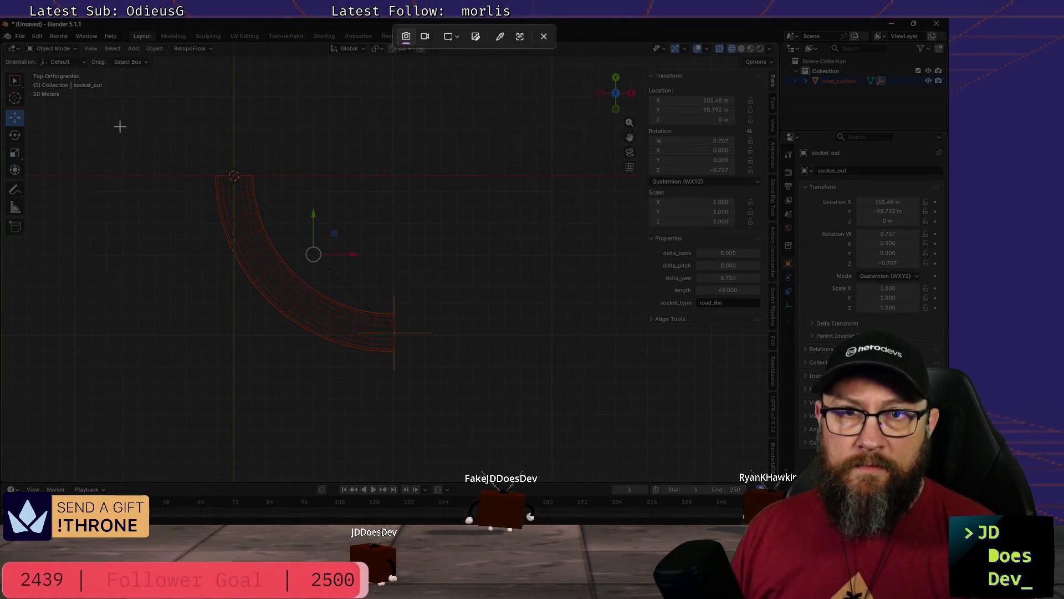
Step: Capture a screen region around the arc, then start and cancel a second capture
{"action": "left_click_drag", "start_coordinate": [123, 106], "coordinate": [478, 419]}
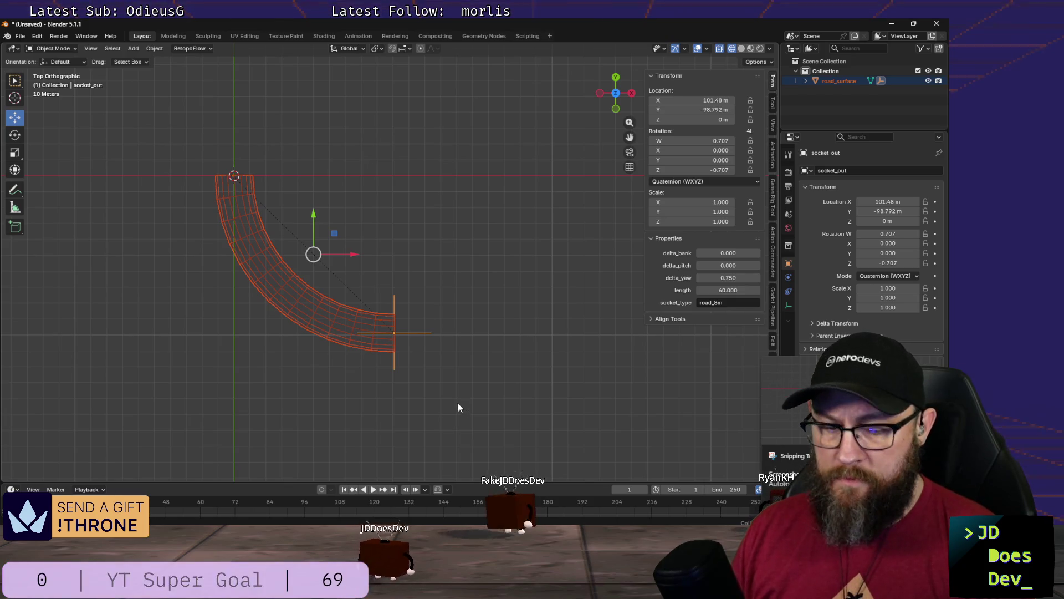
{"action": "key", "text": "super+shift+s"}
{"action": "key", "text": "Escape"}
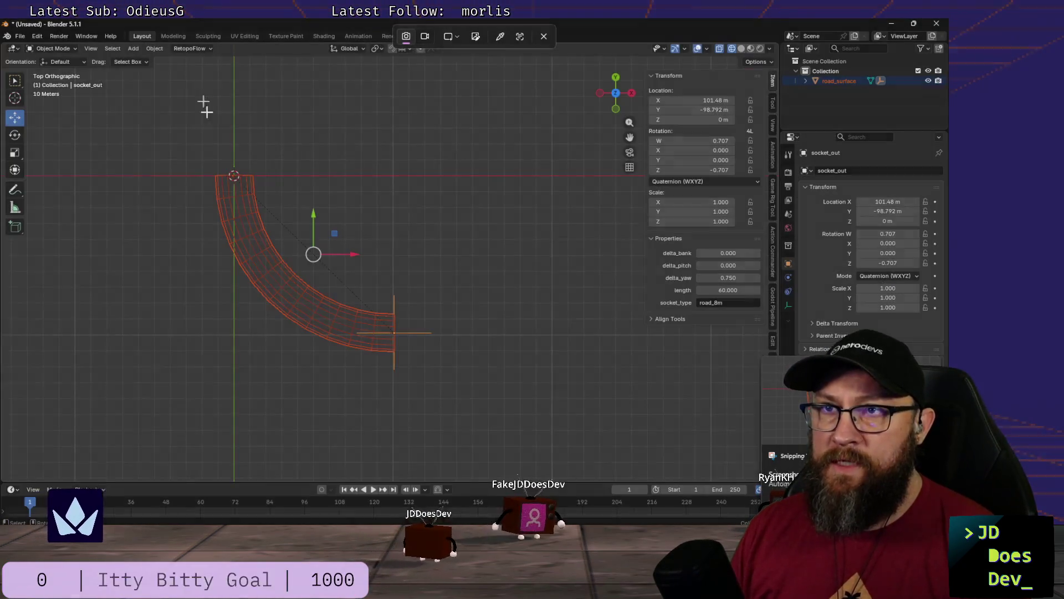
Step: Select only socket_out at the arc end and capture a screenshot of the arc with its properties
{"action": "mouse_move", "coordinate": [314, 222]}
{"action": "middle_mouse_down", "text": "shift"}
{"action": "mouse_move", "coordinate": [514, 221]}
{"action": "mouse_move", "coordinate": [513, 204]}
{"action": "middle_mouse_up", "text": "shift"}
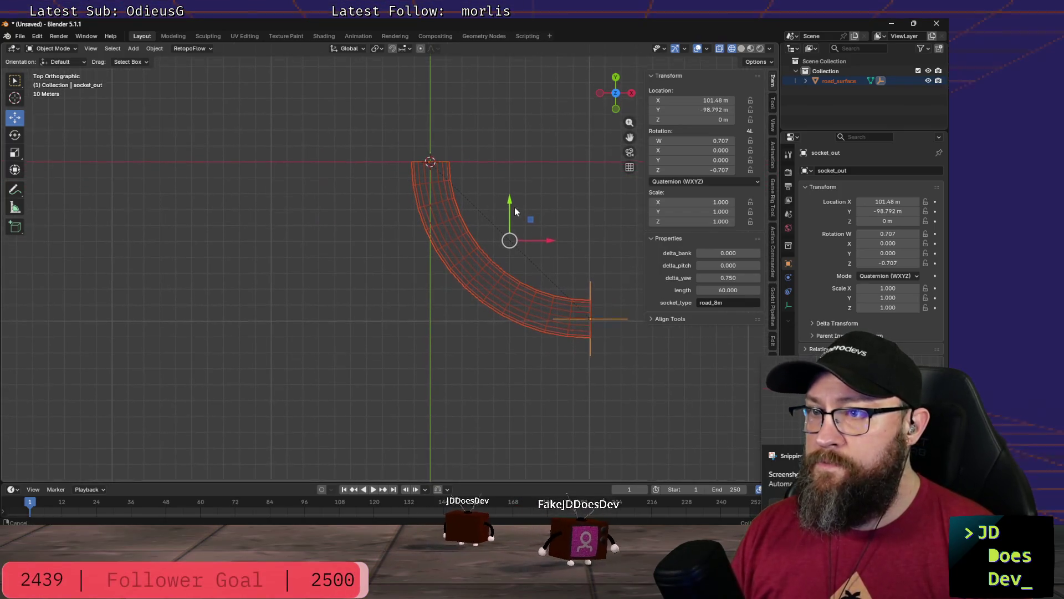
{"action": "left_click", "coordinate": [601, 315]}
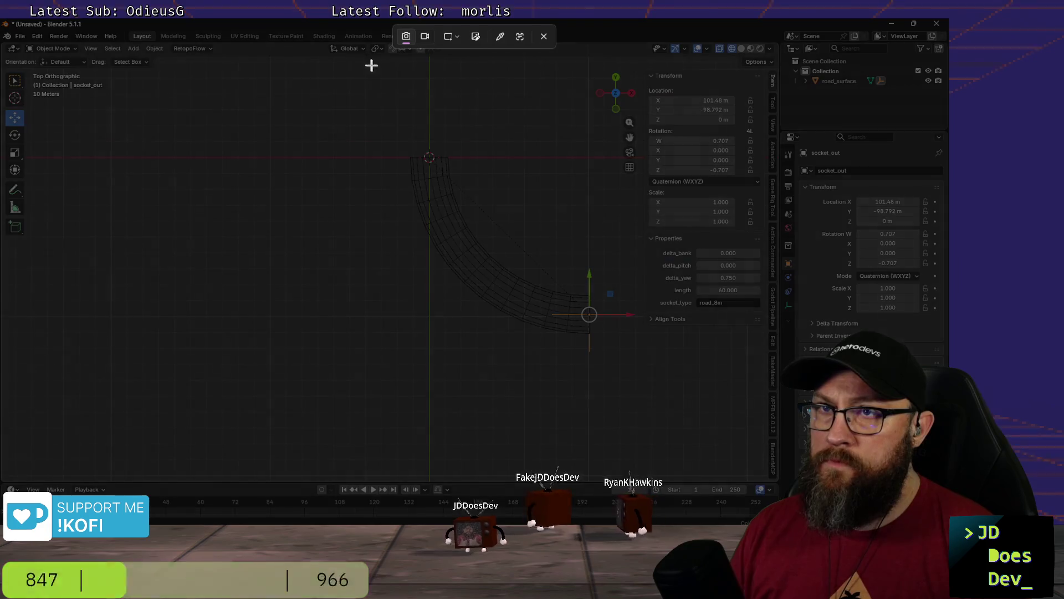
{"action": "left_click_drag", "start_coordinate": [366, 57], "coordinate": [774, 348]}
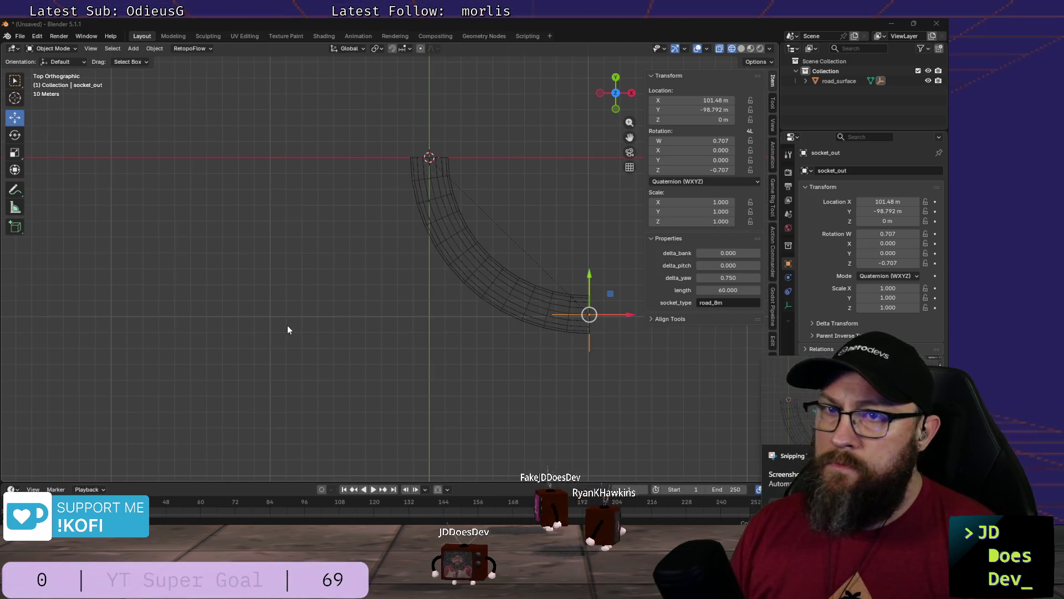
{"action": "key", "text": "alt+Tab"}
{"action": "key", "text": "Escape"}
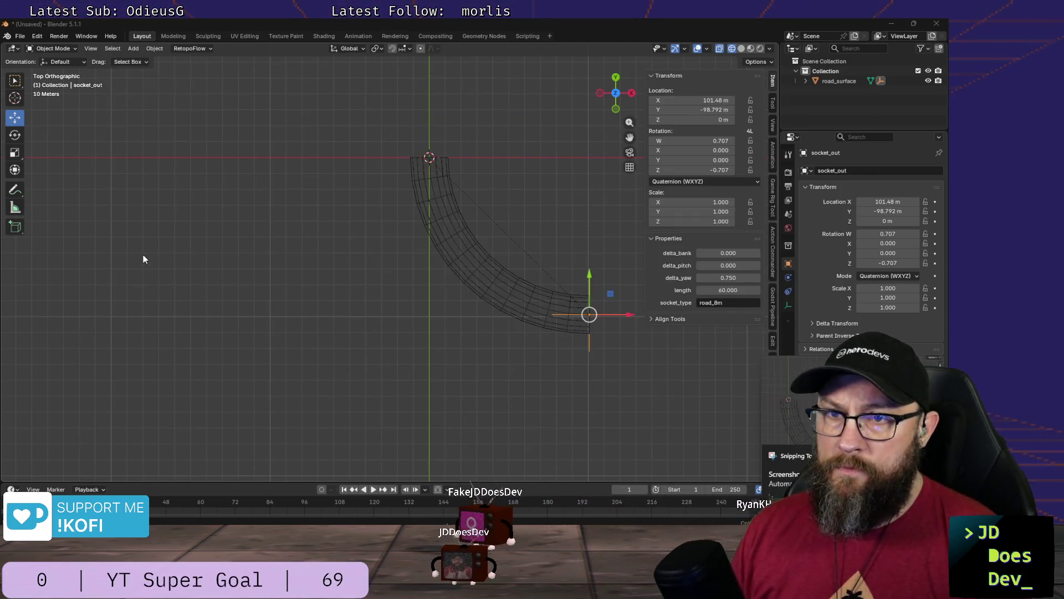
Step: Paste the tunnel screenshot into the assistant prompt, send the 90° flat tunnel question, and return to Blender
{"action": "left_click", "coordinate": [628, 470]}
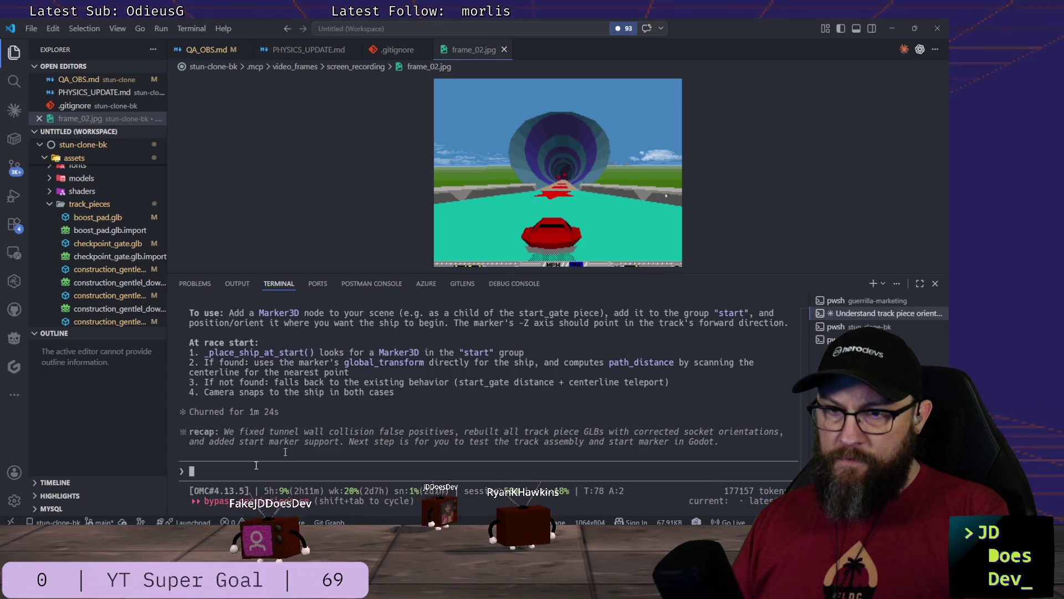
{"action": "type", "text": "I am"}
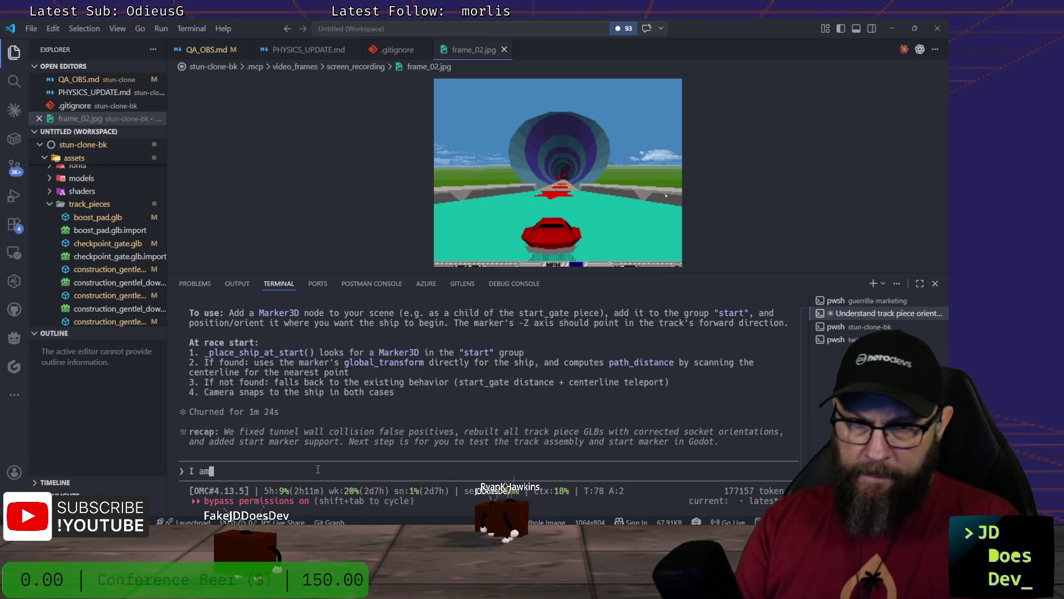
{"action": "type", "text": " trying to create a coup"}
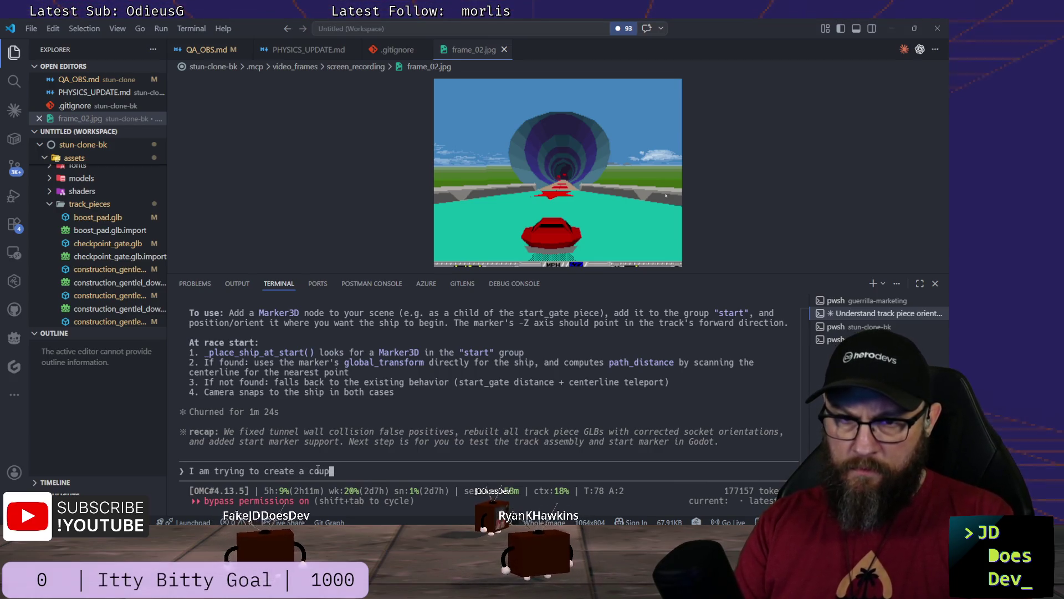
{"action": "type", "text": "le of tra"}
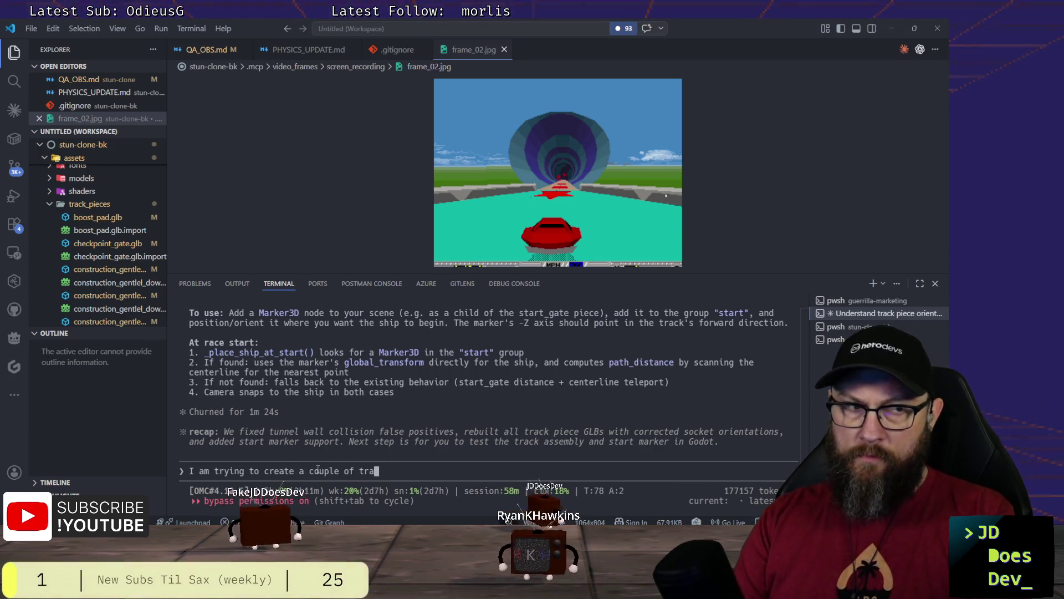
{"action": "type", "text": "ck pieces on m"}
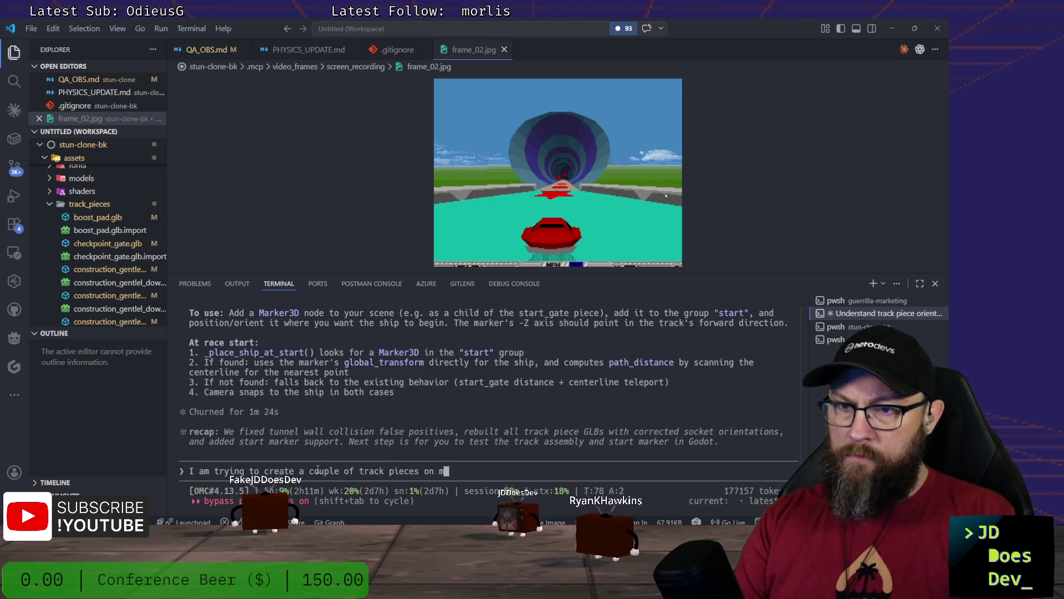
{"action": "type", "text": "y own and"}
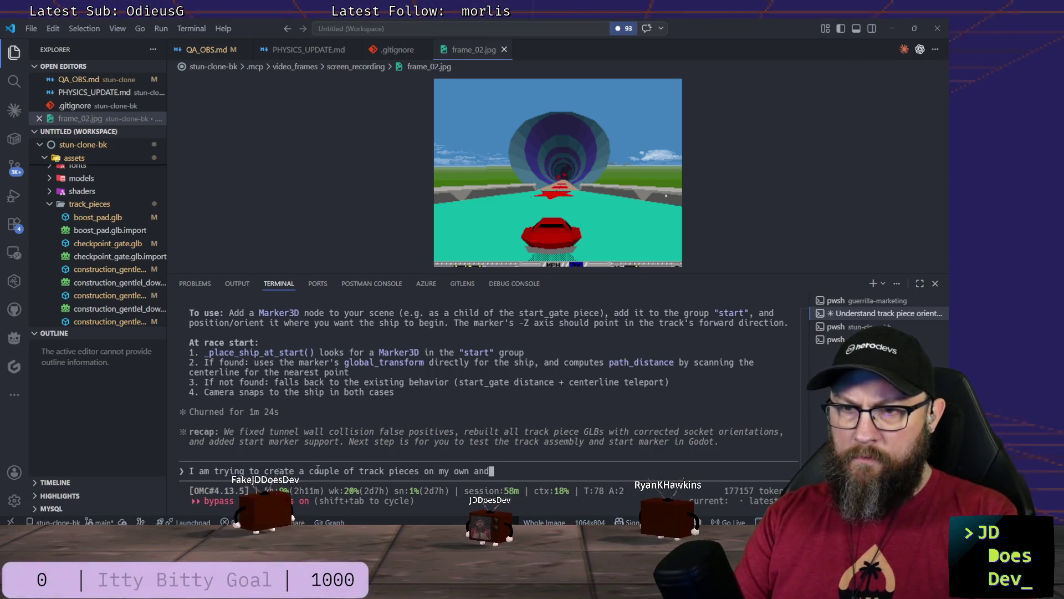
{"action": "type", "text": "ke su"}
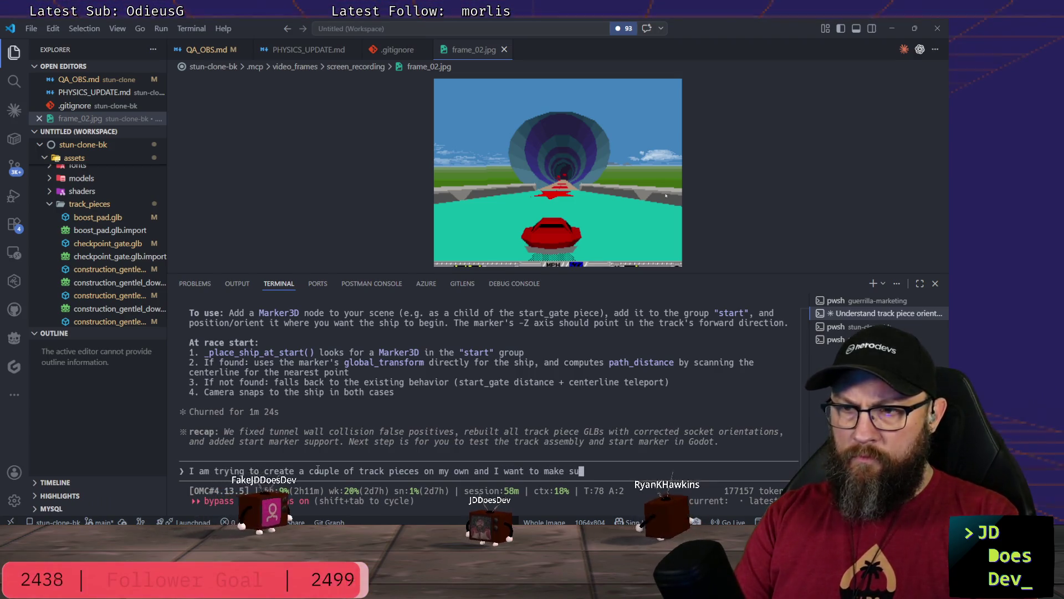
{"action": "type", "text": "doin"}
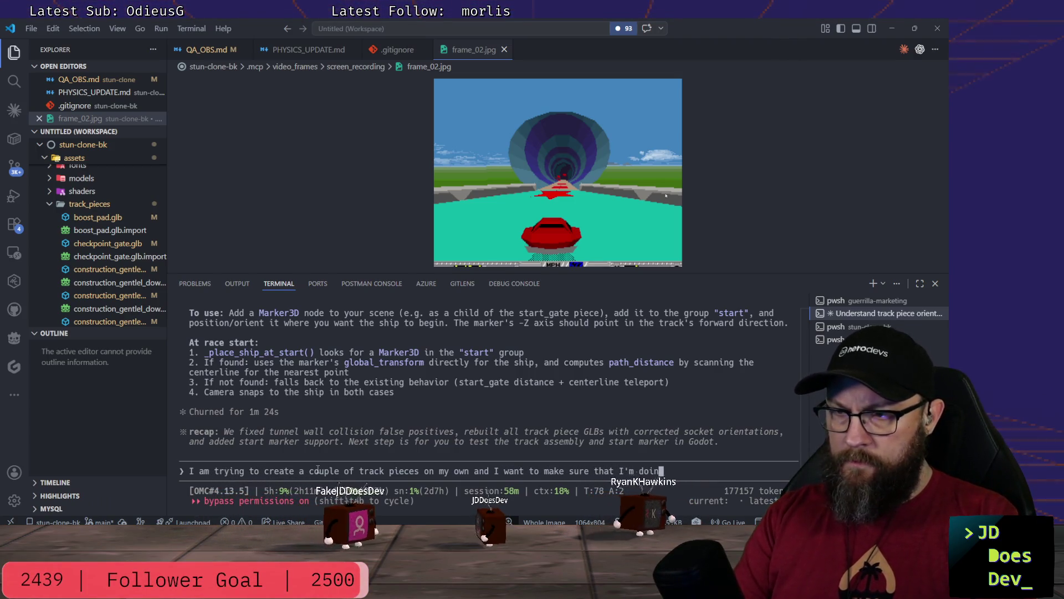
{"action": "type", "text": "g it correct. "}
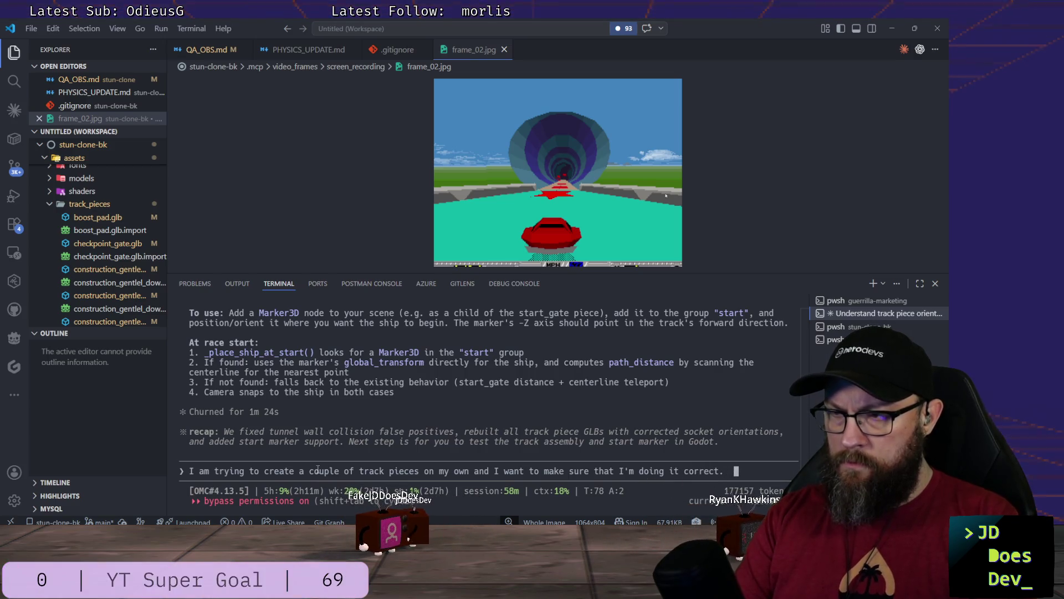
{"action": "type", "text": "vir"}
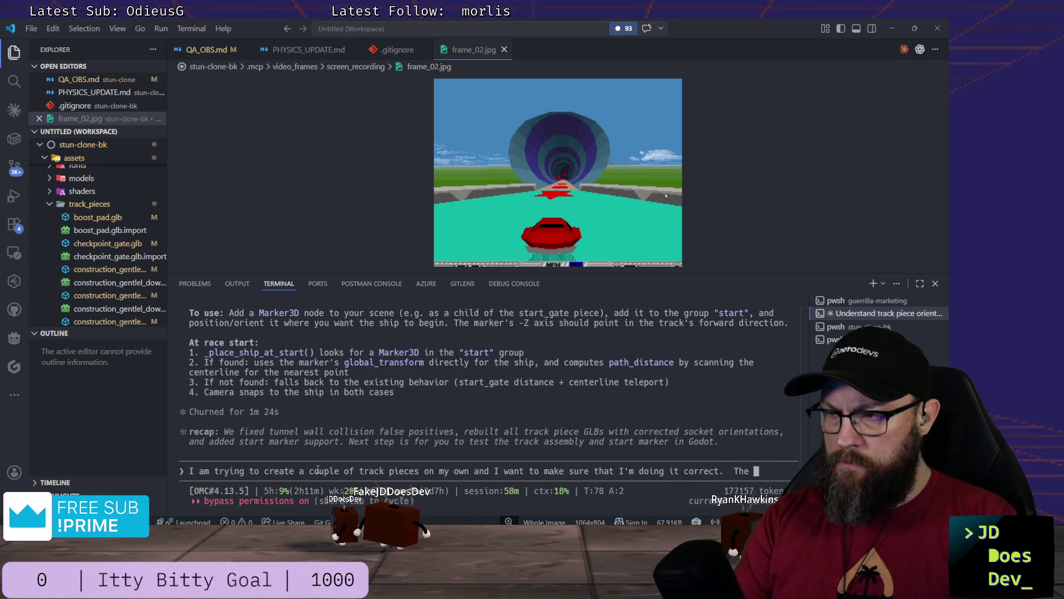
{"action": "type", "text": "st"}
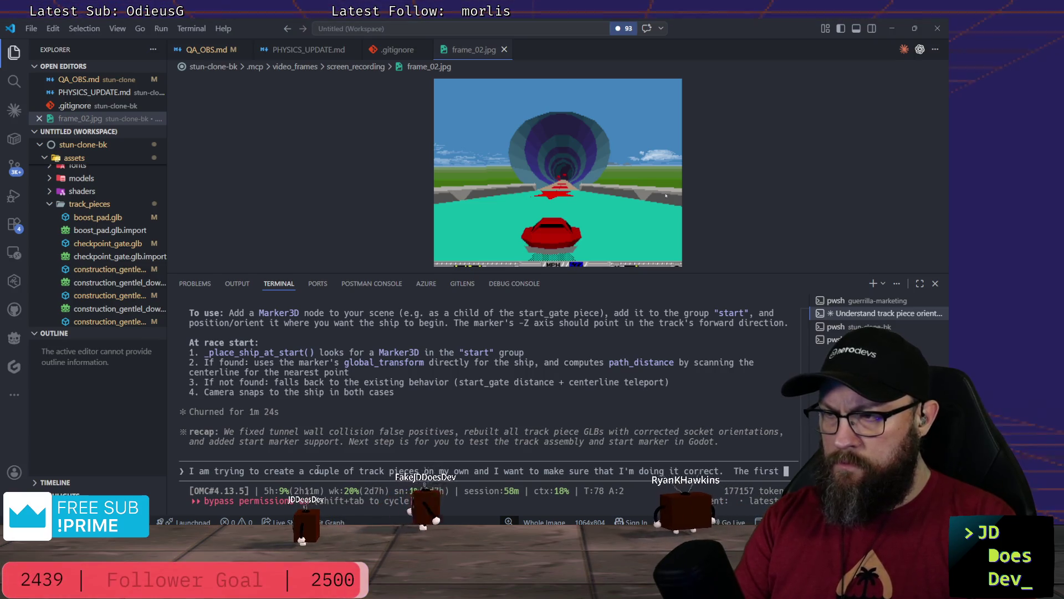
{"action": "type", "text": " piece"}
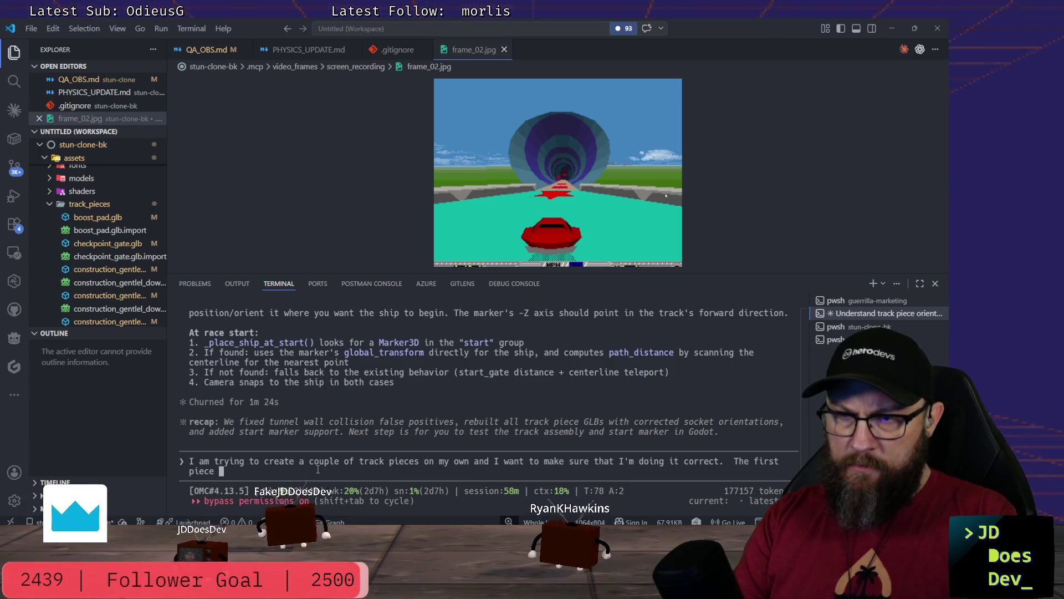
{"action": "type", "text": "is a large"}
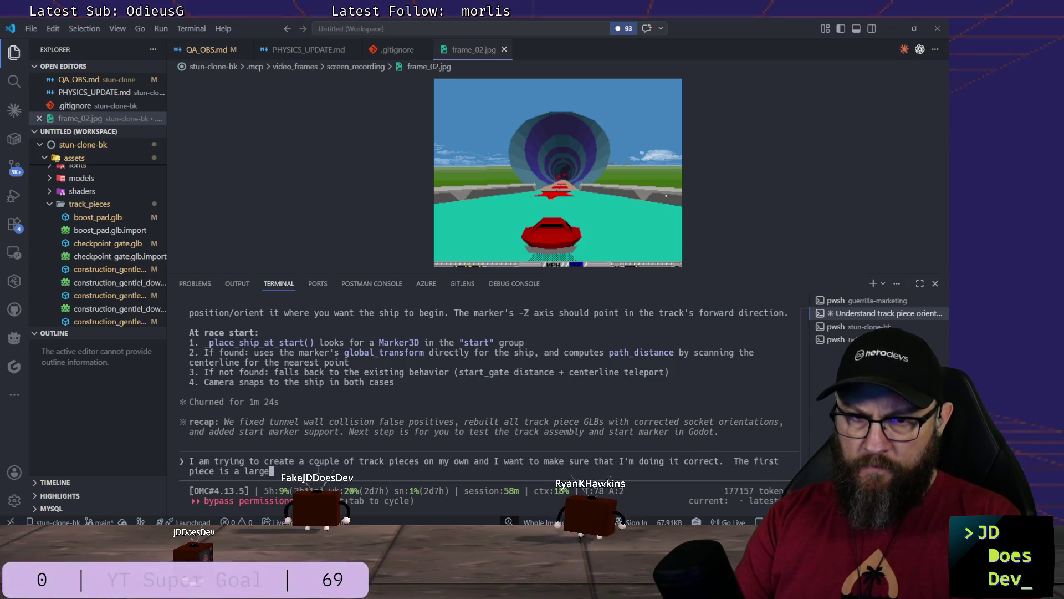
{"action": "type", "text": ", 90"}
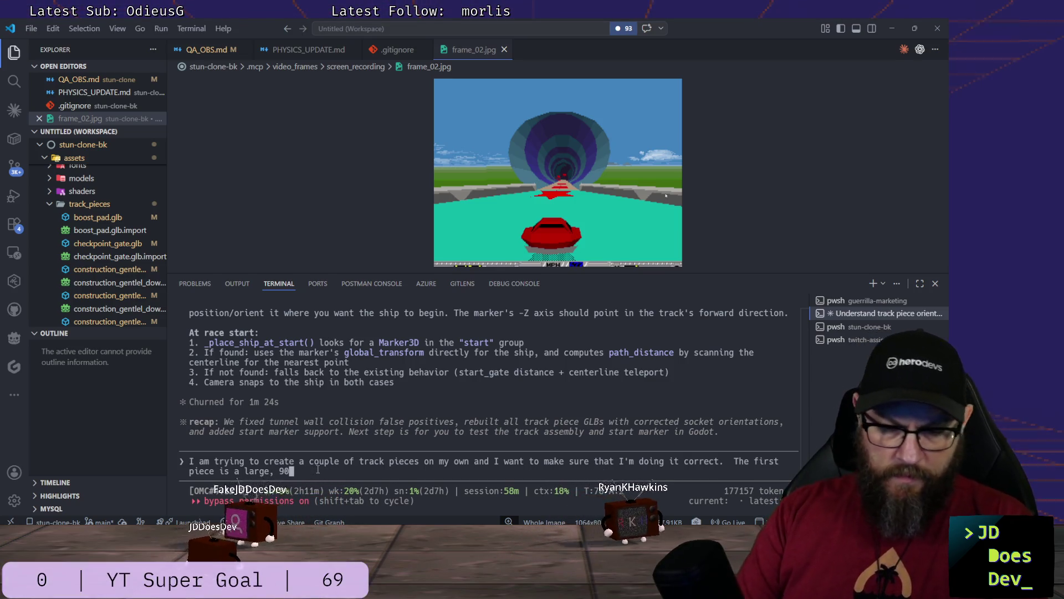
{"action": "type", "text": " deg"}
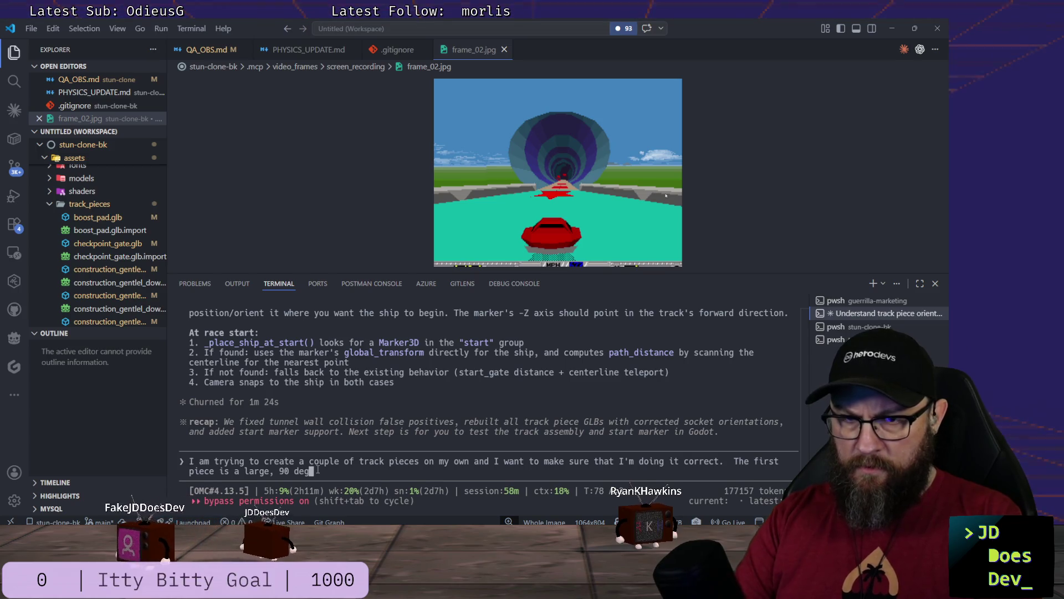
{"action": "type", "text": " flat"}
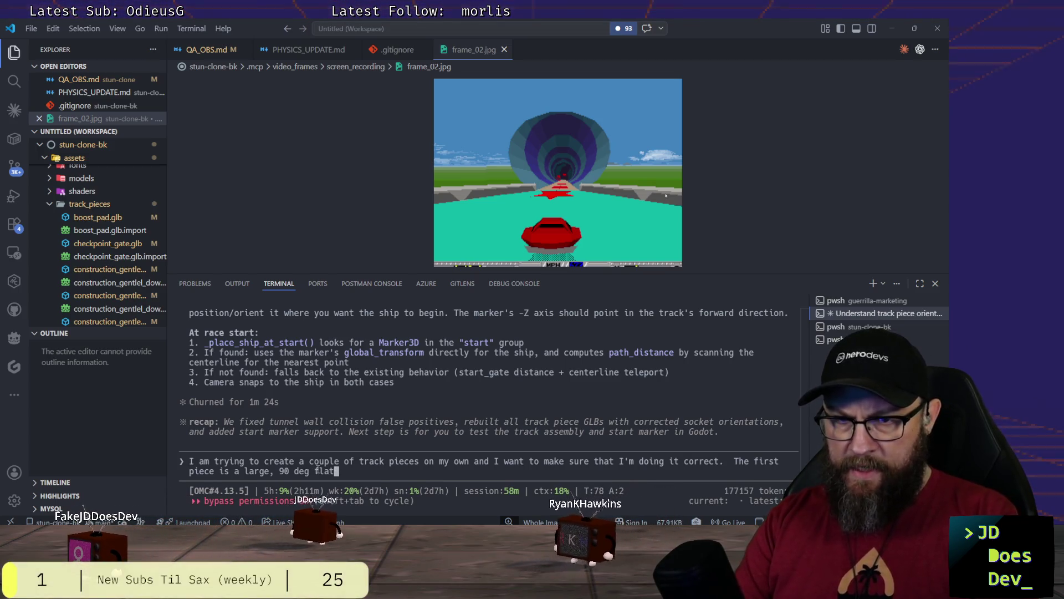
{"action": "type", "text": " tunnel."}
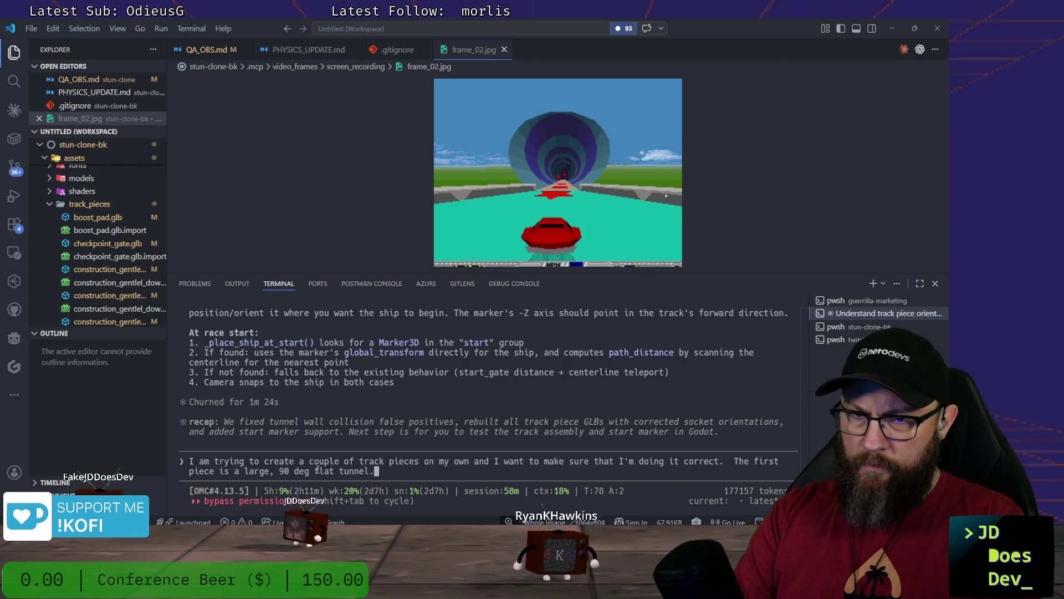
{"action": "type", "text": "  Here is a screenc"}
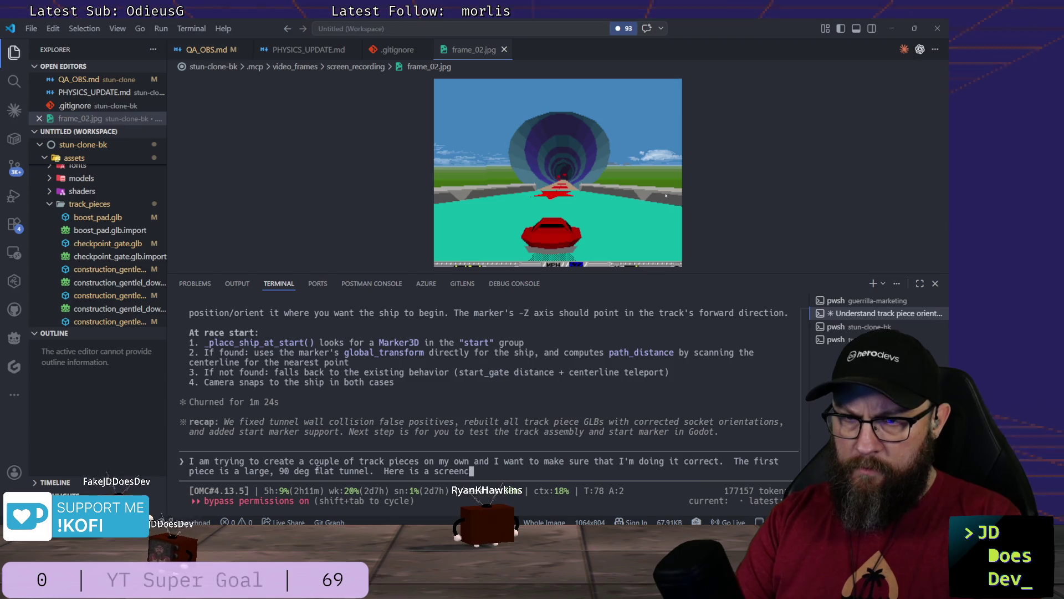
{"action": "type", "text": "ap of the "}
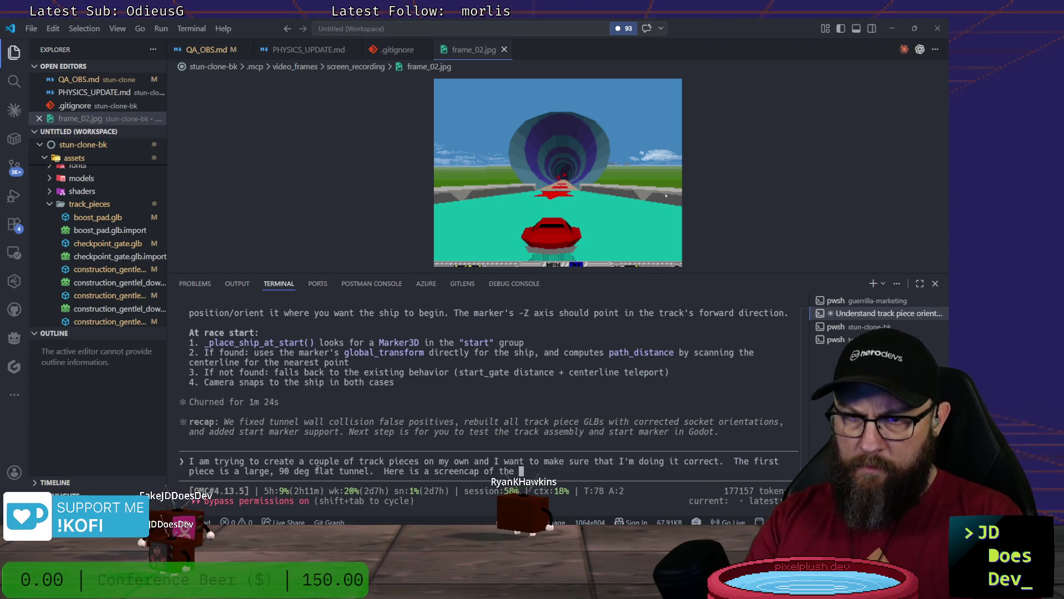
{"action": "type", "text": "piece and set"}
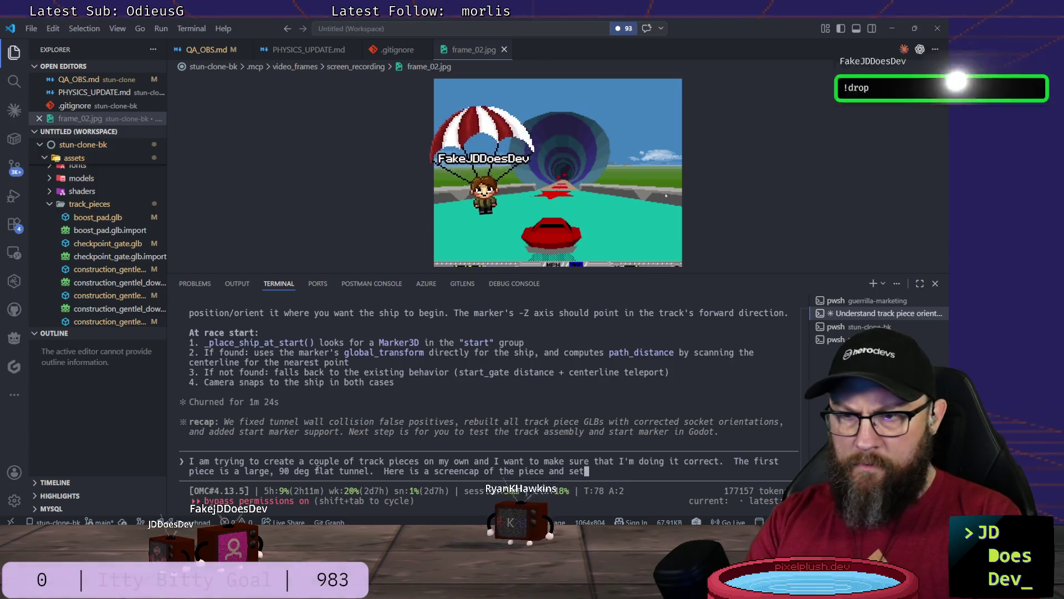
{"action": "type", "text": "tings:"}
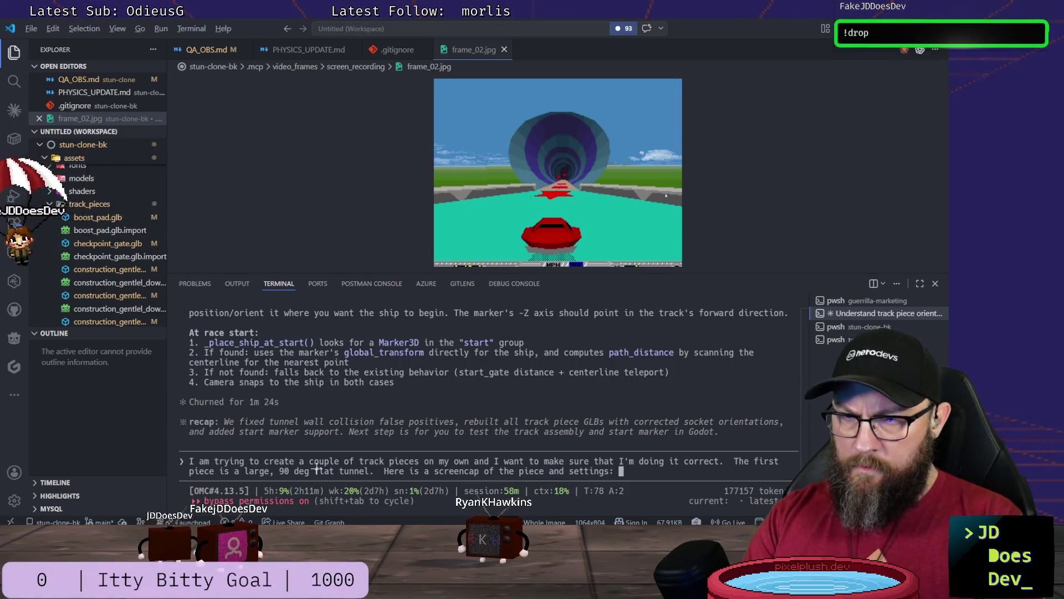
{"action": "key", "text": "alt+v"}
{"action": "key", "text": "Return"}
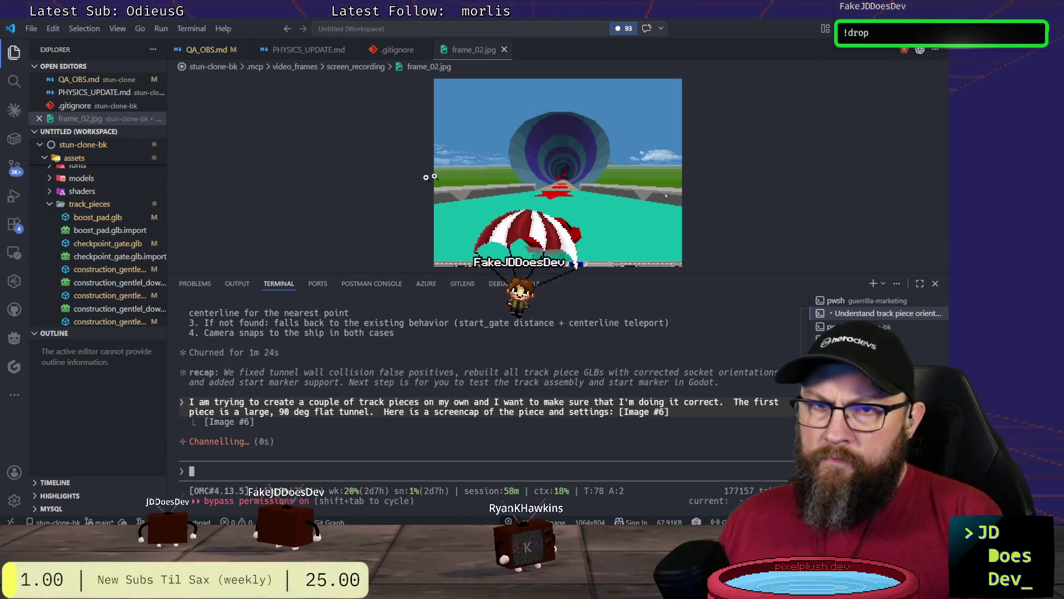
{"action": "scroll", "coordinate": [591, 340], "scroll_direction": "up", "scroll_amount": 3}
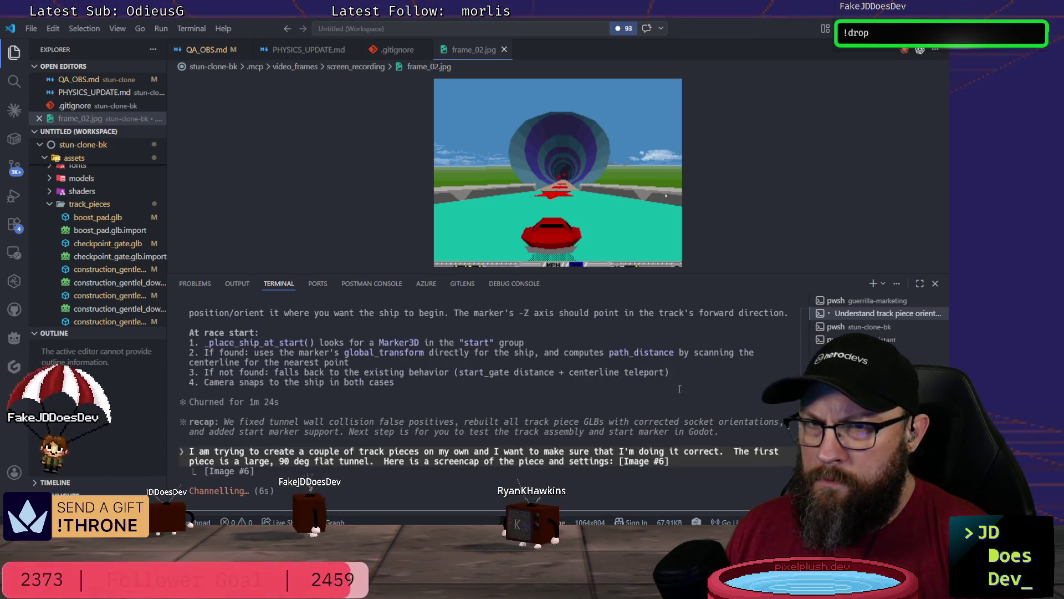
{"action": "scroll", "coordinate": [657, 386], "scroll_direction": "down", "scroll_amount": 2}
{"action": "scroll", "coordinate": [676, 388], "scroll_direction": "down", "scroll_amount": 2}
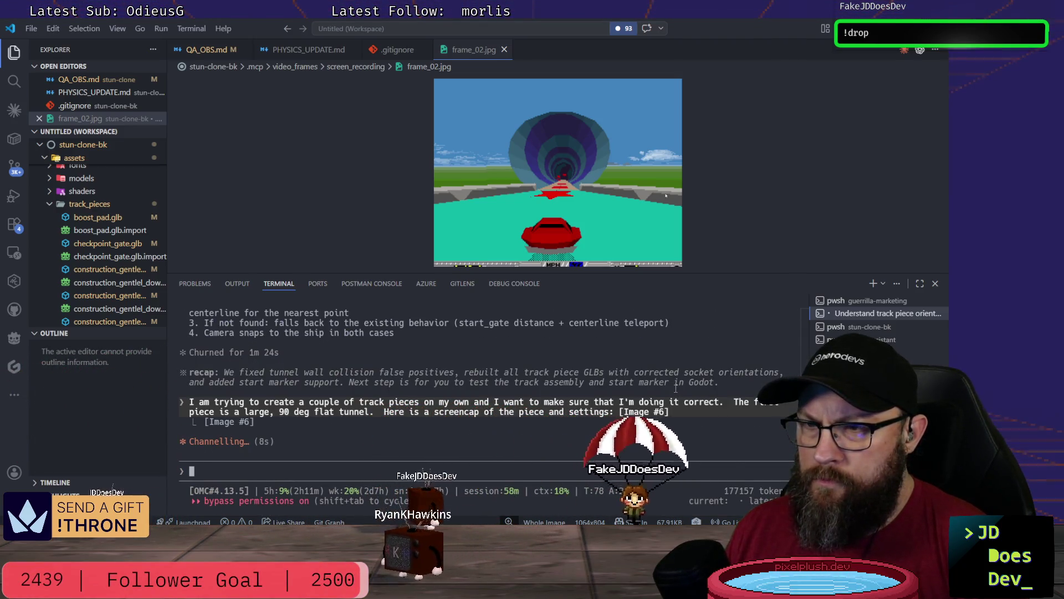
{"action": "key", "text": "alt+Tab"}
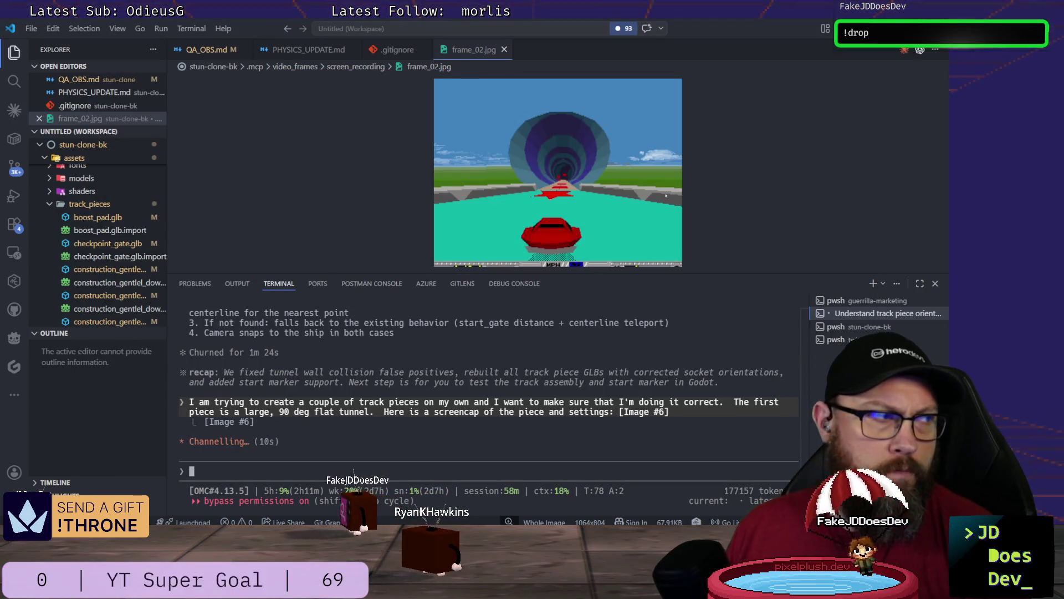
{"action": "key", "text": "alt+Tab"}
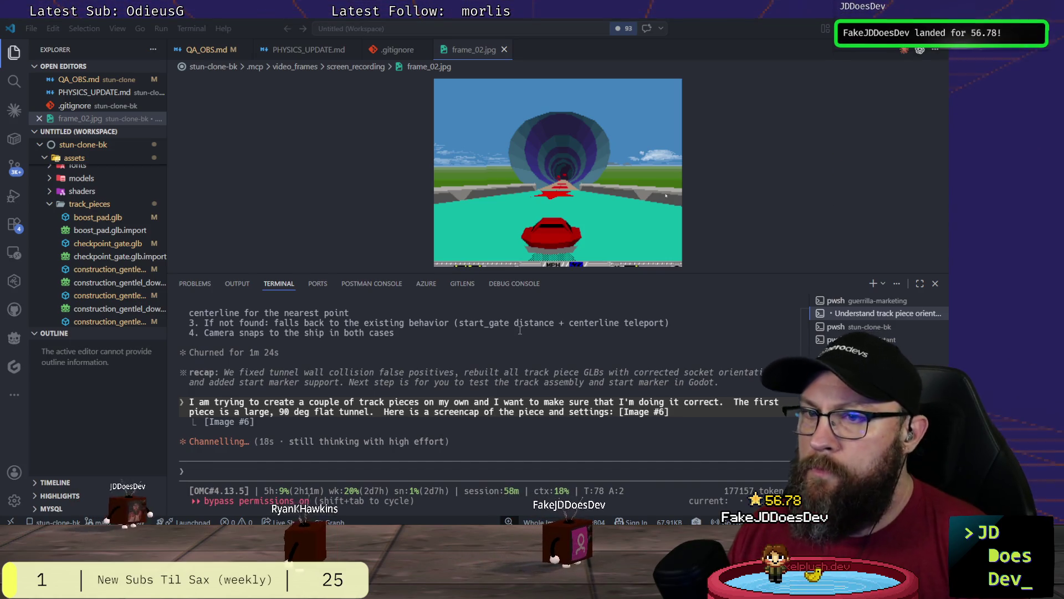
{"action": "key", "text": "alt+Tab"}
{"action": "key", "text": "alt+Tab"}
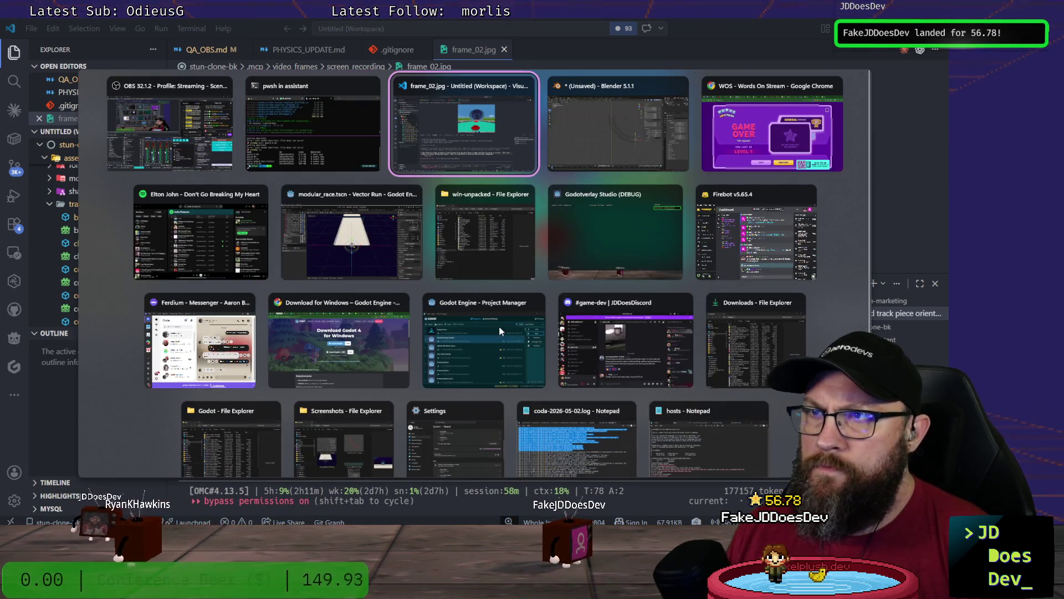
Step: In Edit Mode, box-select road_surface's open end edge loops and move them -0.795 m along X to X = 100 m
{"action": "key", "text": "KP_Decimal"}
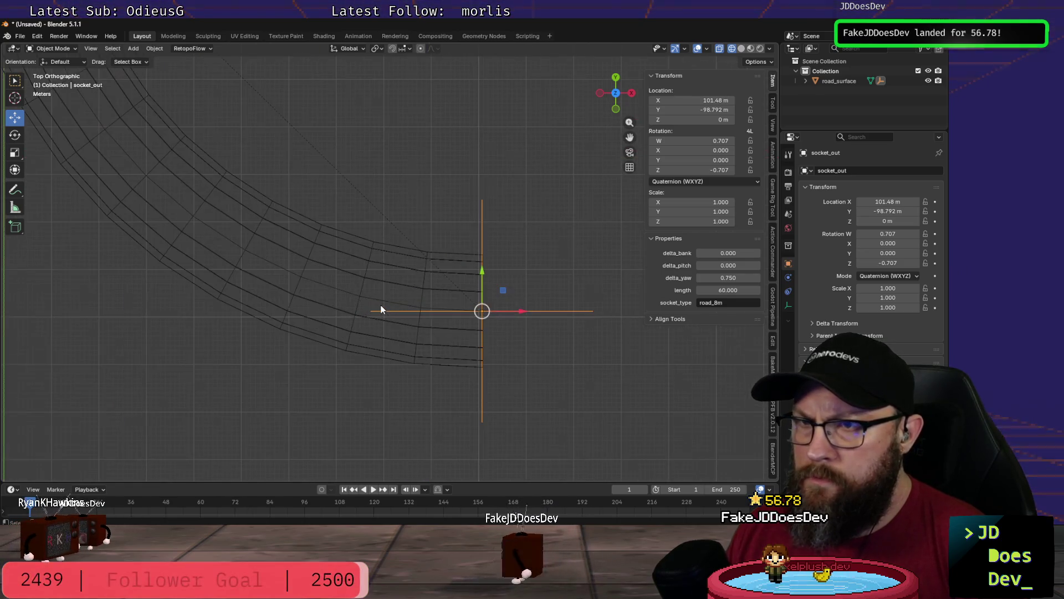
{"action": "scroll", "coordinate": [381, 309], "scroll_direction": "up", "scroll_amount": 2}
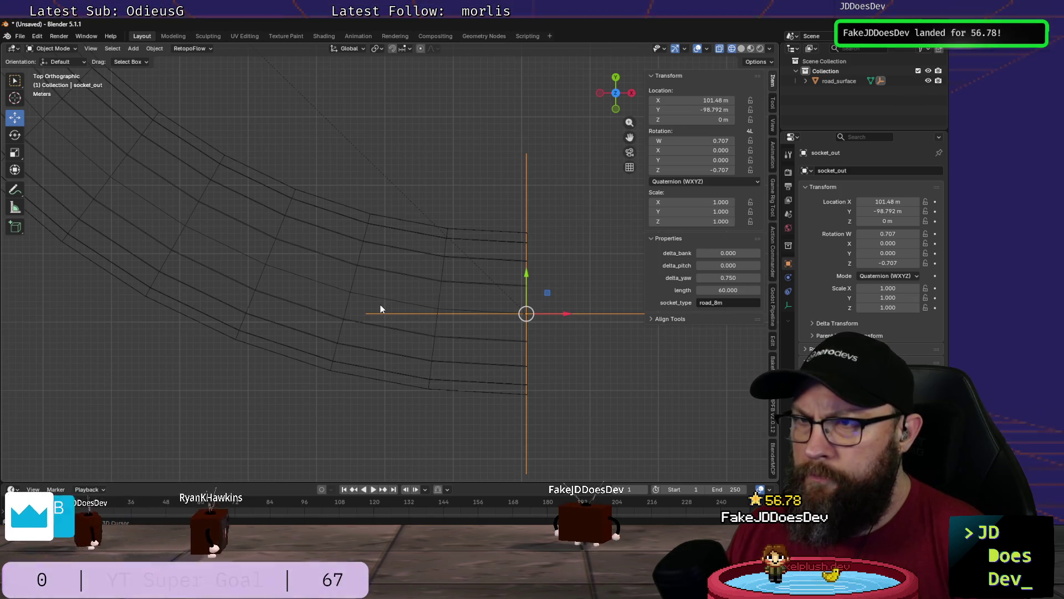
{"action": "left_click", "coordinate": [486, 239]}
{"action": "key", "text": "ctrl+Tab"}
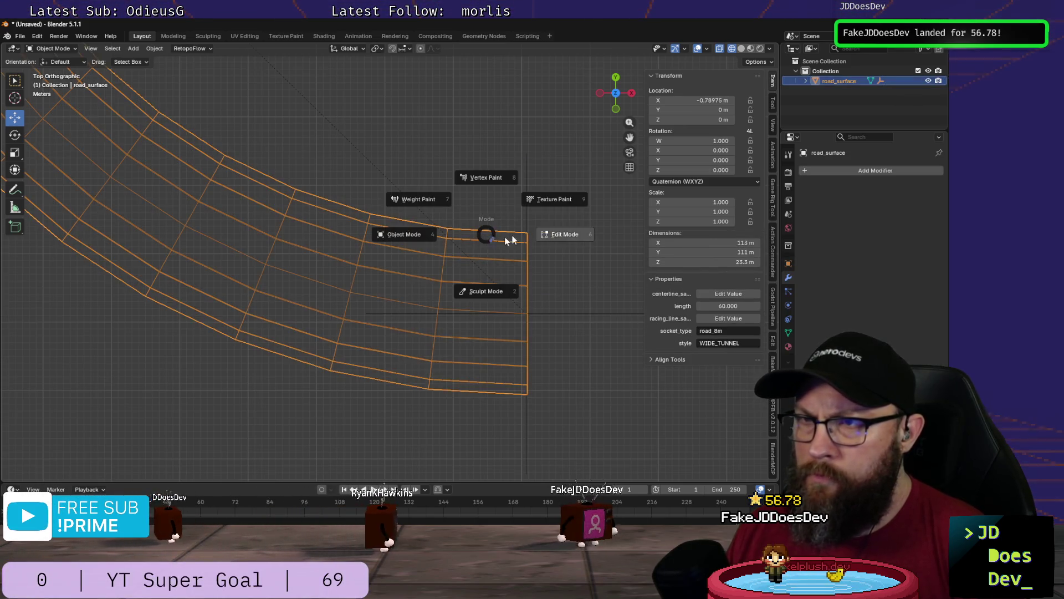
{"action": "left_click", "coordinate": [565, 235]}
{"action": "left_click_drag", "start_coordinate": [521, 207], "coordinate": [535, 426]}
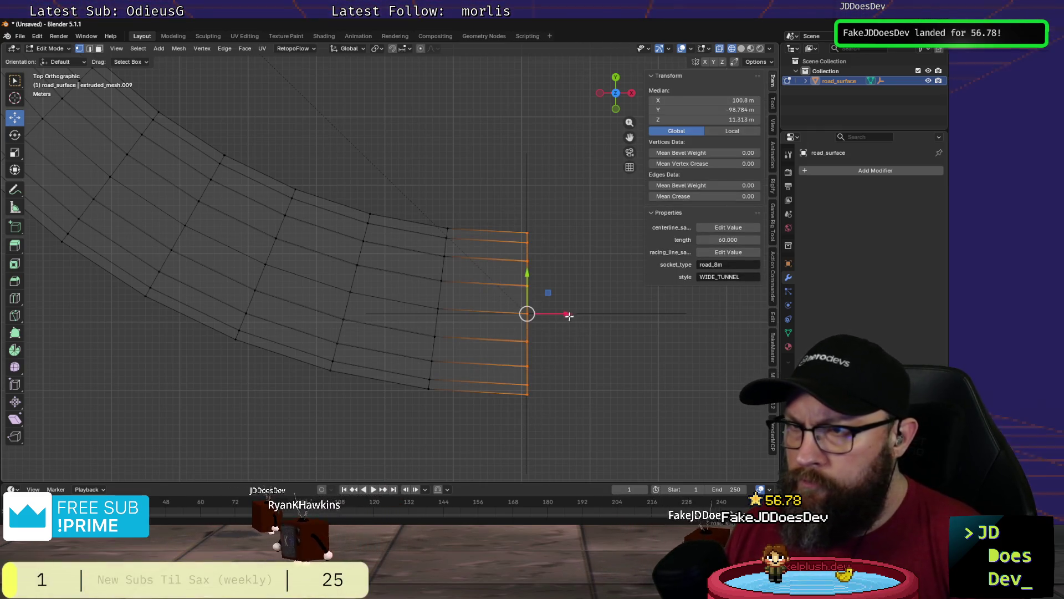
{"action": "left_click_drag", "start_coordinate": [567, 313], "coordinate": [560, 313]}
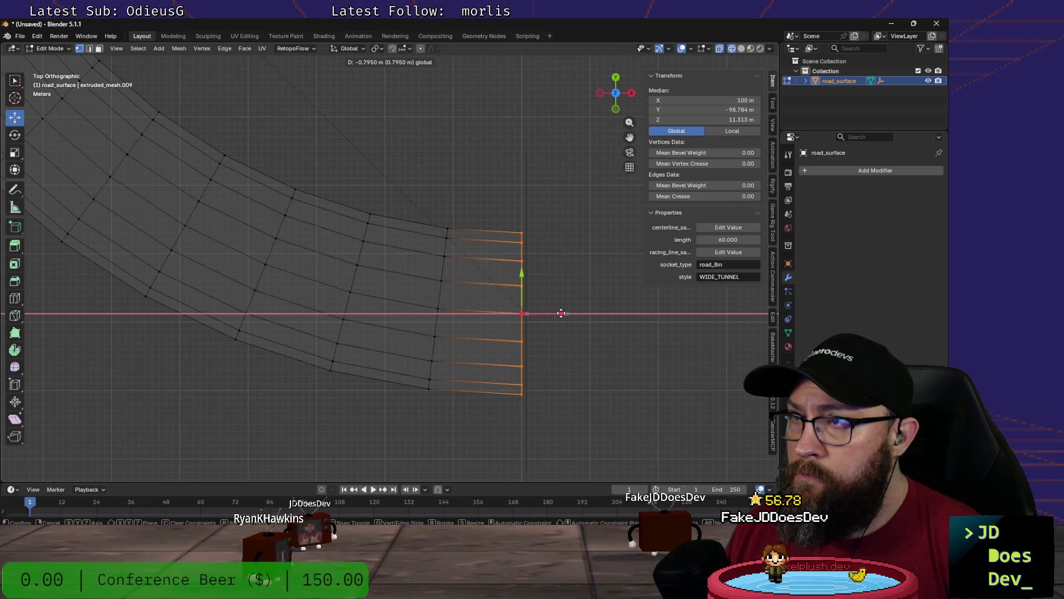
{"action": "left_click_drag", "start_coordinate": [561, 312], "coordinate": [562, 313]}
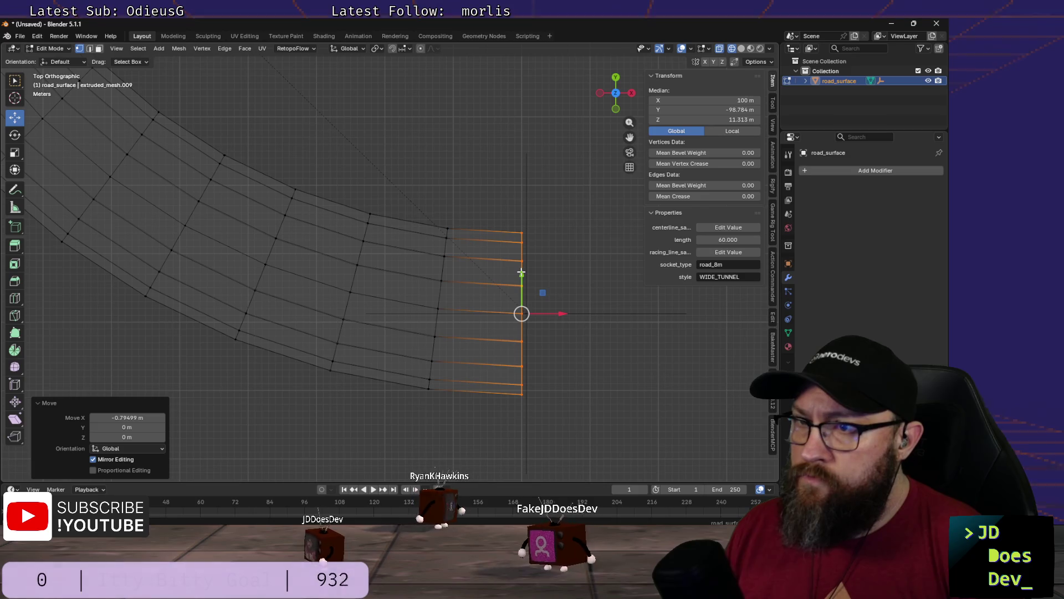
Step: Adjust the end edges' position along Y to about −98.78 m
{"action": "left_click_drag", "start_coordinate": [522, 274], "coordinate": [522, 278]}
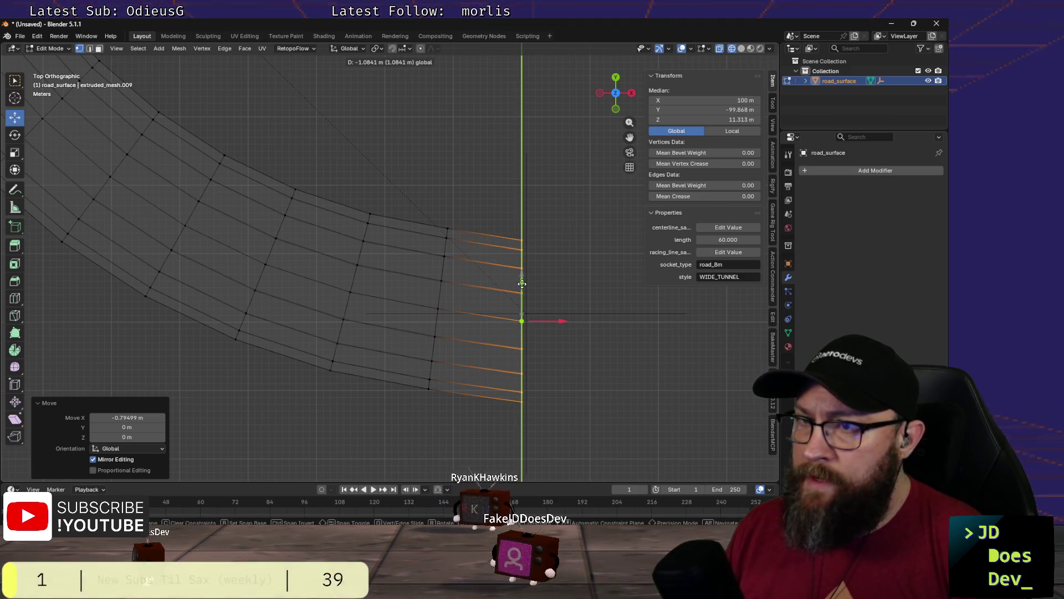
{"action": "left_click_drag", "start_coordinate": [522, 284], "coordinate": [523, 285]}
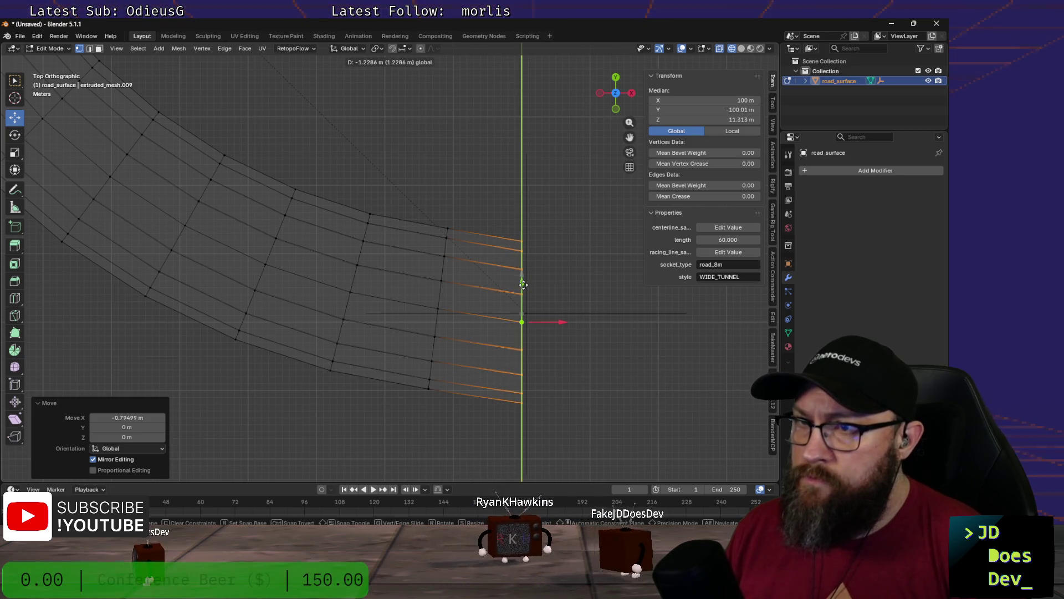
{"action": "left_click_drag", "start_coordinate": [523, 285], "coordinate": [527, 283]}
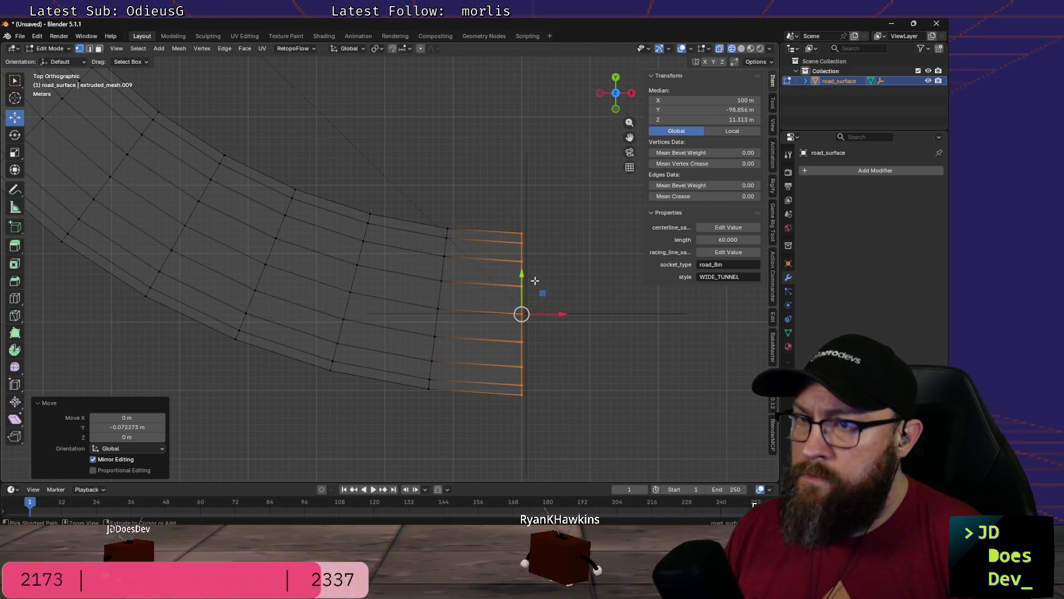
{"action": "scroll", "coordinate": [541, 274], "scroll_direction": "up", "scroll_amount": 3}
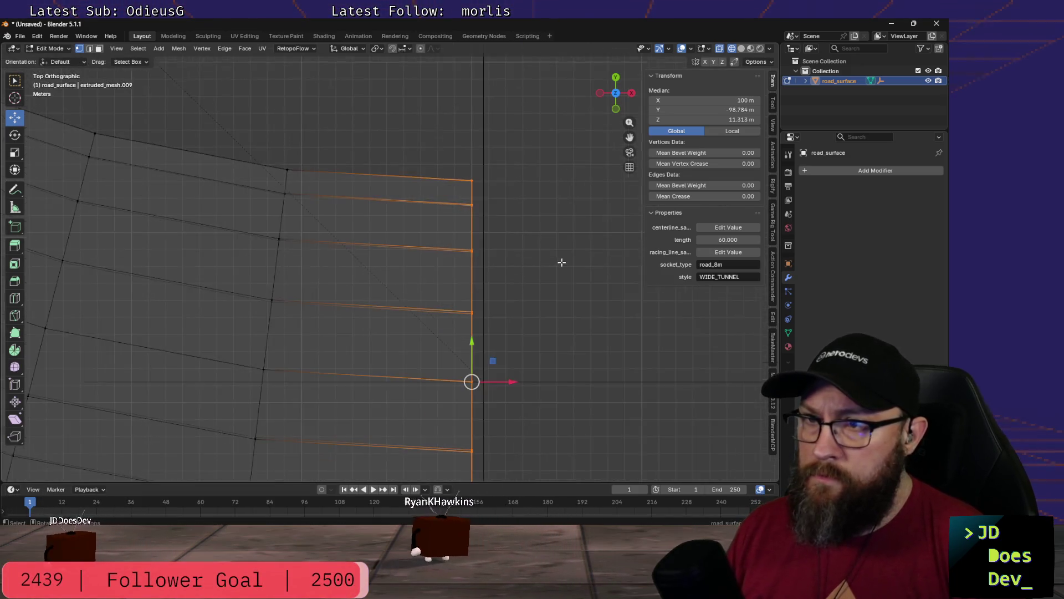
{"action": "scroll", "coordinate": [548, 268], "scroll_direction": "down", "scroll_amount": 3}
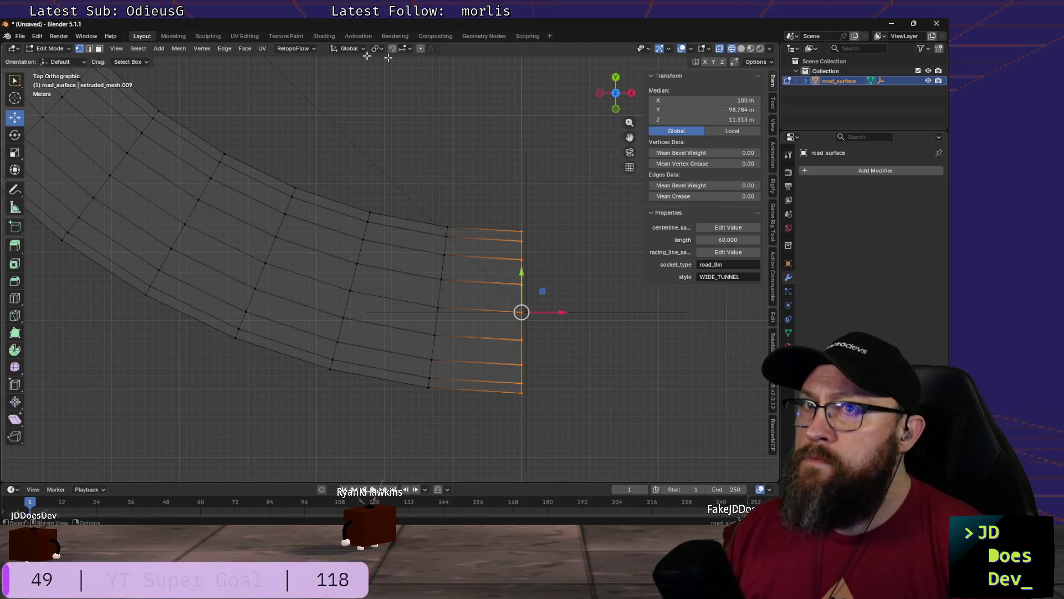
Step: Enable proportional editing with Sphere falloff and reselect the vertices along the mesh's right end
{"action": "left_click", "coordinate": [422, 49]}
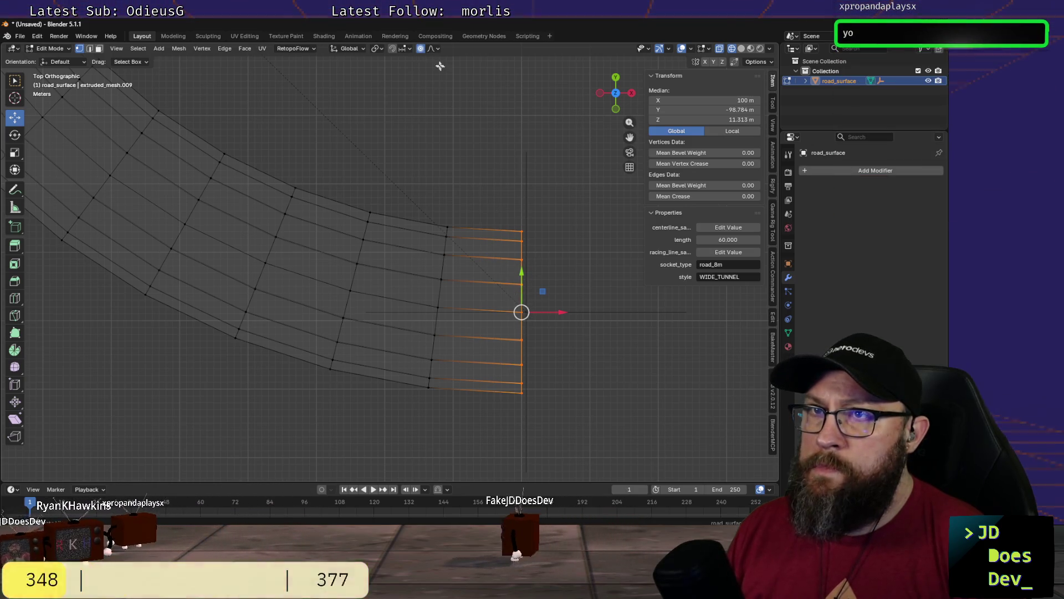
{"action": "left_click", "coordinate": [441, 50]}
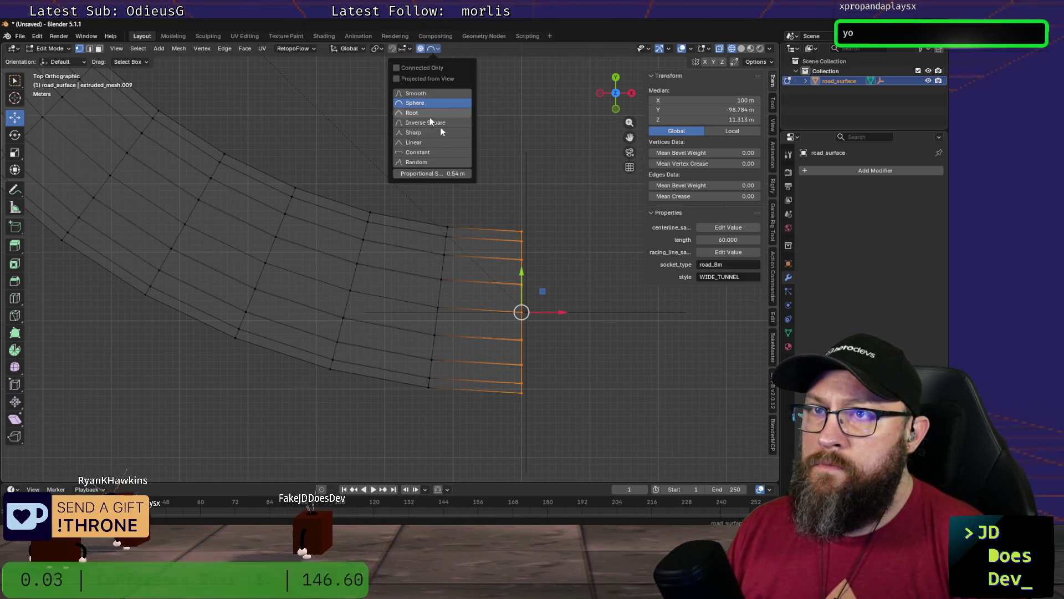
{"action": "left_click", "coordinate": [415, 103]}
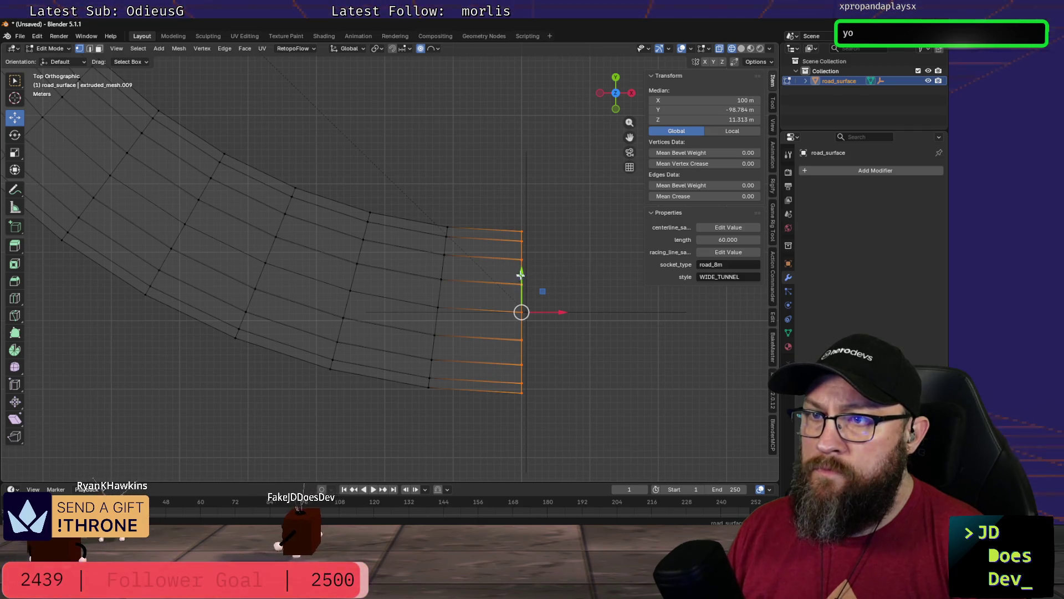
{"action": "left_click", "coordinate": [567, 263]}
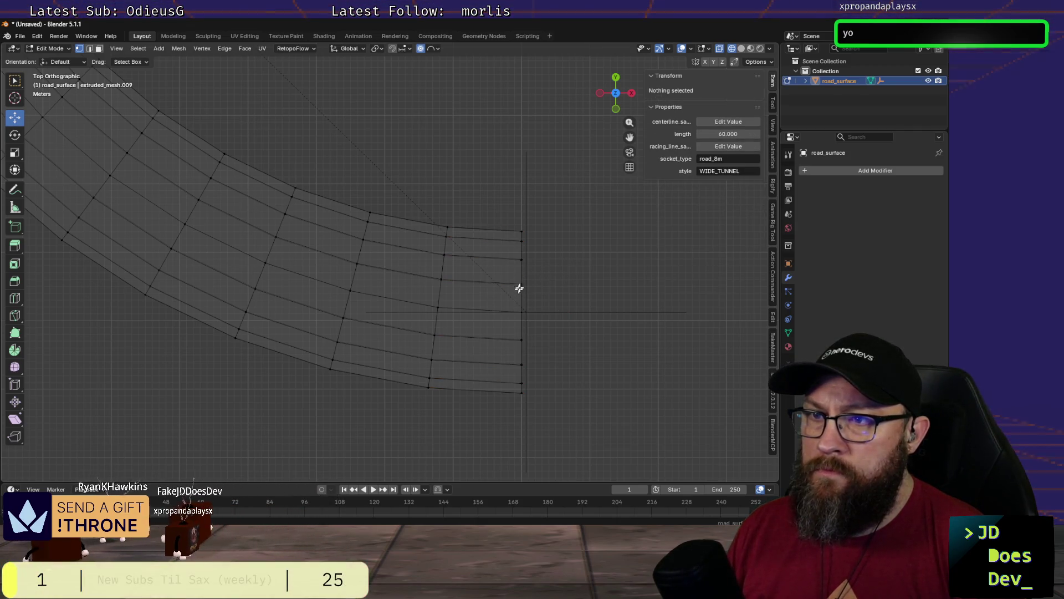
{"action": "left_click_drag", "start_coordinate": [510, 205], "coordinate": [558, 444]}
{"action": "scroll", "coordinate": [522, 308], "scroll_direction": "up", "scroll_amount": 2}
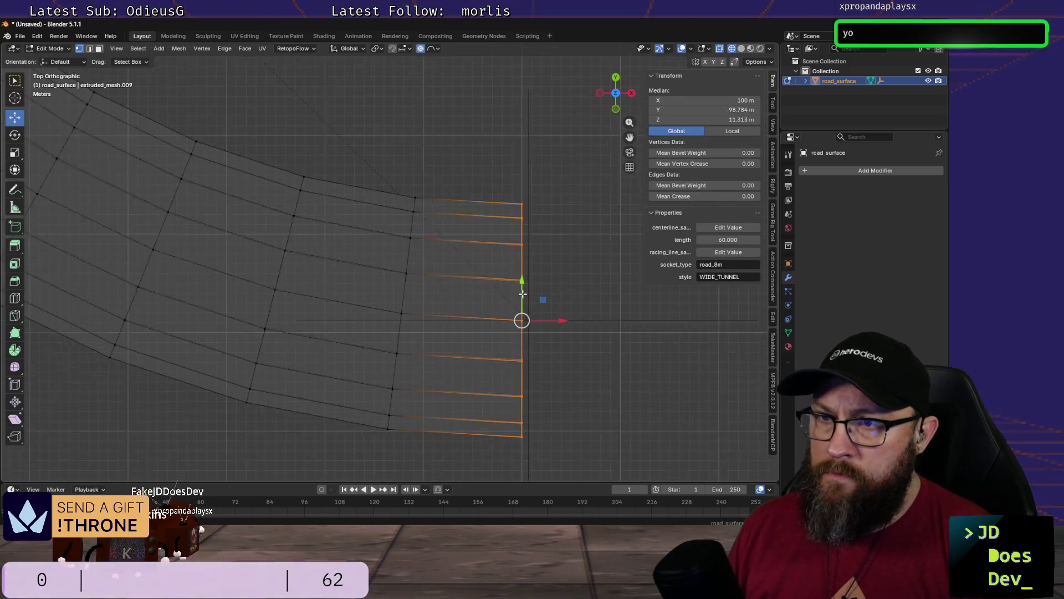
Step: Pull the end vertices down along Y to about −100.03 m with smooth falloff, then switch to VS Code
{"action": "mouse_move", "coordinate": [522, 285]}
{"action": "left_mouse_down"}
{"action": "mouse_move", "coordinate": [531, 288]}
{"action": "mouse_move", "coordinate": [527, 277]}
{"action": "left_mouse_up"}
{"action": "scroll", "coordinate": [523, 315], "scroll_direction": "up", "scroll_amount": 1}
{"action": "scroll", "coordinate": [523, 275], "scroll_direction": "down", "scroll_amount": 10}
{"action": "scroll", "coordinate": [527, 278], "scroll_direction": "down", "scroll_amount": 10}
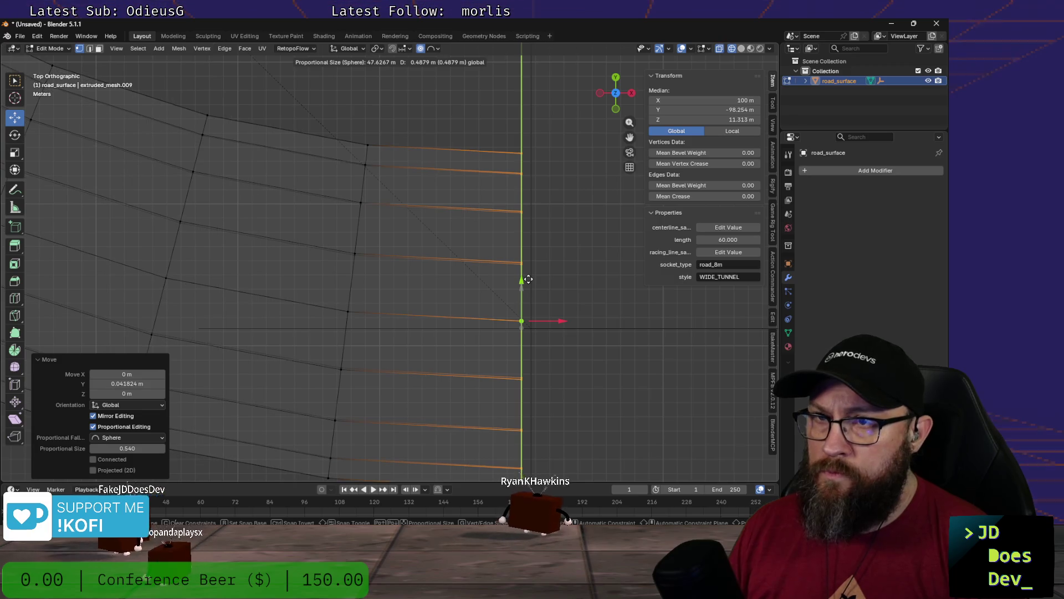
{"action": "left_click_drag", "start_coordinate": [528, 280], "coordinate": [539, 286]}
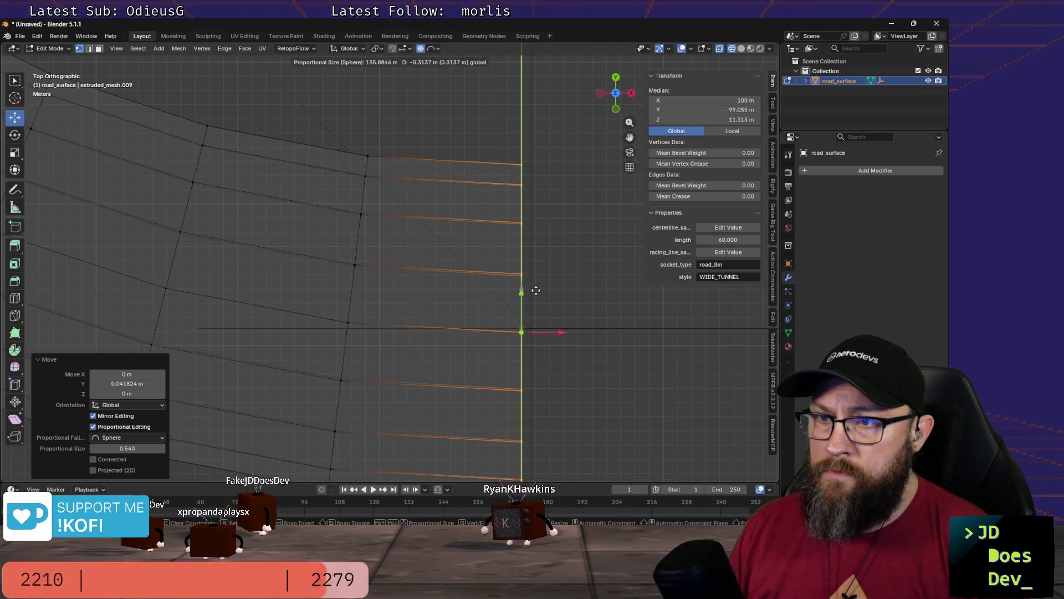
{"action": "left_click_drag", "start_coordinate": [539, 287], "coordinate": [550, 305]}
{"action": "scroll", "coordinate": [550, 305], "scroll_direction": "down", "scroll_amount": 1}
{"action": "scroll", "coordinate": [616, 388], "scroll_direction": "down", "scroll_amount": 1}
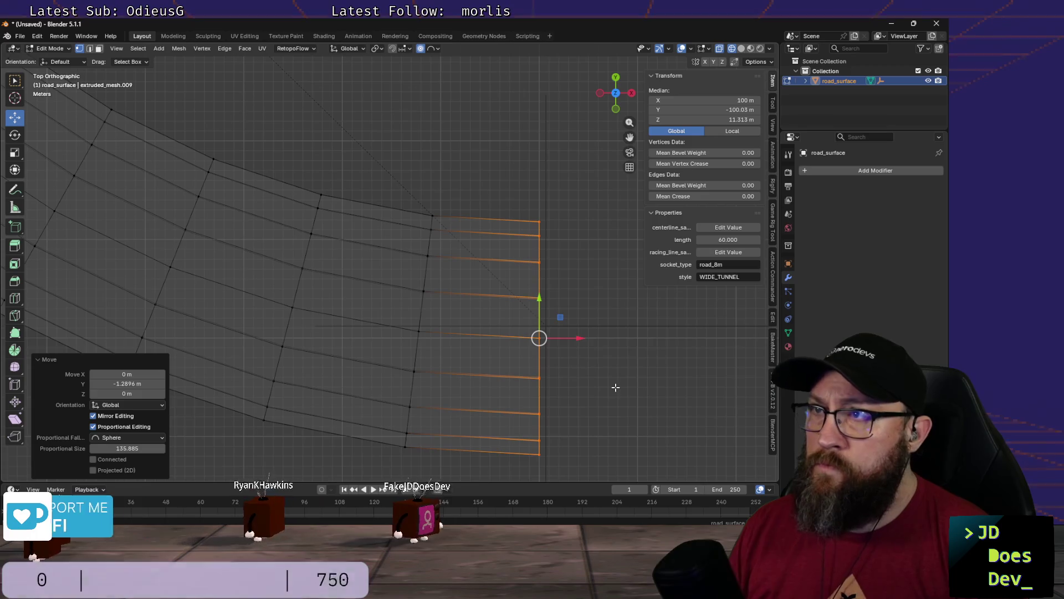
{"action": "scroll", "coordinate": [618, 374], "scroll_direction": "down", "scroll_amount": 1}
{"action": "scroll", "coordinate": [618, 376], "scroll_direction": "down", "scroll_amount": 2}
{"action": "scroll", "coordinate": [560, 330], "scroll_direction": "down", "scroll_amount": 3}
{"action": "scroll", "coordinate": [566, 267], "scroll_direction": "down", "scroll_amount": 2}
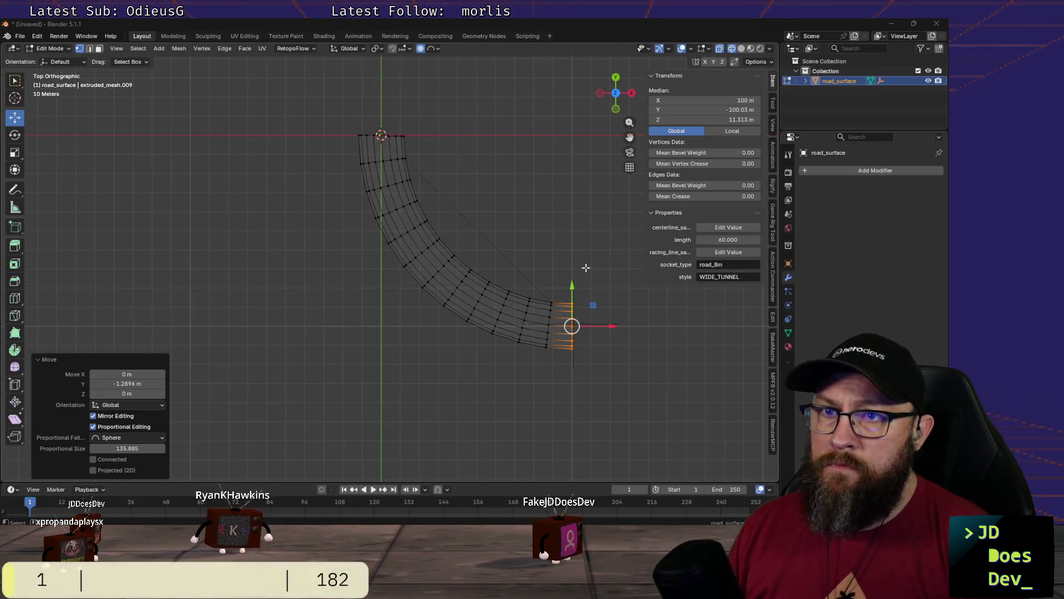
{"action": "key", "text": "alt+Tab"}
{"action": "key", "text": "alt+Tab"}
{"action": "key", "text": "alt+Tab"}
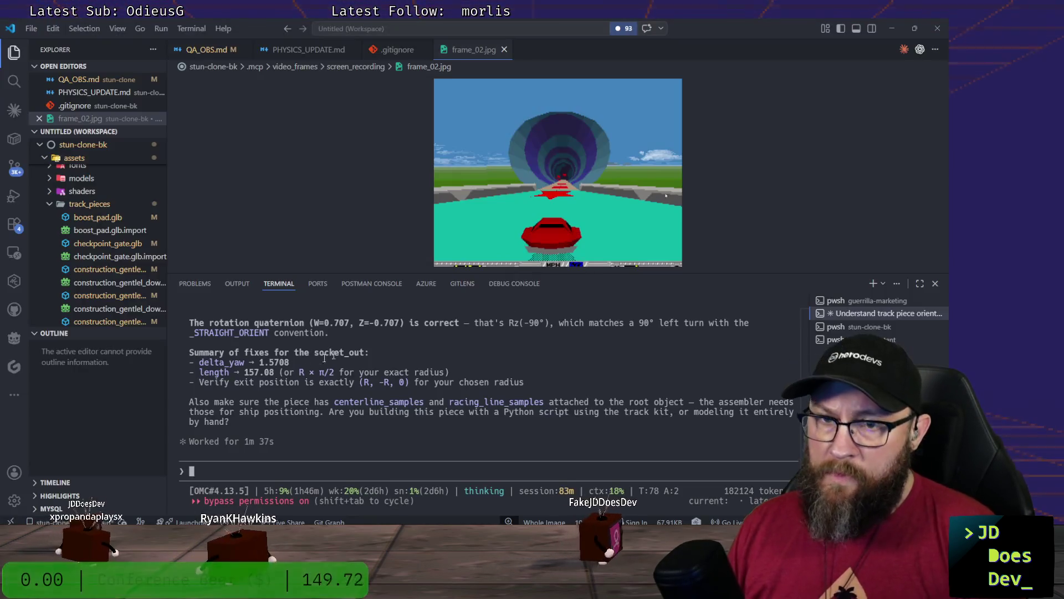
{"action": "scroll", "coordinate": [454, 420], "scroll_direction": "up", "scroll_amount": 2}
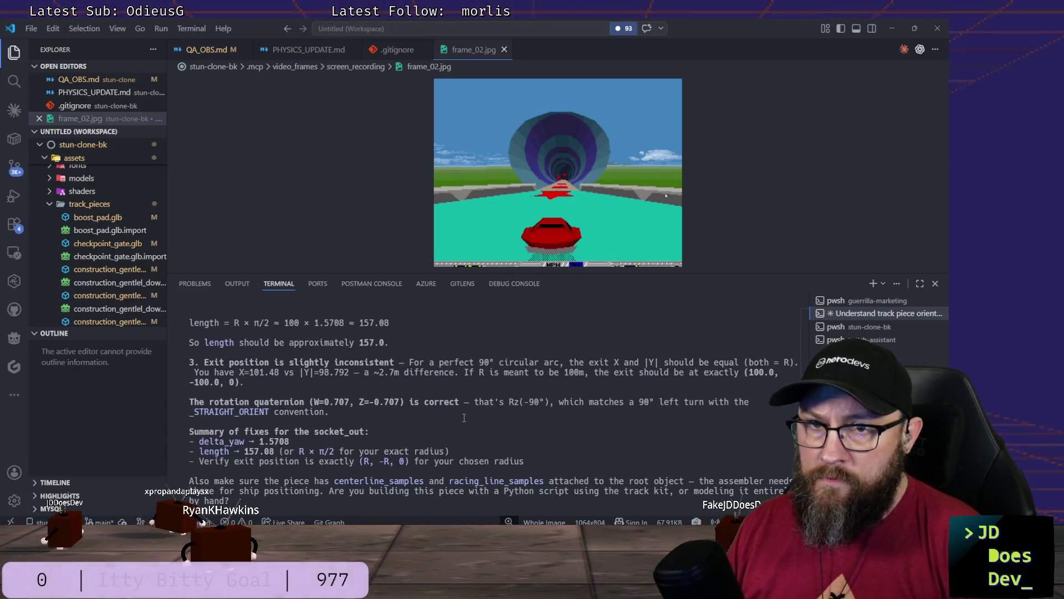
{"action": "scroll", "coordinate": [463, 407], "scroll_direction": "up", "scroll_amount": 4}
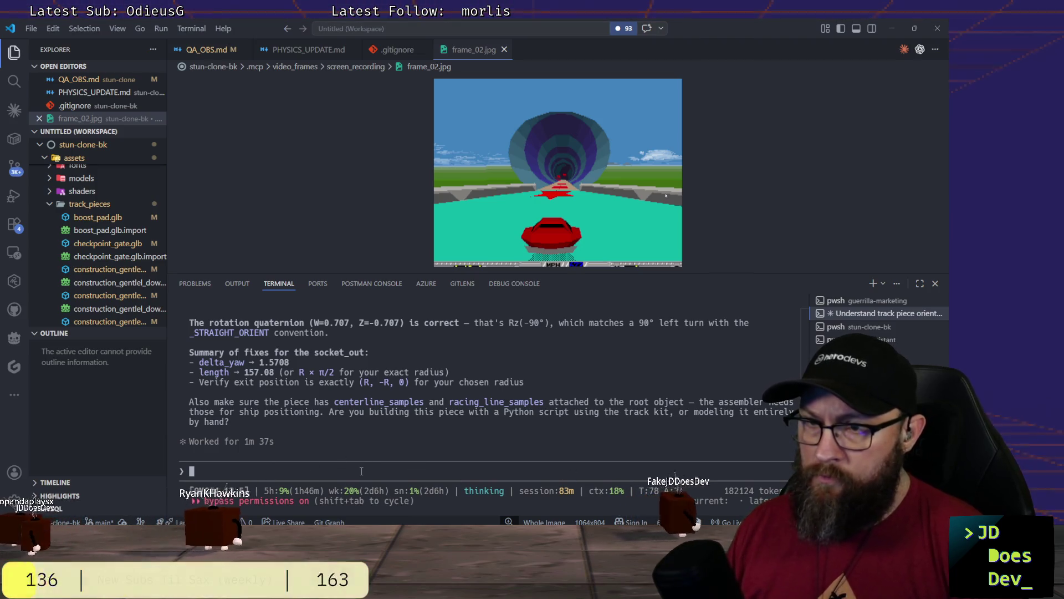
{"action": "type", "text": "modeling by hand.  there are "}
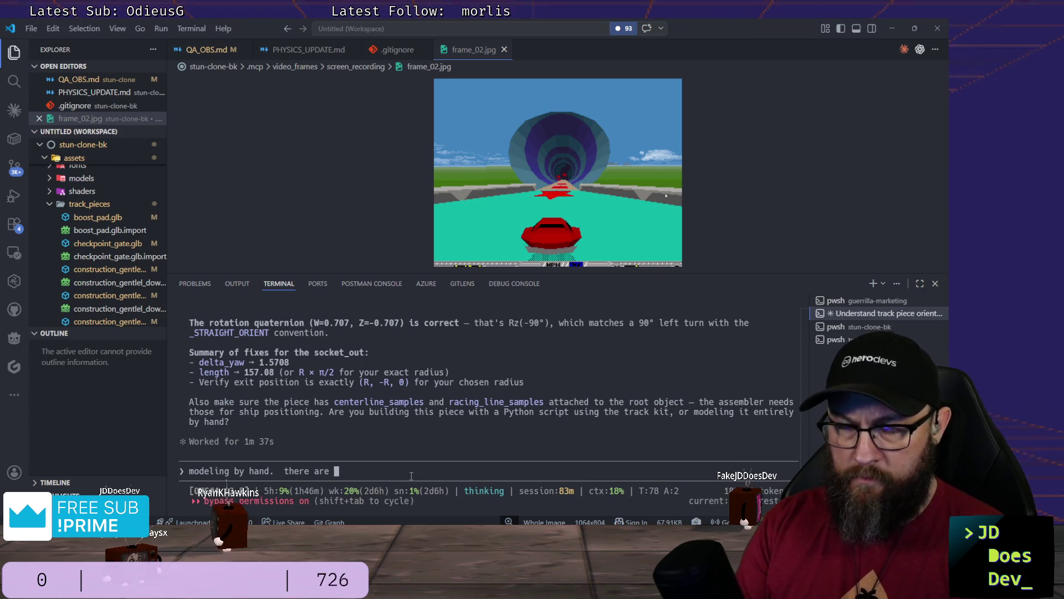
{"action": "type", "text": "some gaps in the p"}
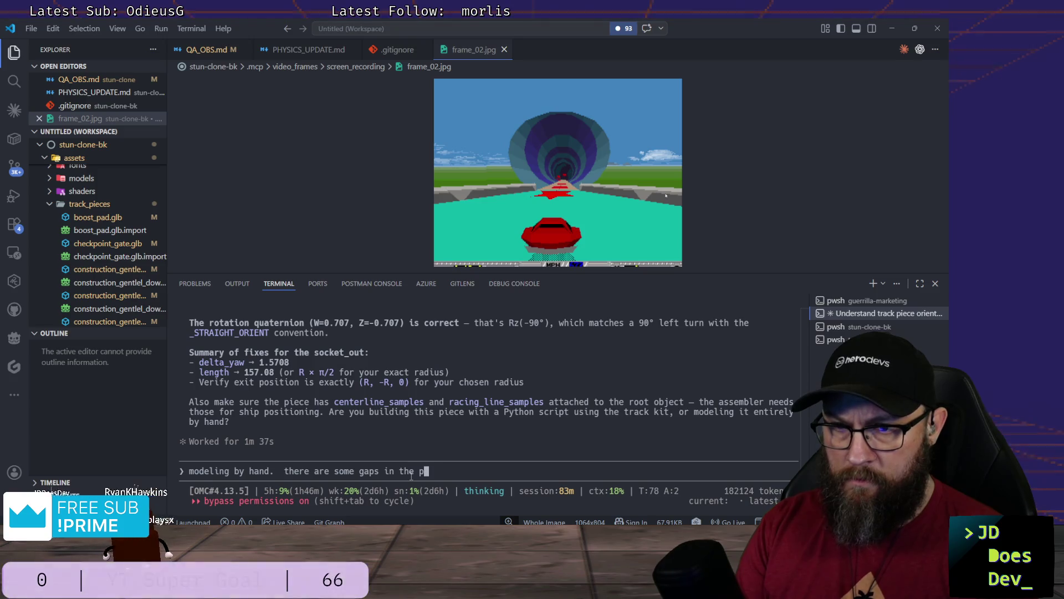
{"action": "type", "text": "ieces that need t"}
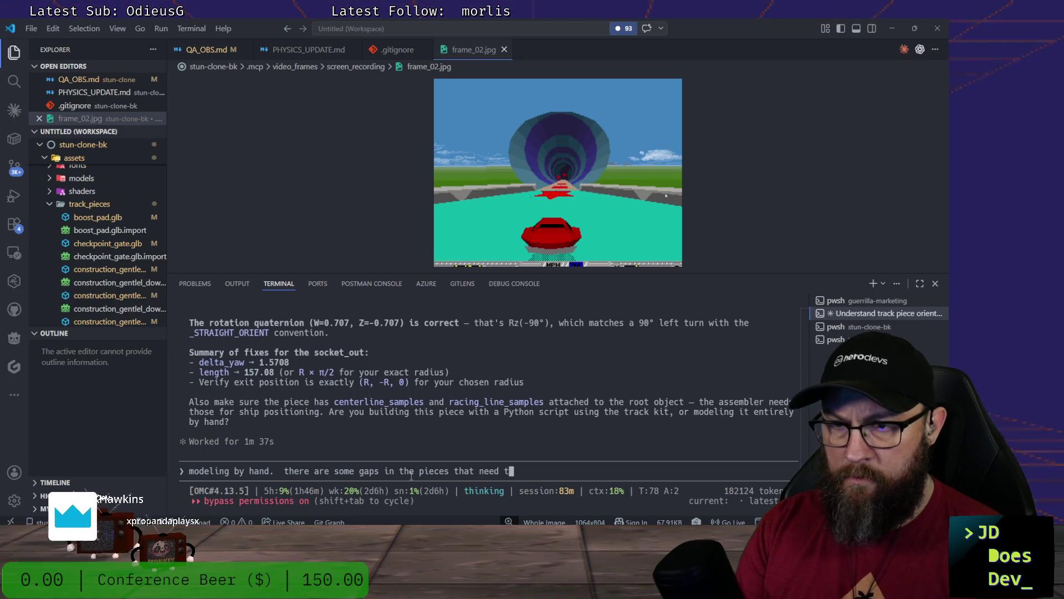
{"action": "key", "text": "BackSpace"}
{"action": "key", "text": "BackSpace"}
{"action": "key", "text": "BackSpace"}
{"action": "key", "text": "BackSpace"}
{"action": "key", "text": "BackSpace"}
{"action": "key", "text": "BackSpace"}
{"action": "type", "text": "i "}
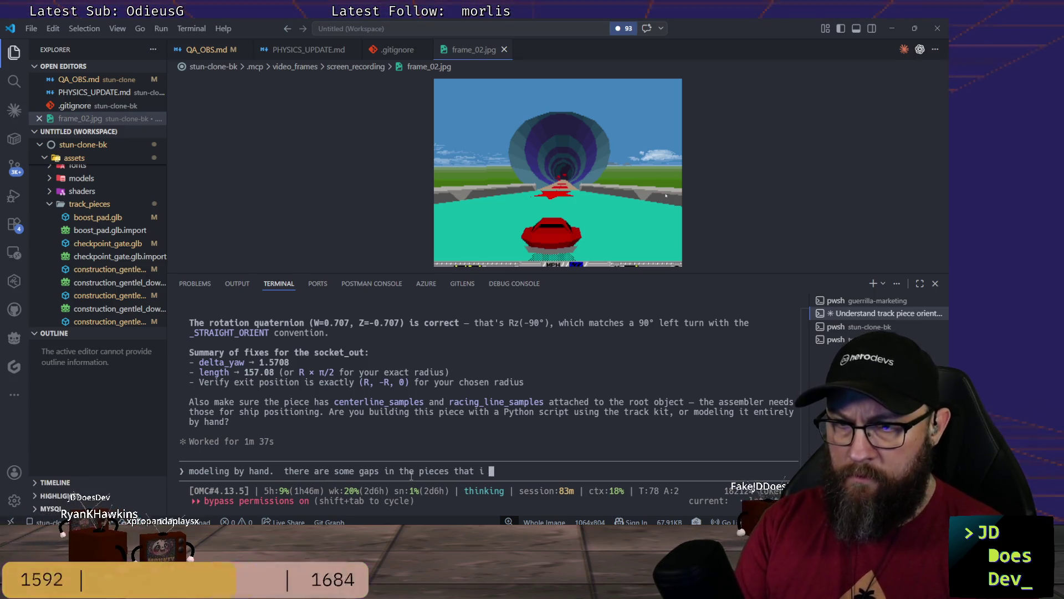
{"action": "type", "text": "would like to be a"}
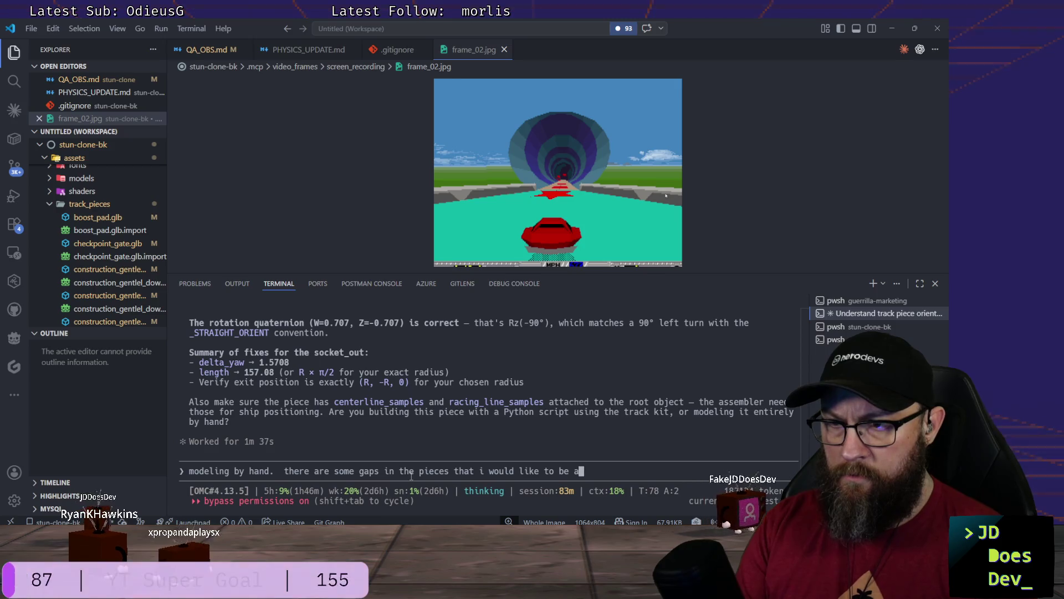
{"action": "type", "text": "st build out "}
{"action": "type", "text": "manual"}
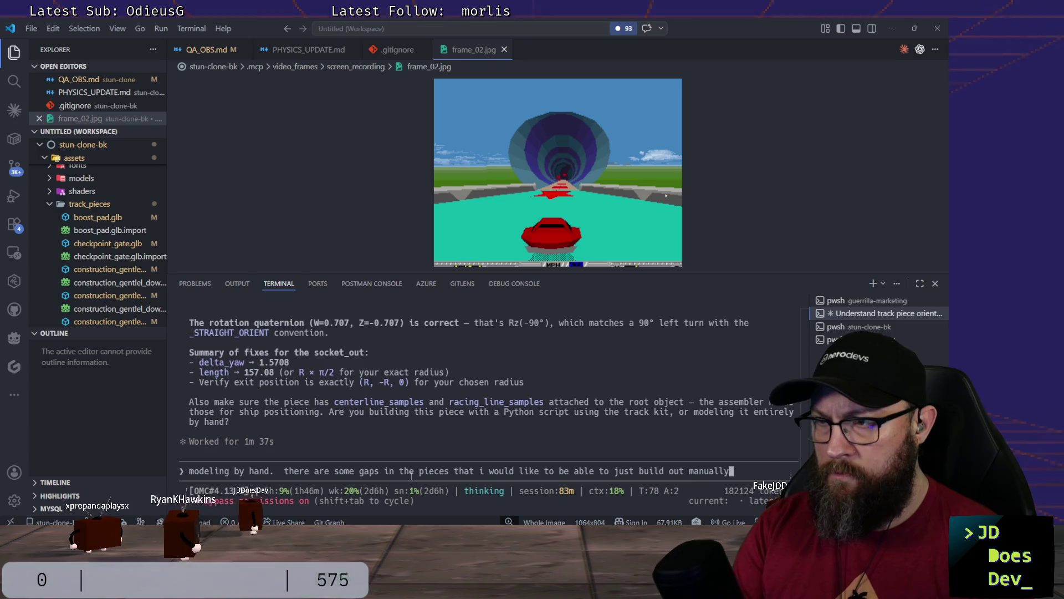
{"action": "type", "text": "ly"}
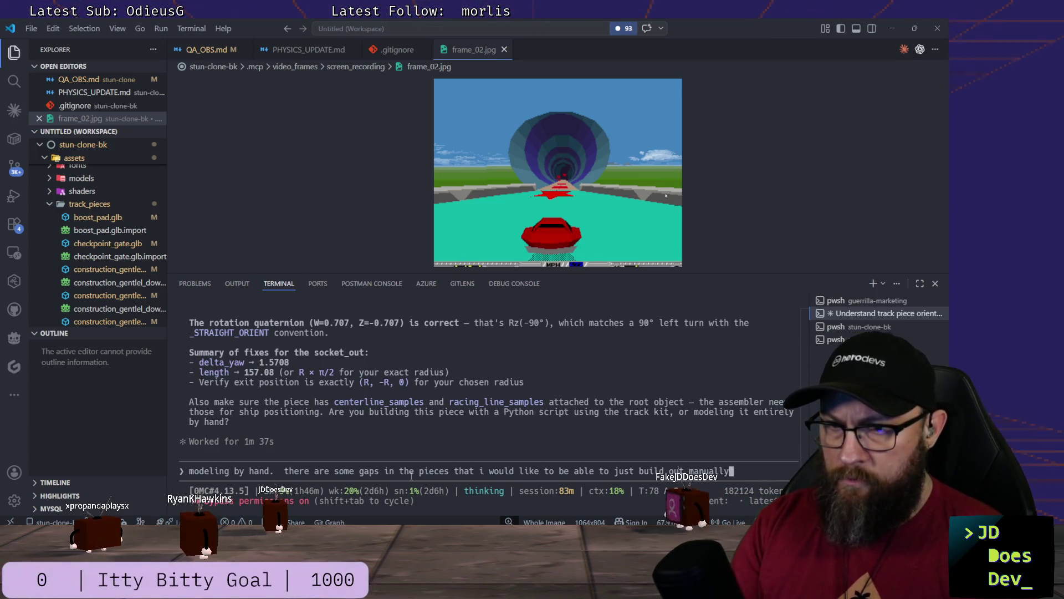
Step: Remove 'gaps in the' from the reply, finish the sentence about custom track sections, and send it
{"action": "key", "text": "Left"}
{"action": "key", "text": "Left"}
{"action": "key", "text": "Left"}
{"action": "key", "text": "Left"}
{"action": "key", "text": "Left"}
{"action": "key", "text": "Left"}
{"action": "key", "text": "Left"}
{"action": "key", "text": "Left"}
{"action": "key", "text": "Left"}
{"action": "key", "text": "Left"}
{"action": "key", "text": "Left"}
{"action": "key", "text": "Left"}
{"action": "key", "text": "BackSpace"}
{"action": "key", "text": "BackSpace"}
{"action": "key", "text": "BackSpace"}
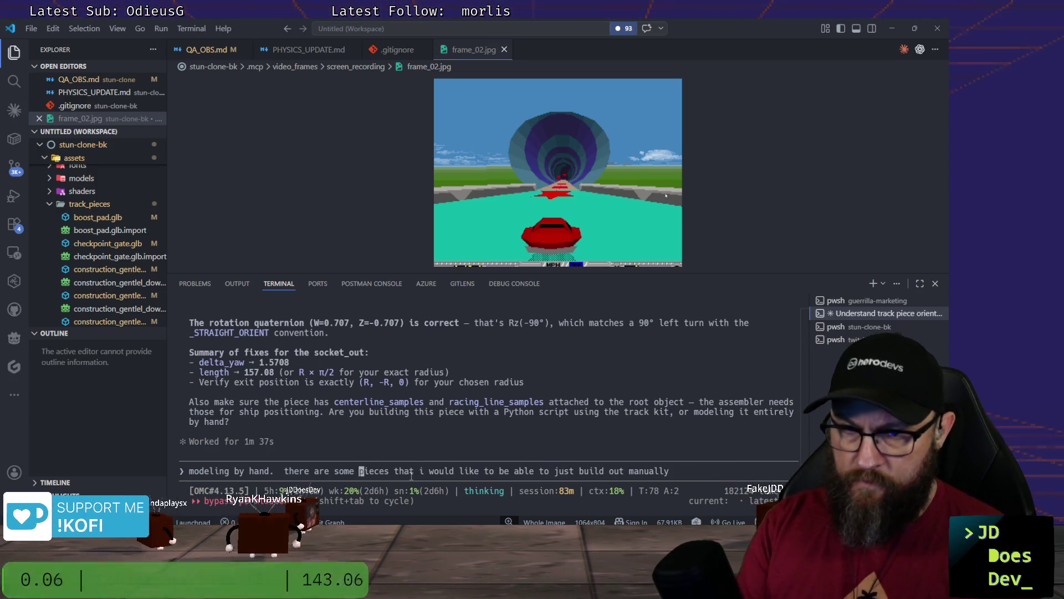
{"action": "key", "text": "Right"}
{"action": "key", "text": "Right"}
{"action": "key", "text": "Right"}
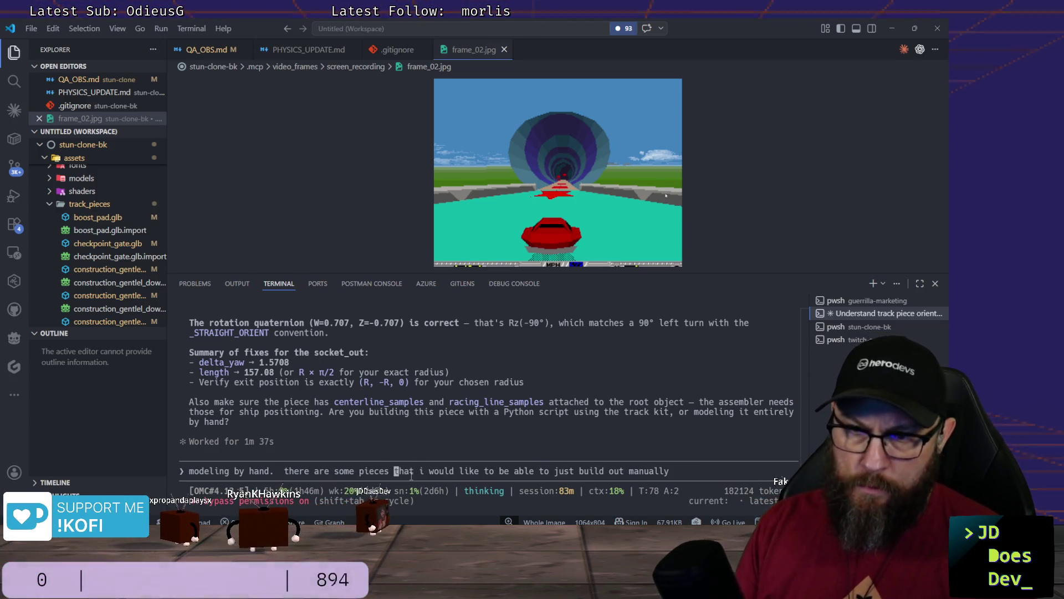
{"action": "key", "text": "End"}
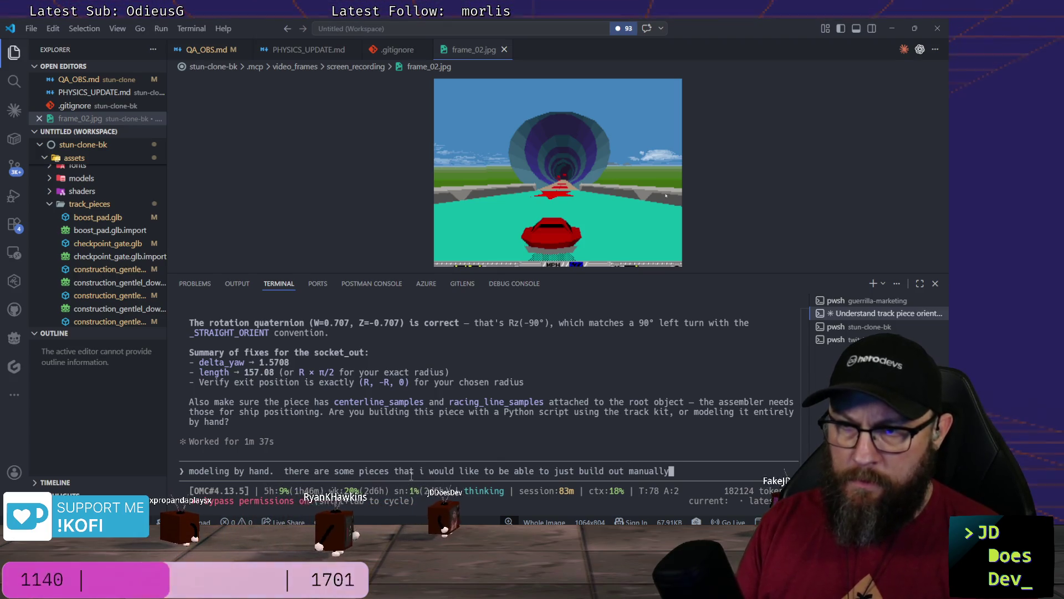
{"action": "type", "text": " for mo"}
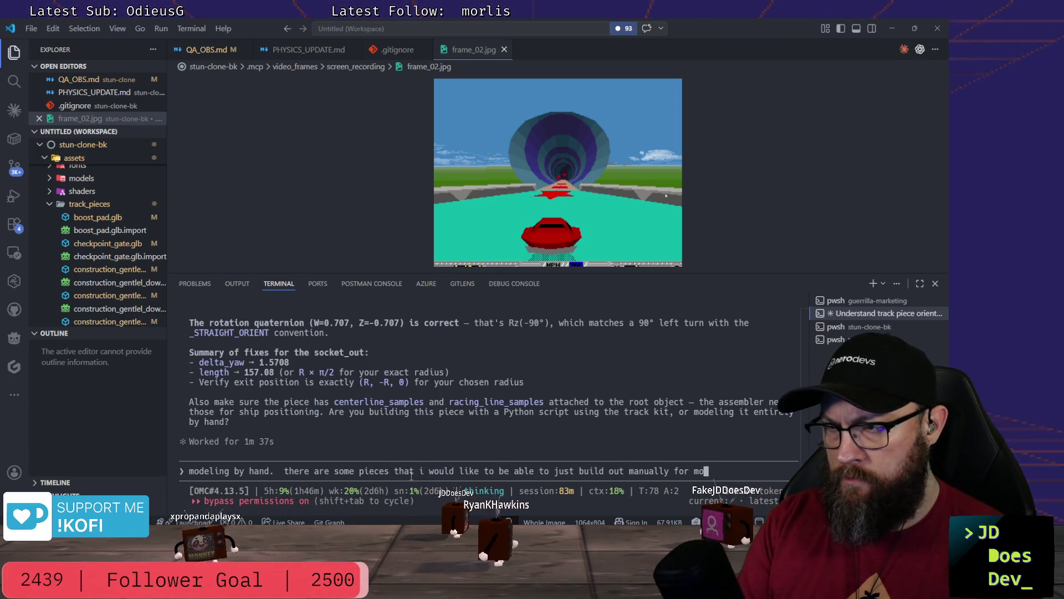
{"action": "type", "text": "re"}
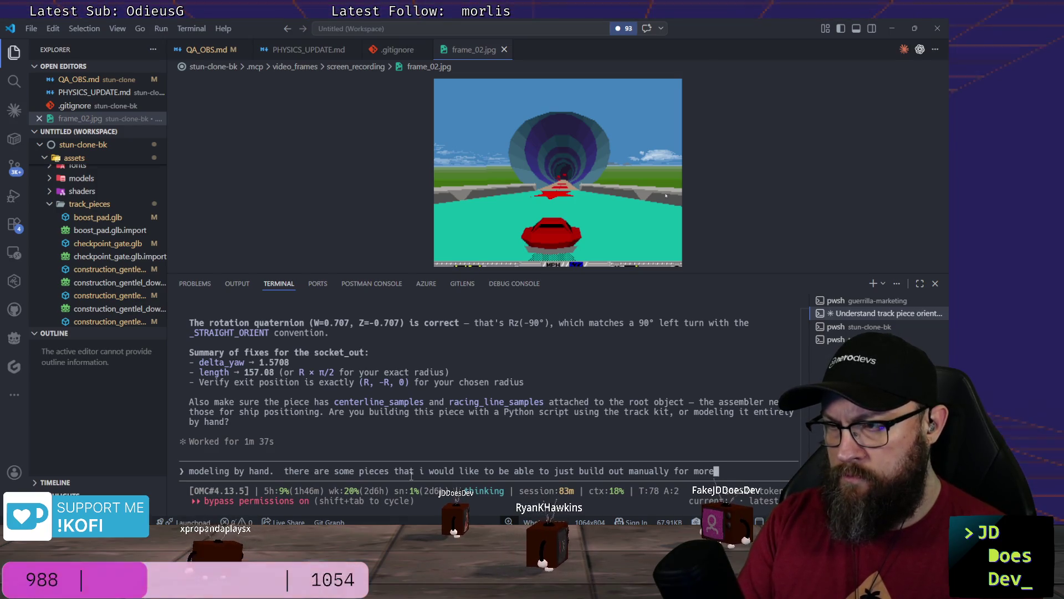
{"action": "type", "text": " custom t"}
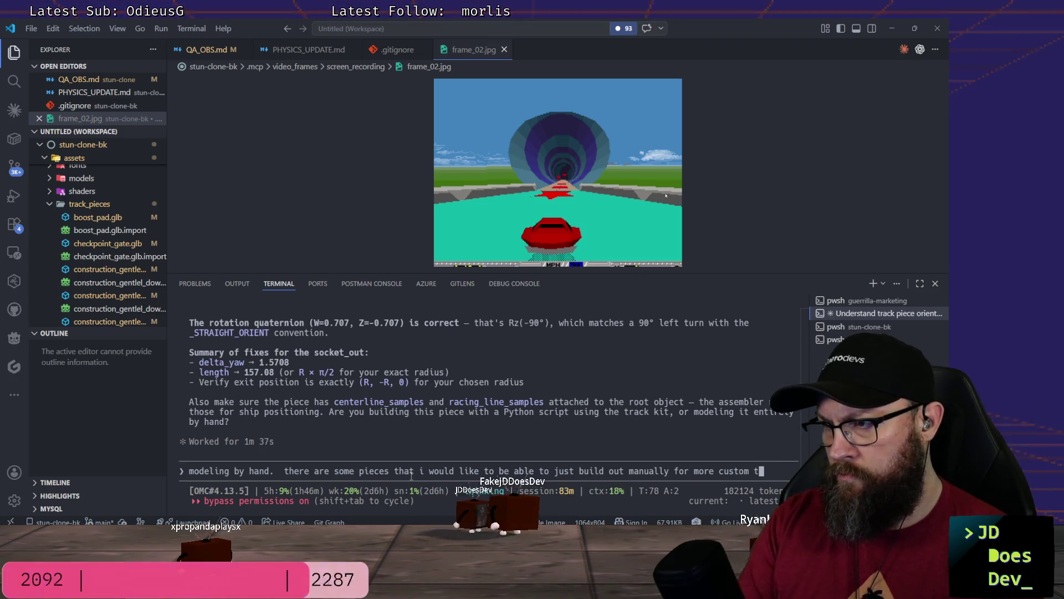
{"action": "type", "text": "rack sections"}
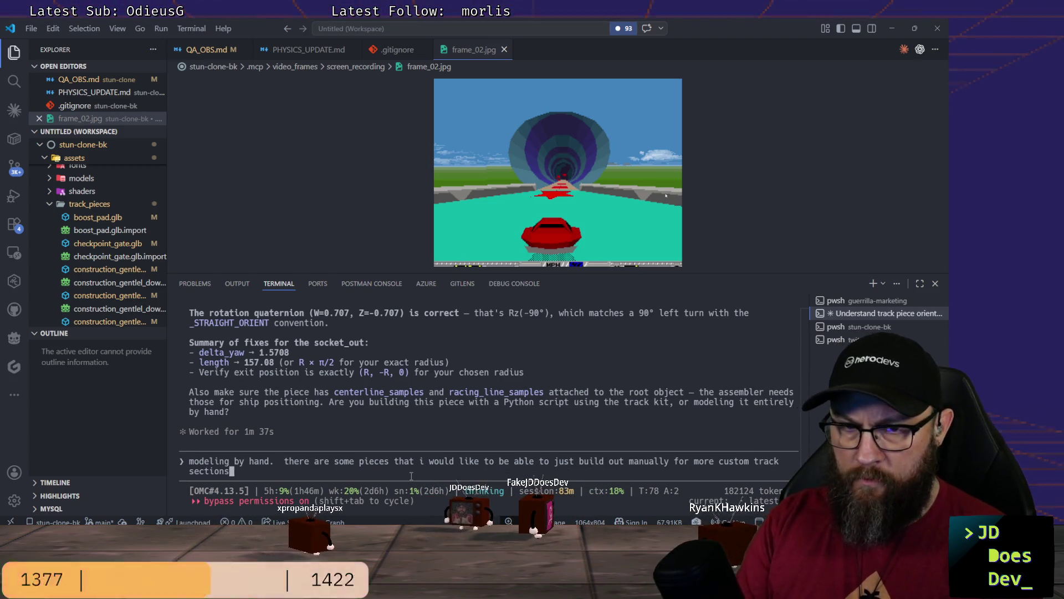
{"action": "key", "text": "Return"}
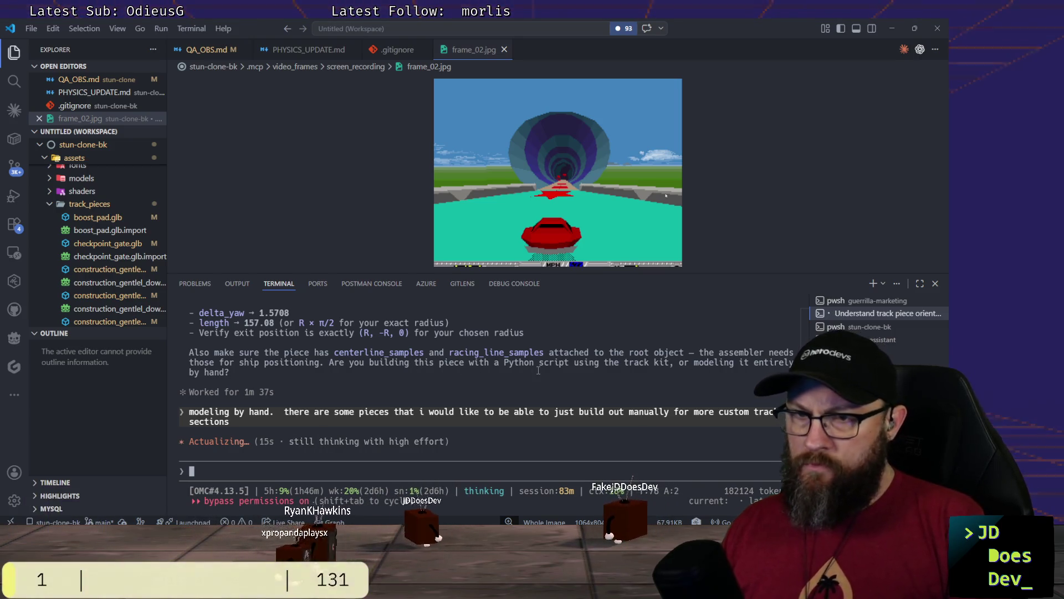
{"action": "scroll", "coordinate": [420, 382], "scroll_direction": "up", "scroll_amount": 2}
{"action": "scroll", "coordinate": [420, 382], "scroll_direction": "down", "scroll_amount": 2}
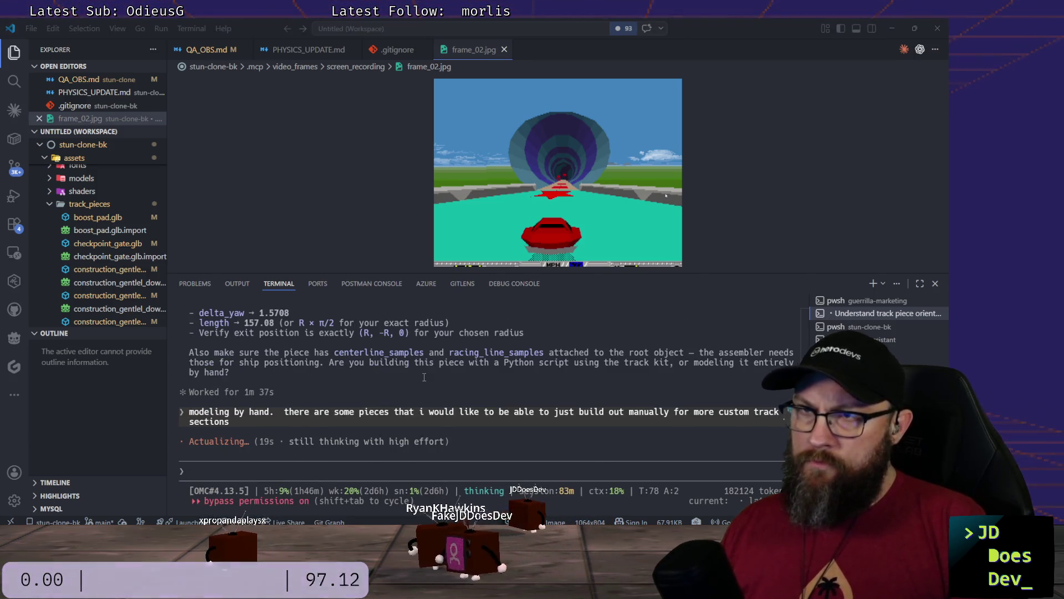
{"action": "key", "text": "alt+Tab"}
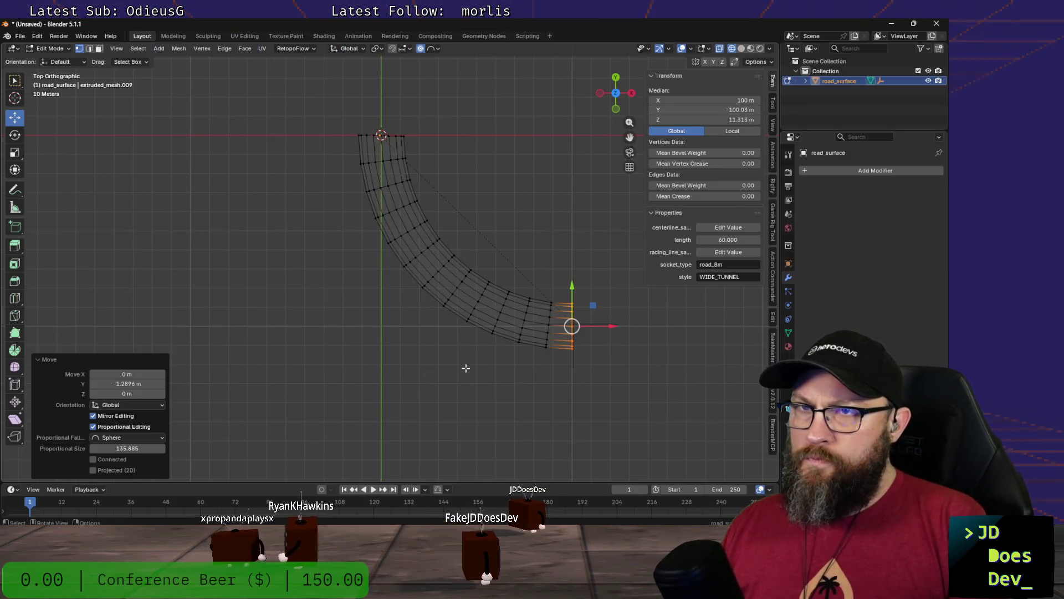
{"action": "scroll", "coordinate": [384, 154], "scroll_direction": "up", "scroll_amount": 4}
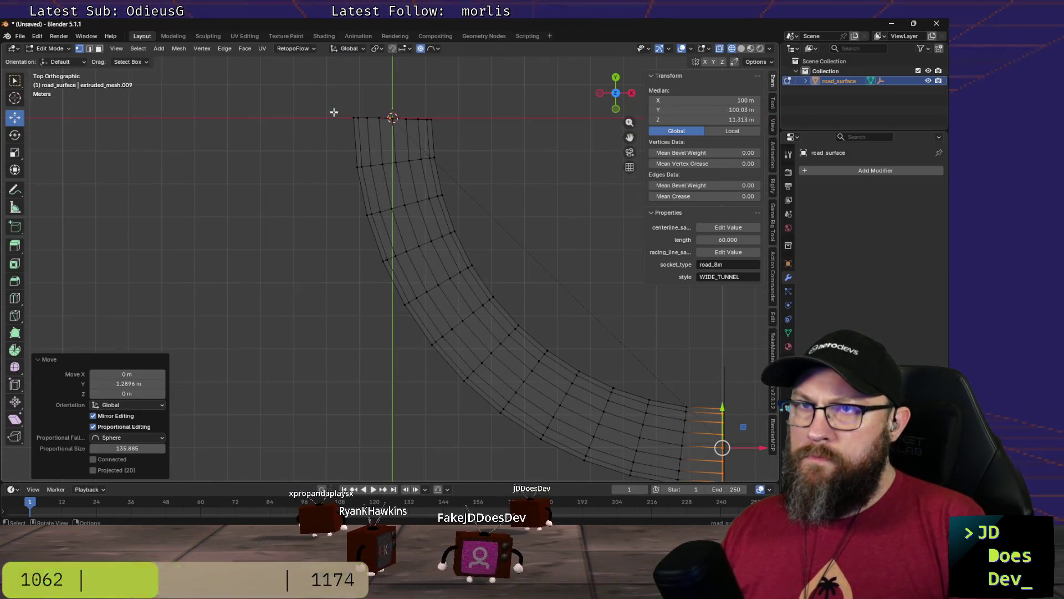
{"action": "scroll", "coordinate": [336, 117], "scroll_direction": "up", "scroll_amount": 1}
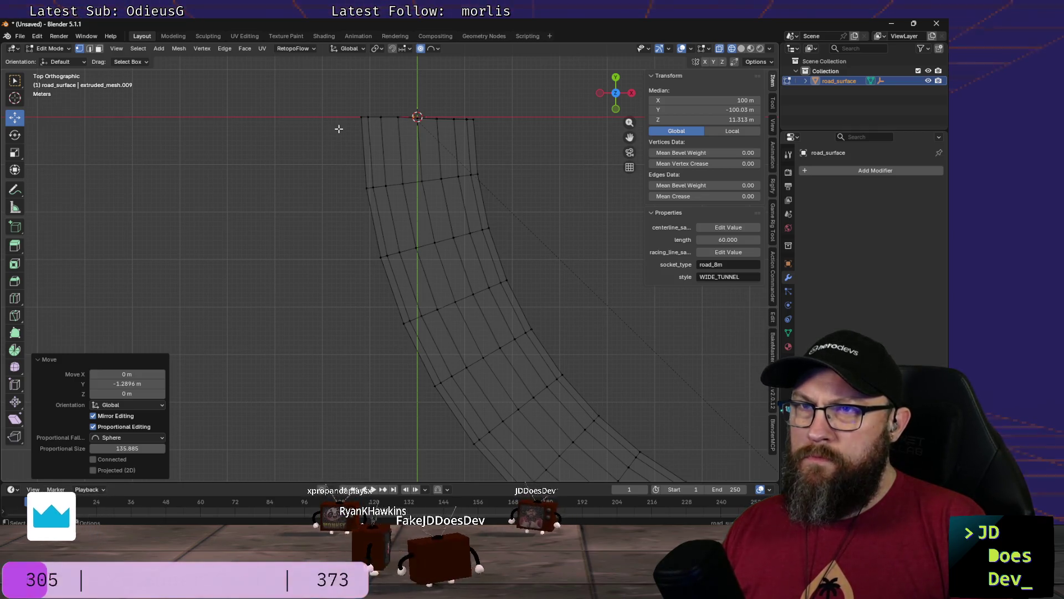
{"action": "scroll", "coordinate": [338, 128], "scroll_direction": "down", "scroll_amount": 5}
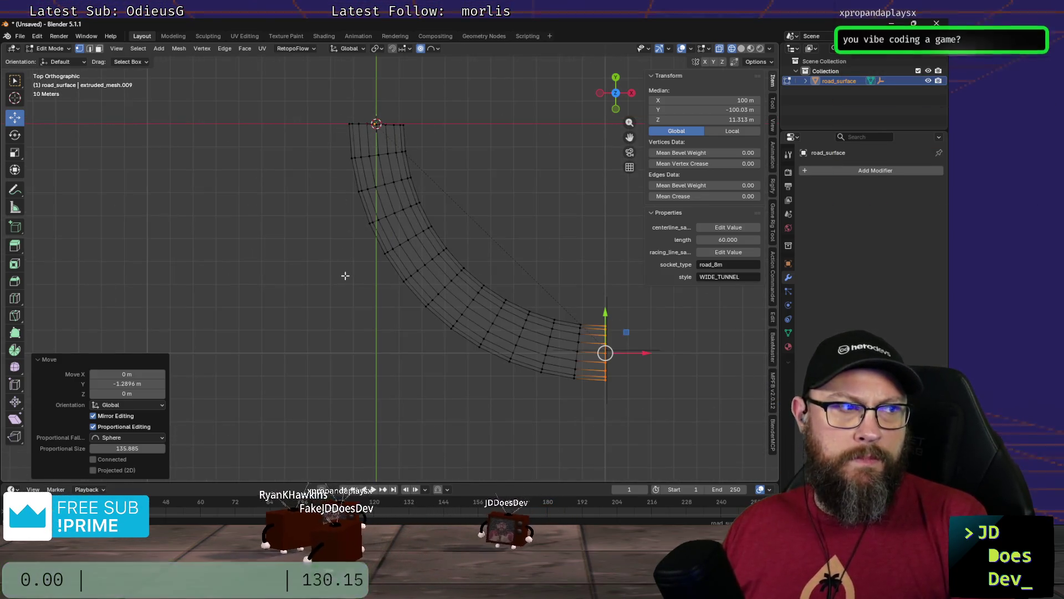
Step: Return to VS Code to see the assistant's new reply about a Bezier centerline helper script
{"action": "key", "text": "alt+Tab"}
{"action": "key", "text": "alt+Tab"}
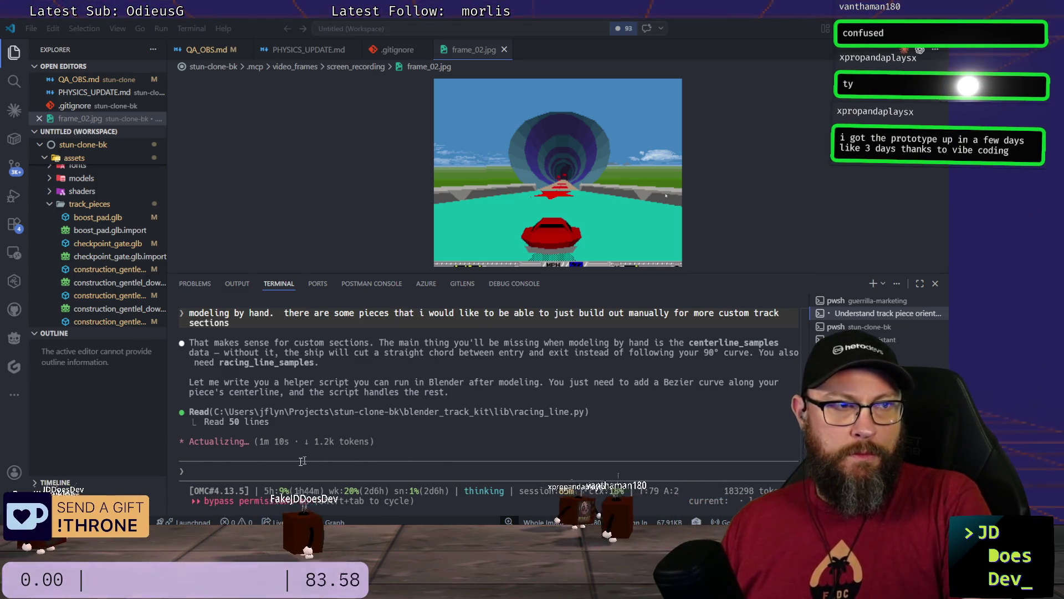
{"action": "key", "text": "alt+Tab"}
{"action": "key", "text": "alt+Tab"}
Step: Keep VS Code in front to read the assistant's export workflow for the 90° tunnel piece
{"action": "key", "text": "Tab"}
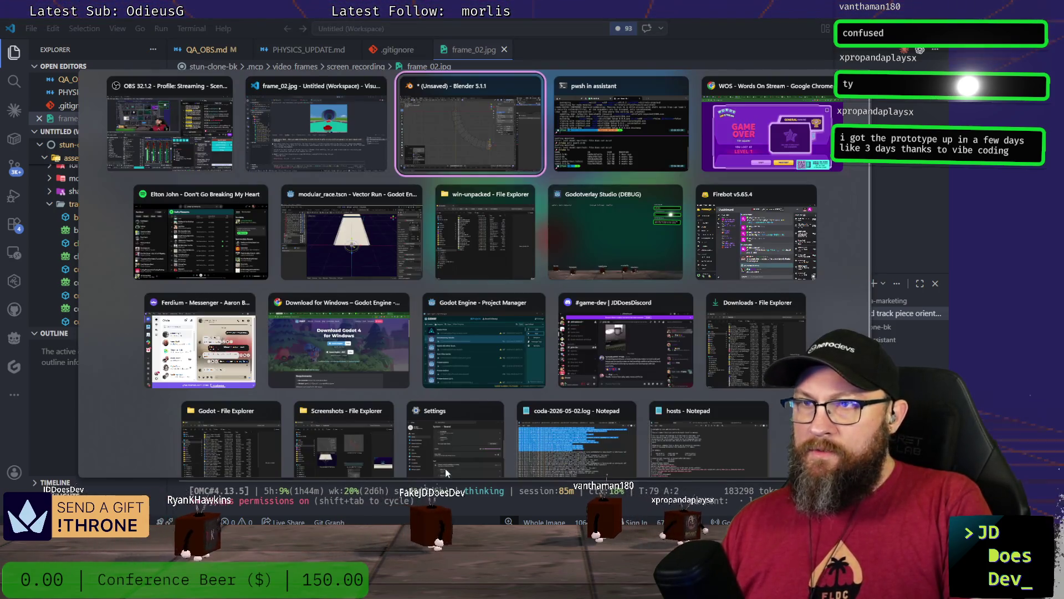
{"action": "left_click", "coordinate": [308, 148]}
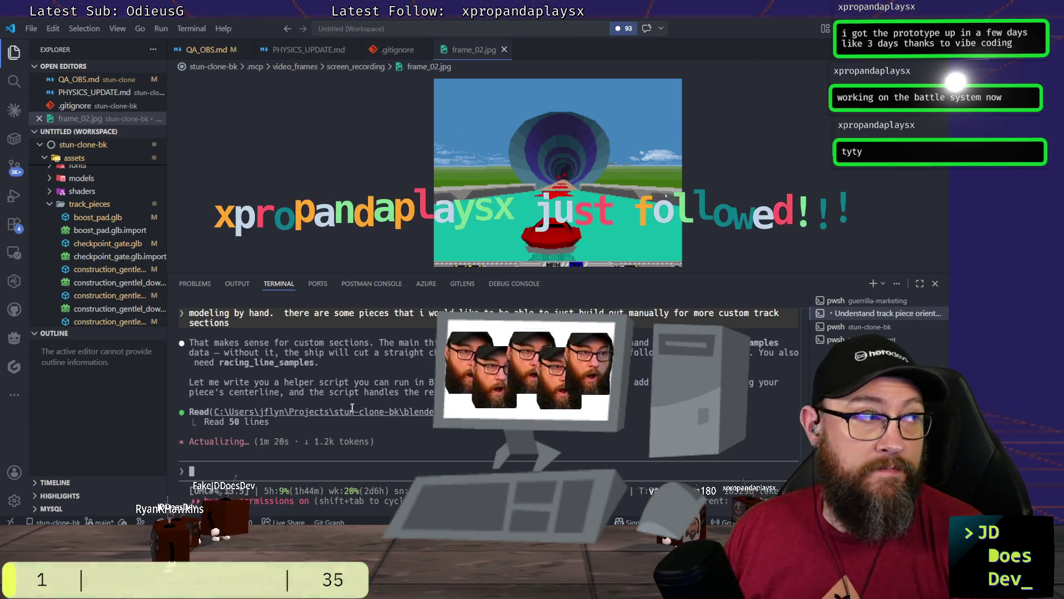
{"action": "scroll", "coordinate": [349, 428], "scroll_direction": "up", "scroll_amount": 2}
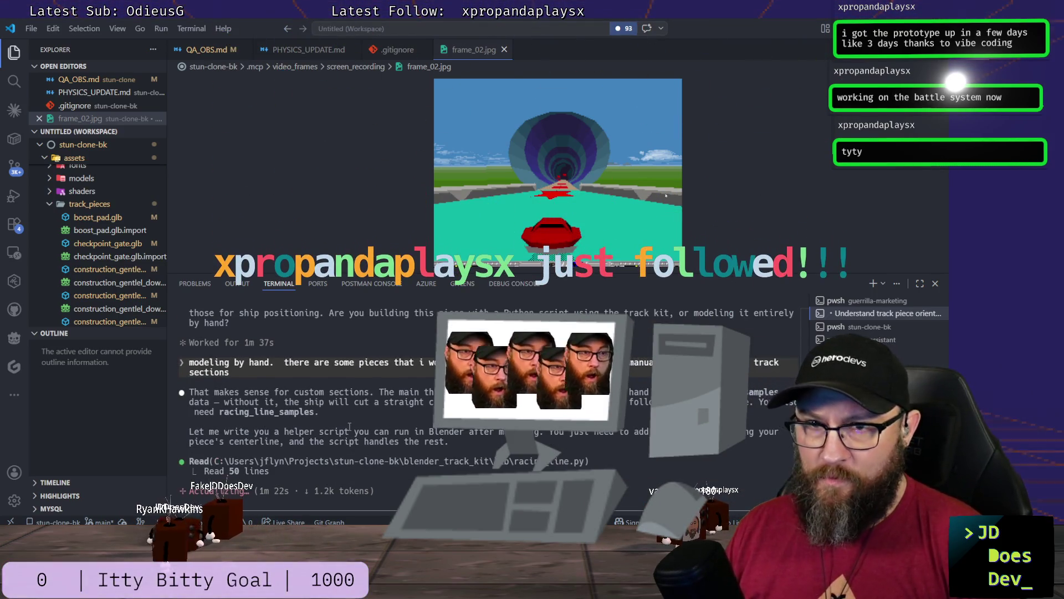
{"action": "scroll", "coordinate": [349, 428], "scroll_direction": "up", "scroll_amount": 1}
{"action": "scroll", "coordinate": [347, 429], "scroll_direction": "down", "scroll_amount": 3}
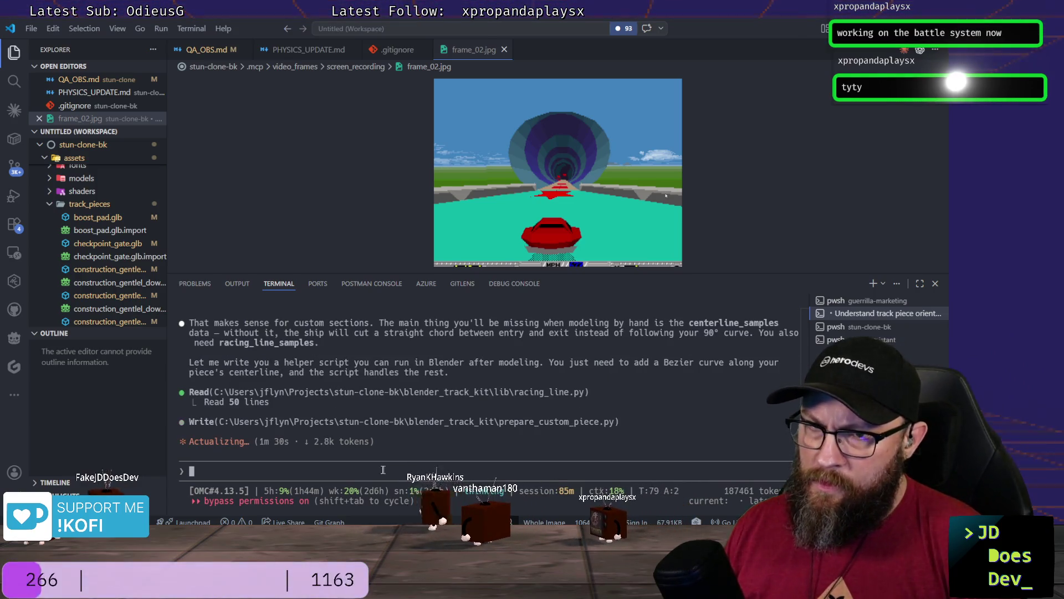
{"action": "scroll", "coordinate": [403, 402], "scroll_direction": "up", "scroll_amount": 5}
{"action": "scroll", "coordinate": [402, 405], "scroll_direction": "up", "scroll_amount": 5}
{"action": "scroll", "coordinate": [402, 408], "scroll_direction": "up", "scroll_amount": 5}
{"action": "scroll", "coordinate": [401, 410], "scroll_direction": "up", "scroll_amount": 5}
{"action": "scroll", "coordinate": [402, 410], "scroll_direction": "up", "scroll_amount": 5}
{"action": "scroll", "coordinate": [400, 410], "scroll_direction": "up", "scroll_amount": 5}
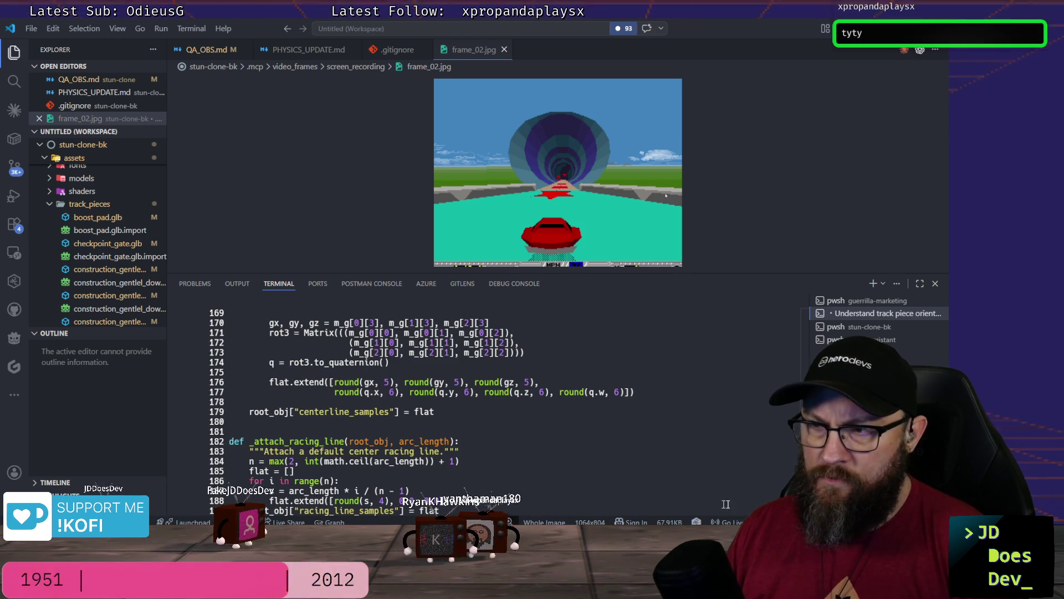
{"action": "scroll", "coordinate": [401, 410], "scroll_direction": "up", "scroll_amount": 5}
{"action": "scroll", "coordinate": [401, 410], "scroll_direction": "up", "scroll_amount": 5}
{"action": "scroll", "coordinate": [401, 410], "scroll_direction": "up", "scroll_amount": 5}
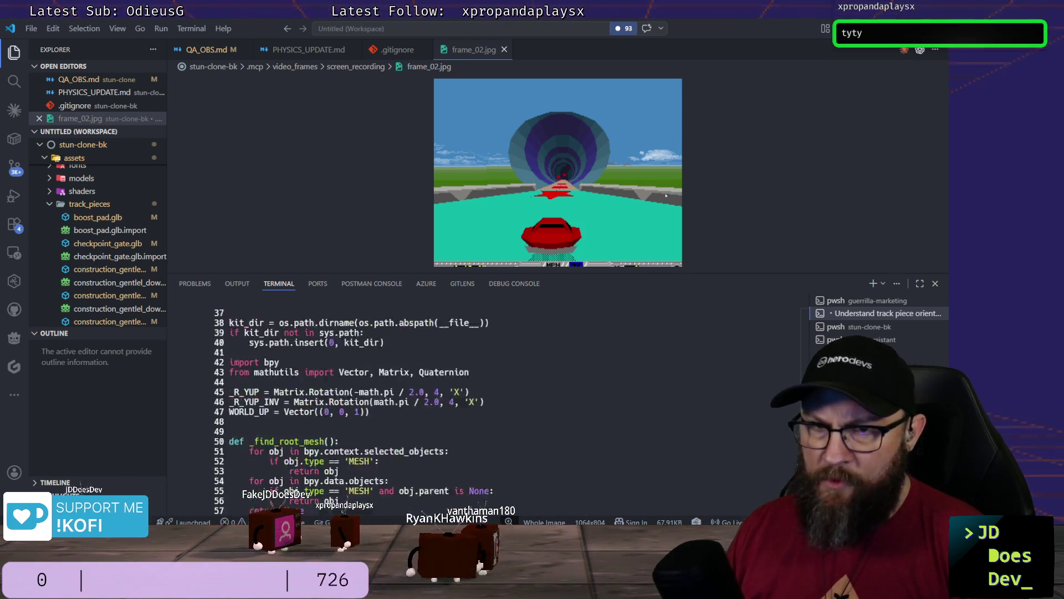
{"action": "scroll", "coordinate": [400, 410], "scroll_direction": "up", "scroll_amount": 5}
{"action": "scroll", "coordinate": [401, 410], "scroll_direction": "up", "scroll_amount": 3}
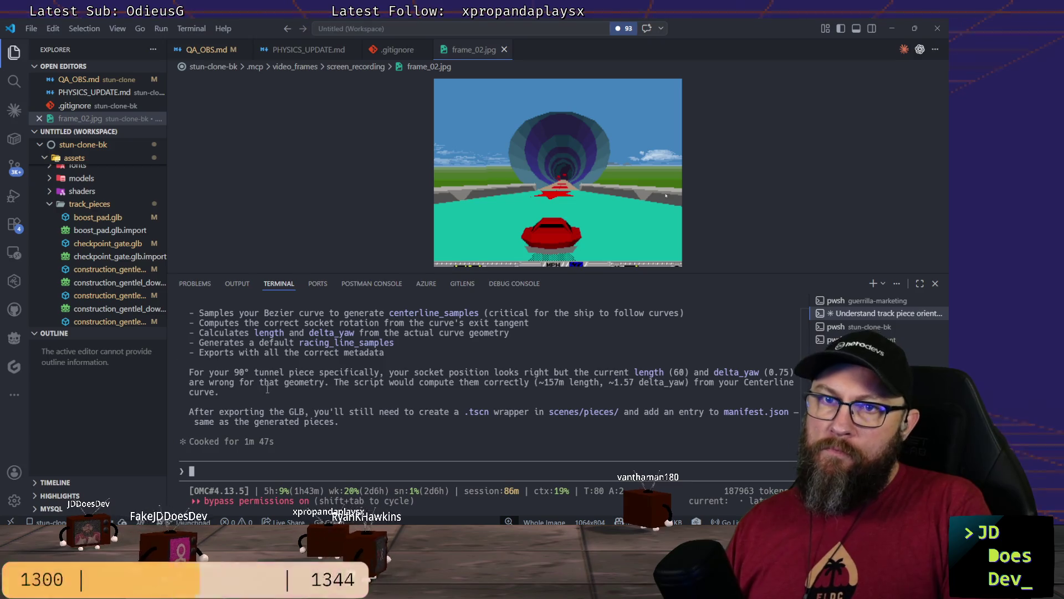
{"action": "scroll", "coordinate": [315, 465], "scroll_direction": "up", "scroll_amount": 3}
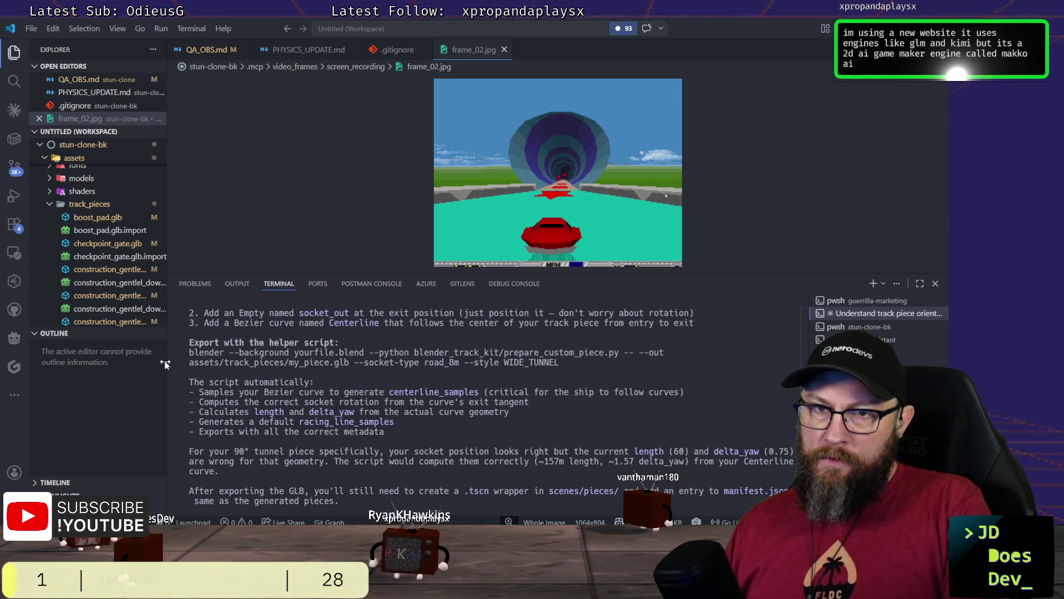
{"action": "scroll", "coordinate": [176, 392], "scroll_direction": "up", "scroll_amount": 2}
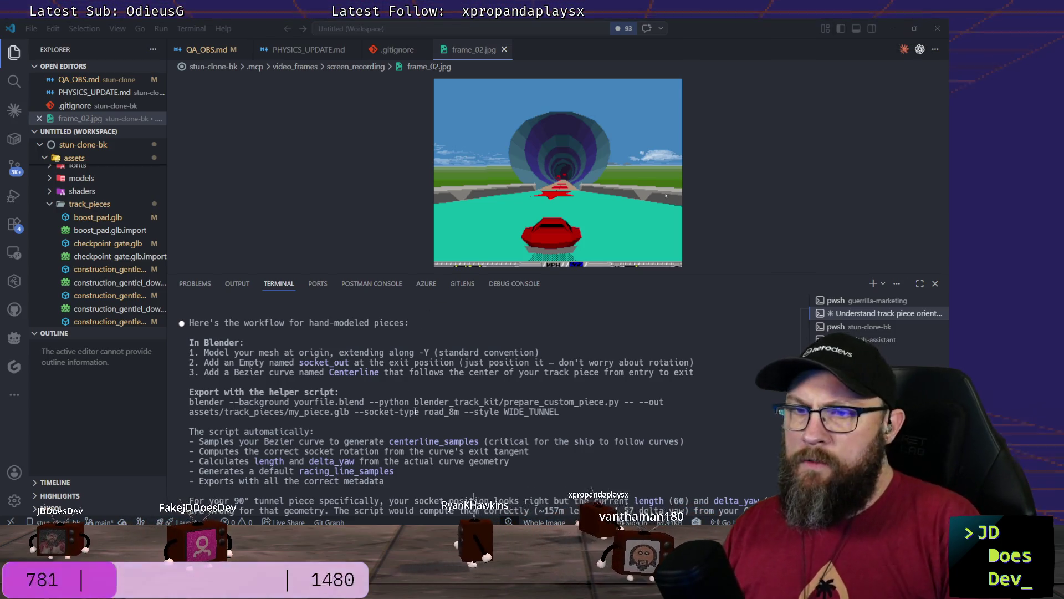
{"action": "scroll", "coordinate": [411, 382], "scroll_direction": "down", "scroll_amount": 1}
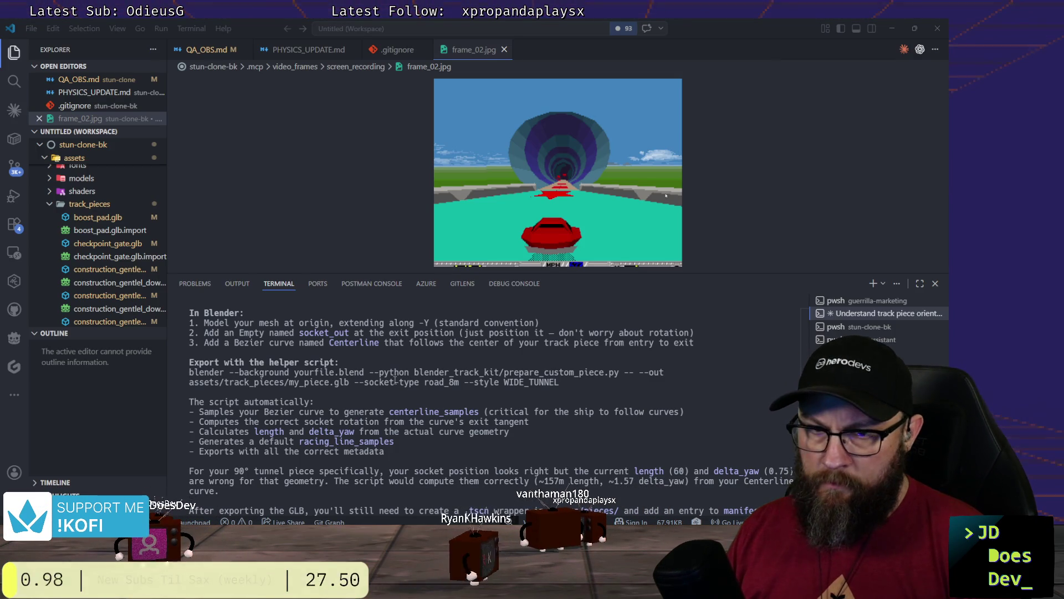
{"action": "scroll", "coordinate": [395, 380], "scroll_direction": "down", "scroll_amount": 2}
{"action": "scroll", "coordinate": [395, 390], "scroll_direction": "up", "scroll_amount": 3}
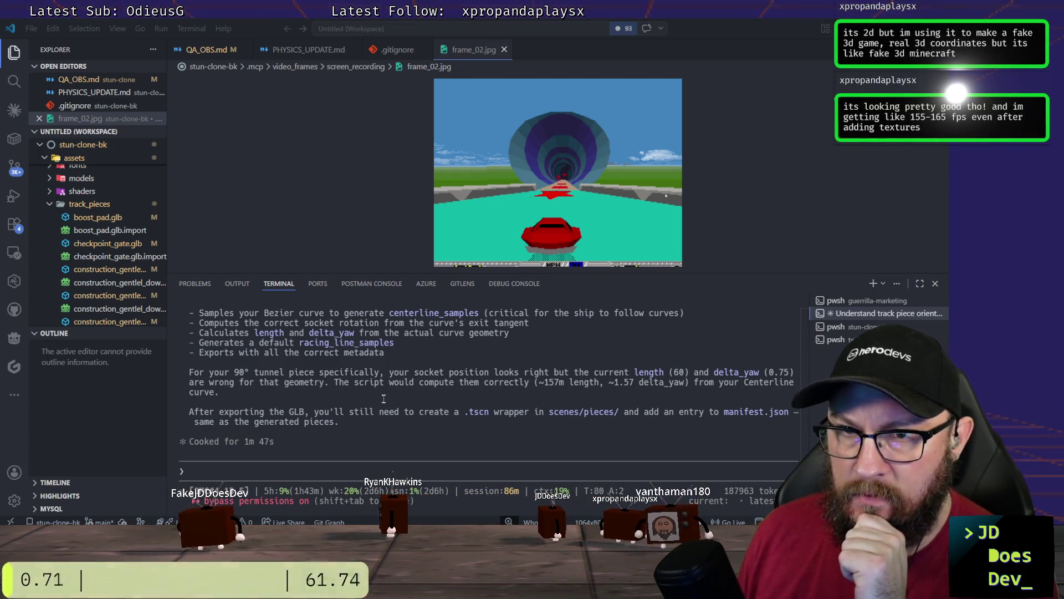
{"action": "scroll", "coordinate": [388, 396], "scroll_direction": "up", "scroll_amount": 2}
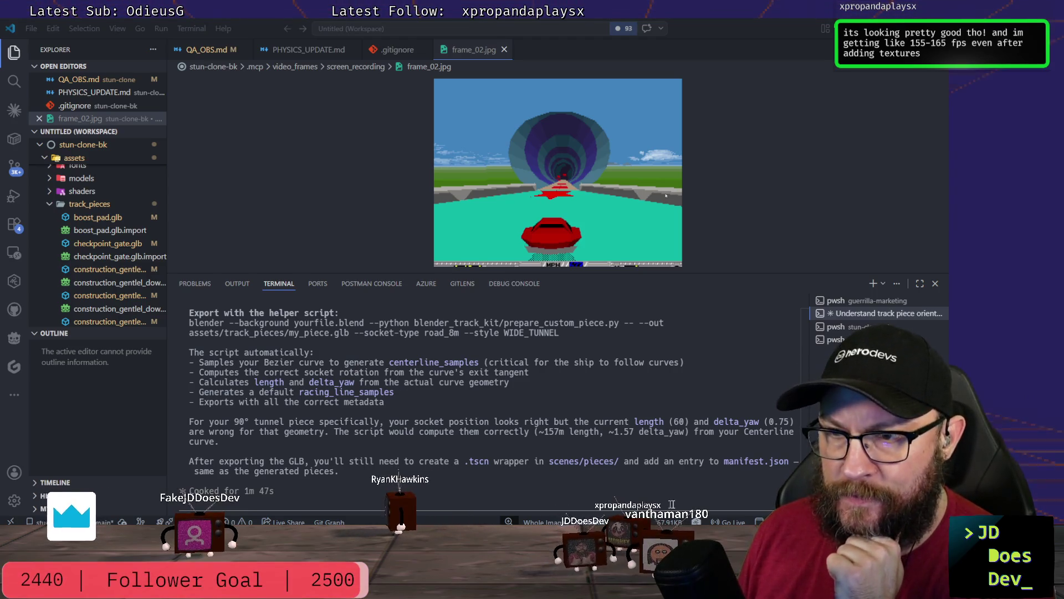
{"action": "scroll", "coordinate": [368, 452], "scroll_direction": "up", "scroll_amount": 2}
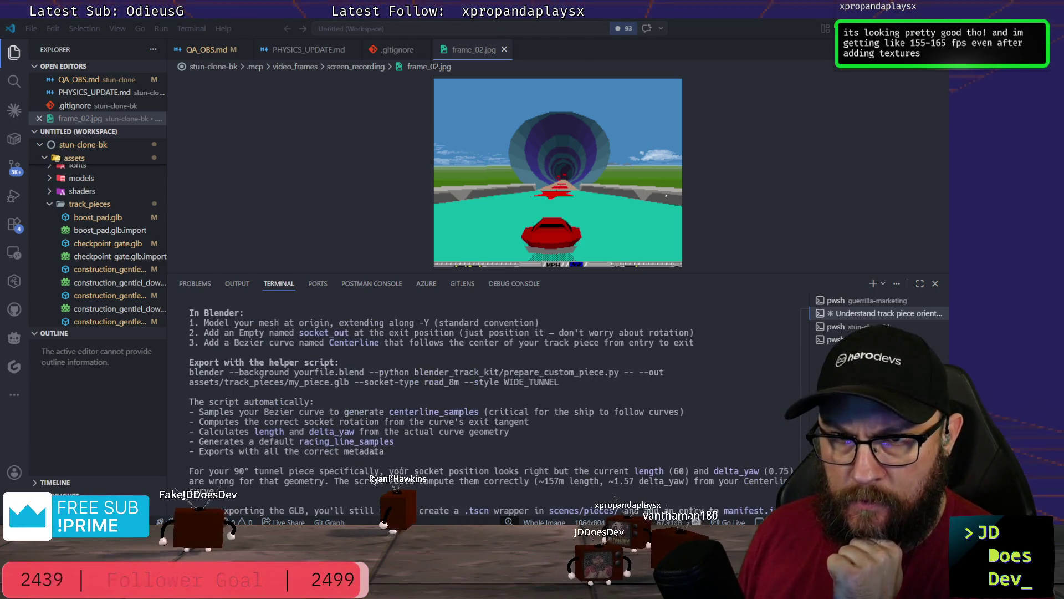
{"action": "scroll", "coordinate": [379, 450], "scroll_direction": "down", "scroll_amount": 2}
{"action": "scroll", "coordinate": [332, 462], "scroll_direction": "down", "scroll_amount": 2}
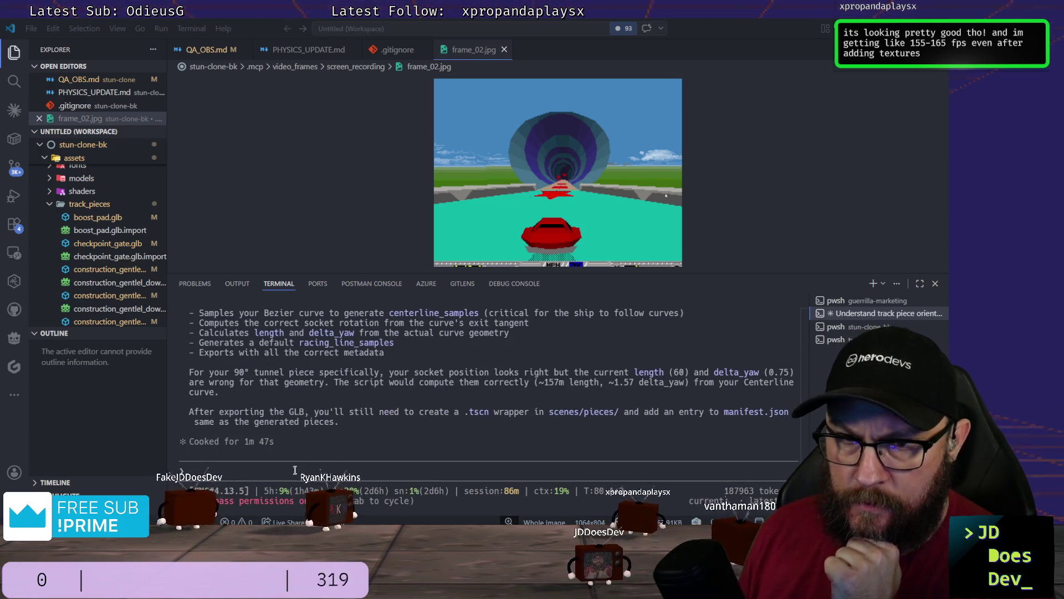
{"action": "type", "text": "could i export"}
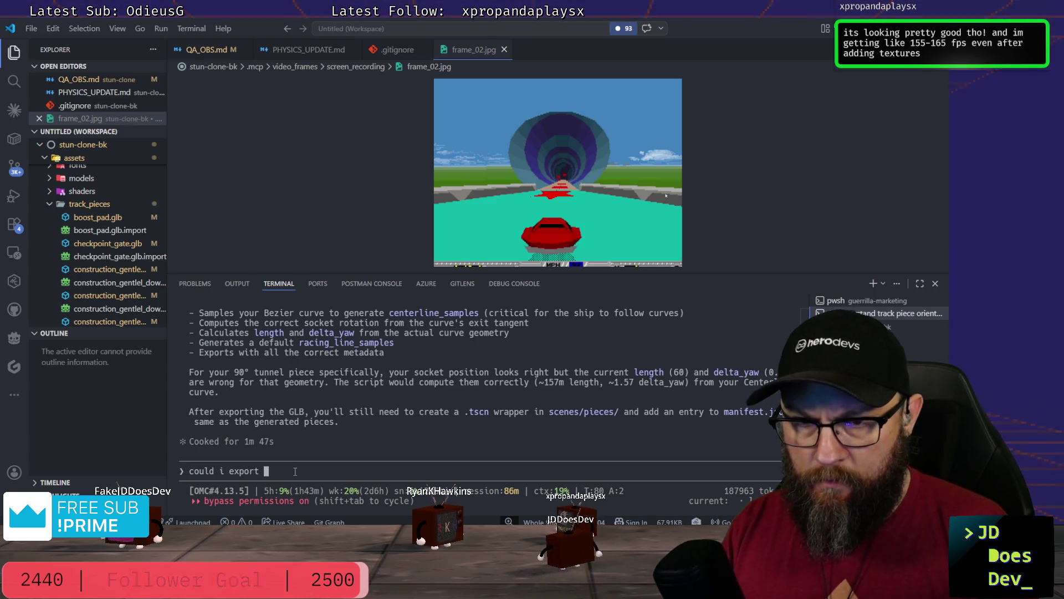
{"action": "type", "text": " everything a"}
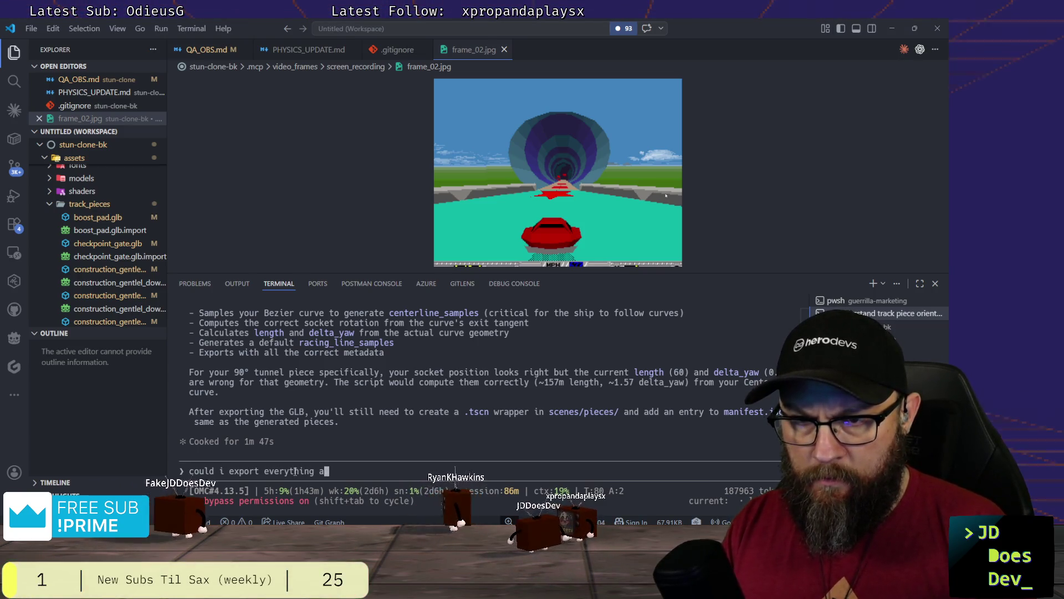
{"action": "type", "text": "s a glb"}
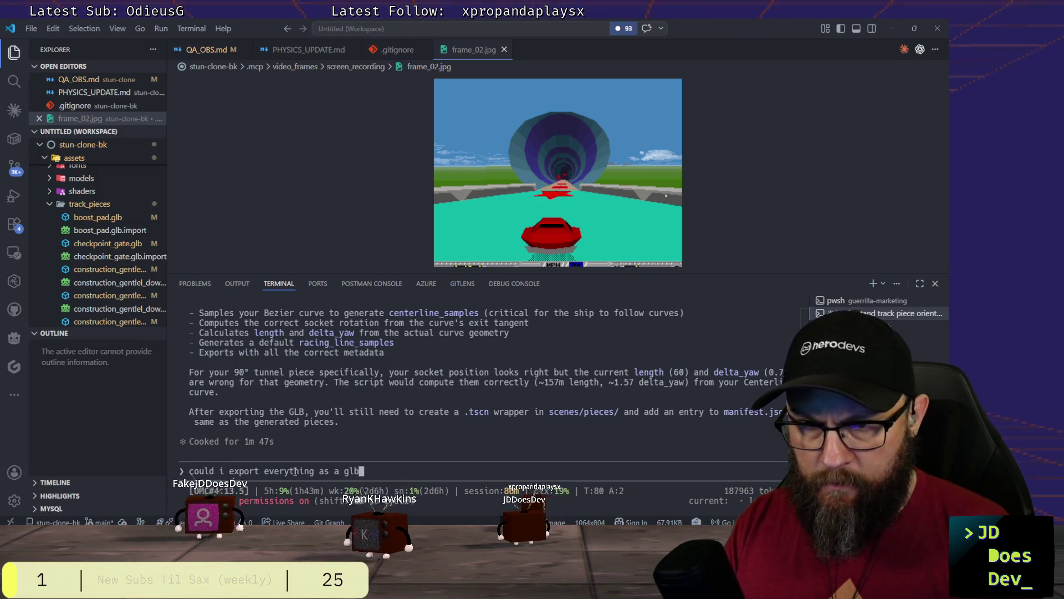
{"action": "type", "text": " rather than saving a .blend"}
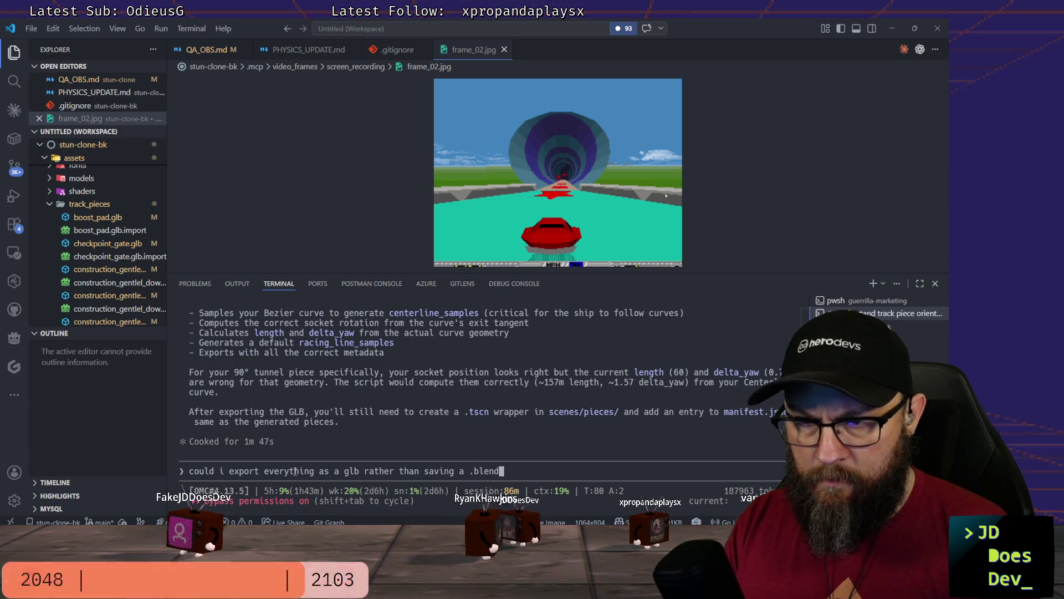
{"action": "type", "text": " file and have the script do the same?"}
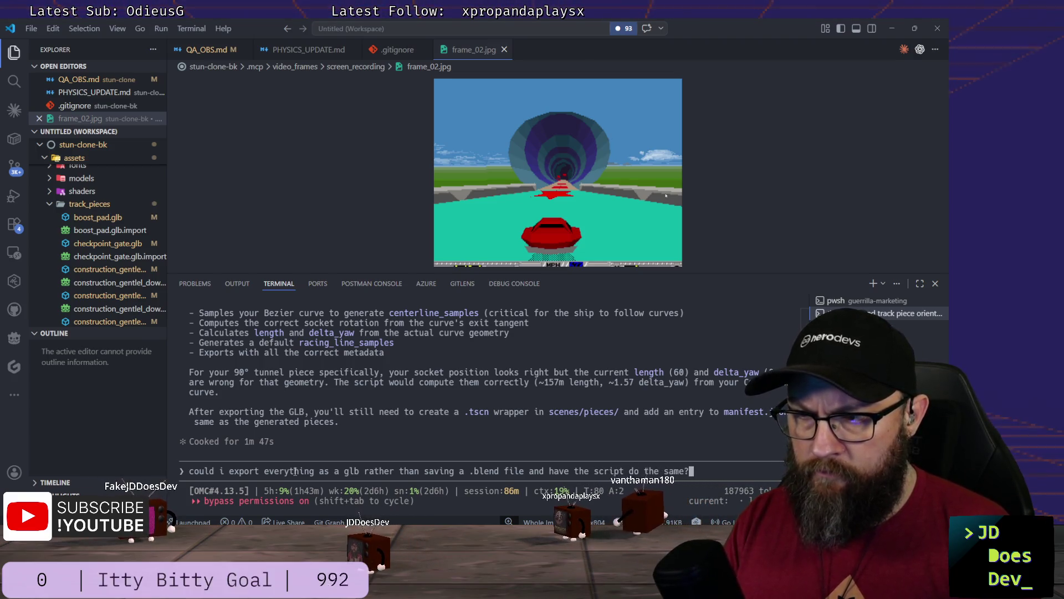
Step: Send the question about exporting everything as a GLB, then head back to Blender
{"action": "key", "text": "Return"}
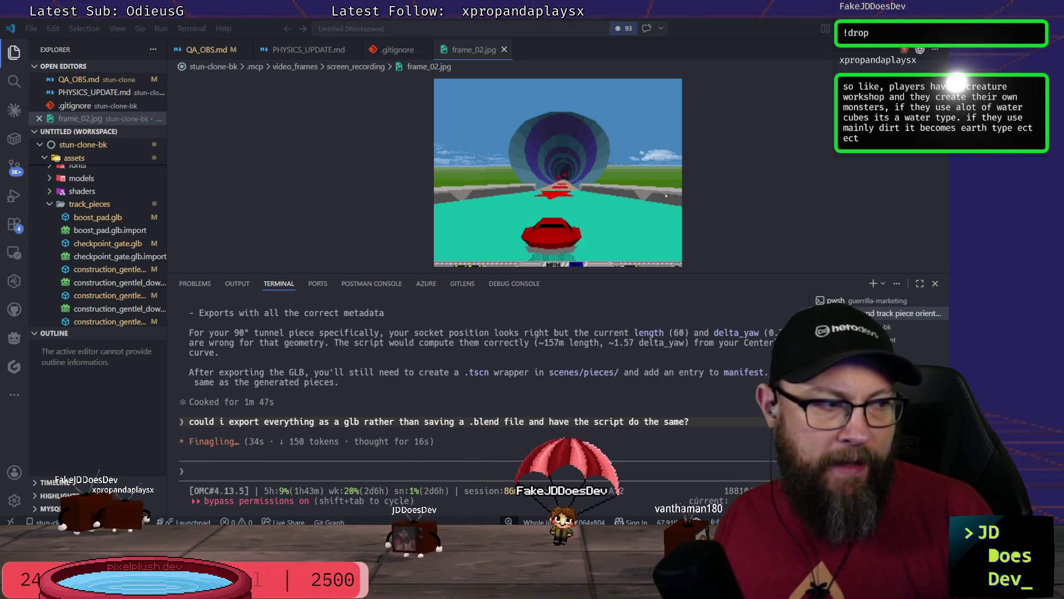
{"action": "left_click", "coordinate": [349, 464]}
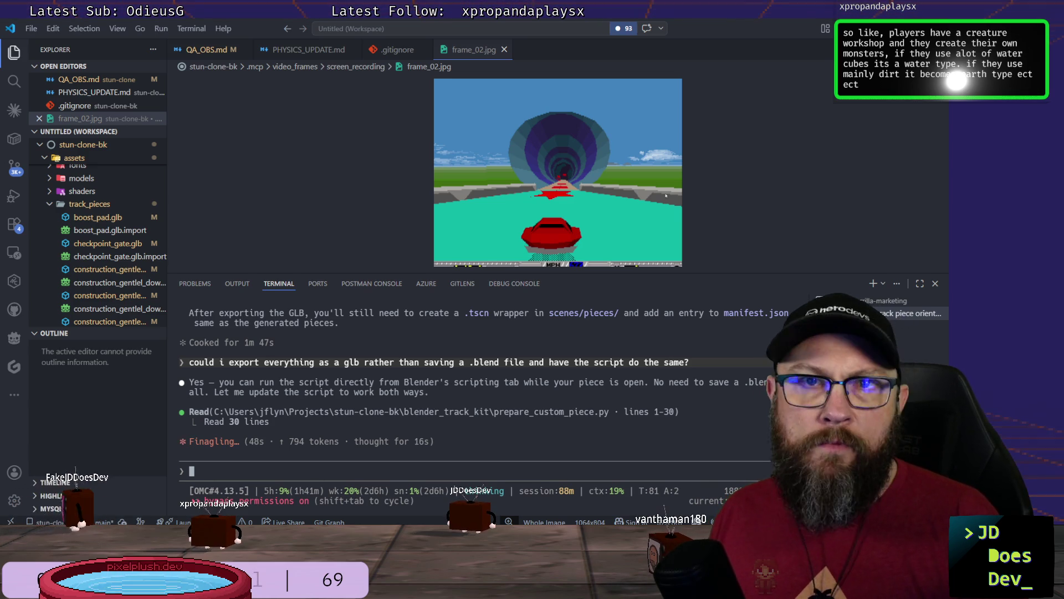
{"action": "key", "text": "alt+Tab"}
{"action": "key", "text": "alt+Tab"}
{"action": "key", "text": "alt+Tab"}
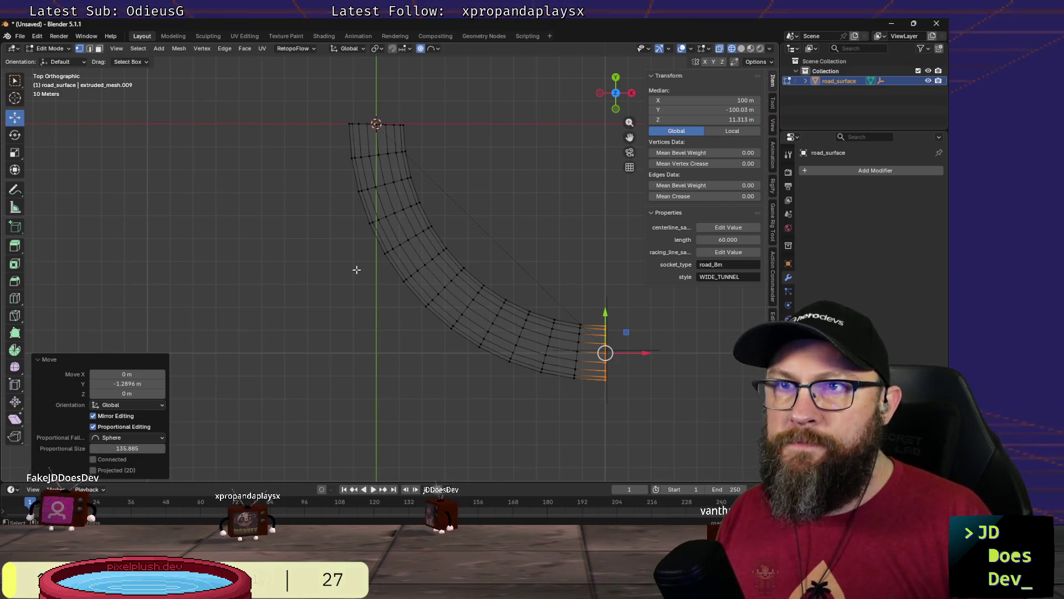
{"action": "scroll", "coordinate": [356, 270], "scroll_direction": "down", "scroll_amount": 1}
{"action": "scroll", "coordinate": [355, 272], "scroll_direction": "up", "scroll_amount": 3}
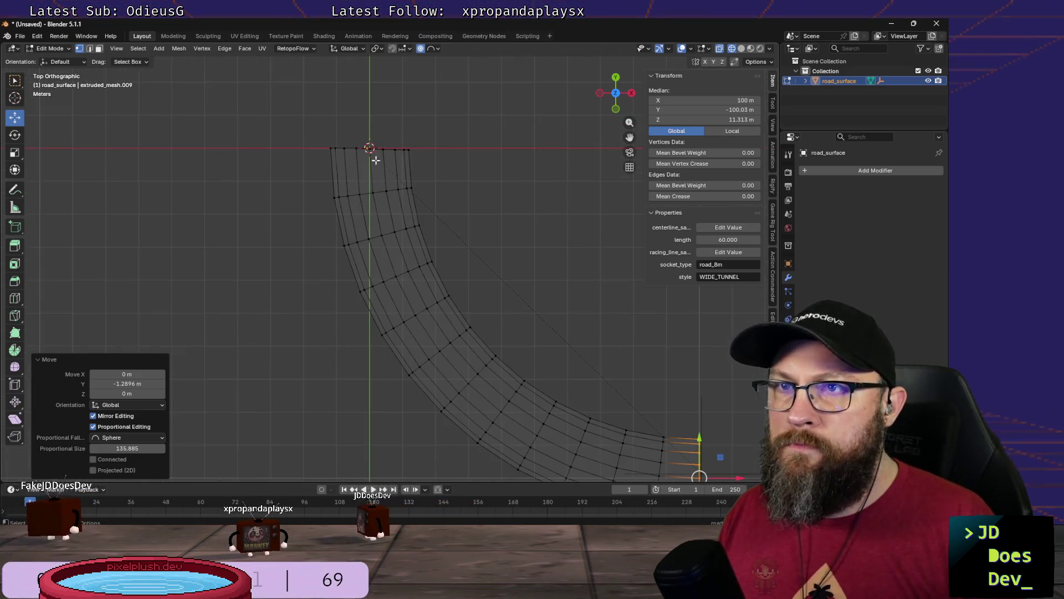
{"action": "scroll", "coordinate": [355, 238], "scroll_direction": "down", "scroll_amount": 3}
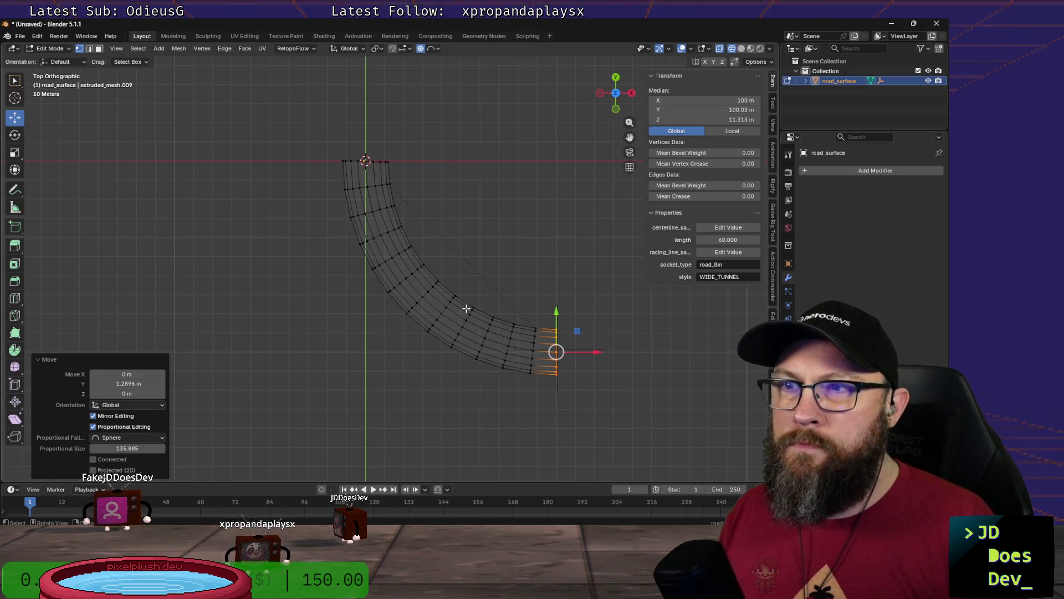
{"action": "scroll", "coordinate": [475, 290], "scroll_direction": "up", "scroll_amount": 2}
{"action": "scroll", "coordinate": [490, 283], "scroll_direction": "down", "scroll_amount": 3}
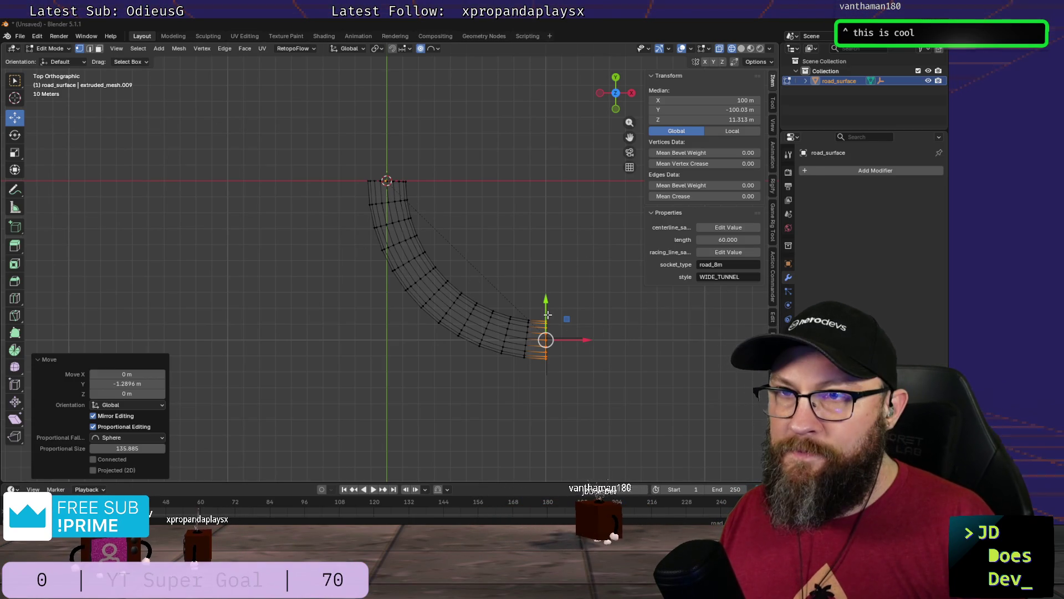
Step: Clear the vertex selection on the road_surface mesh in the viewport
{"action": "left_click", "coordinate": [335, 158]}
{"action": "key", "text": "a"}
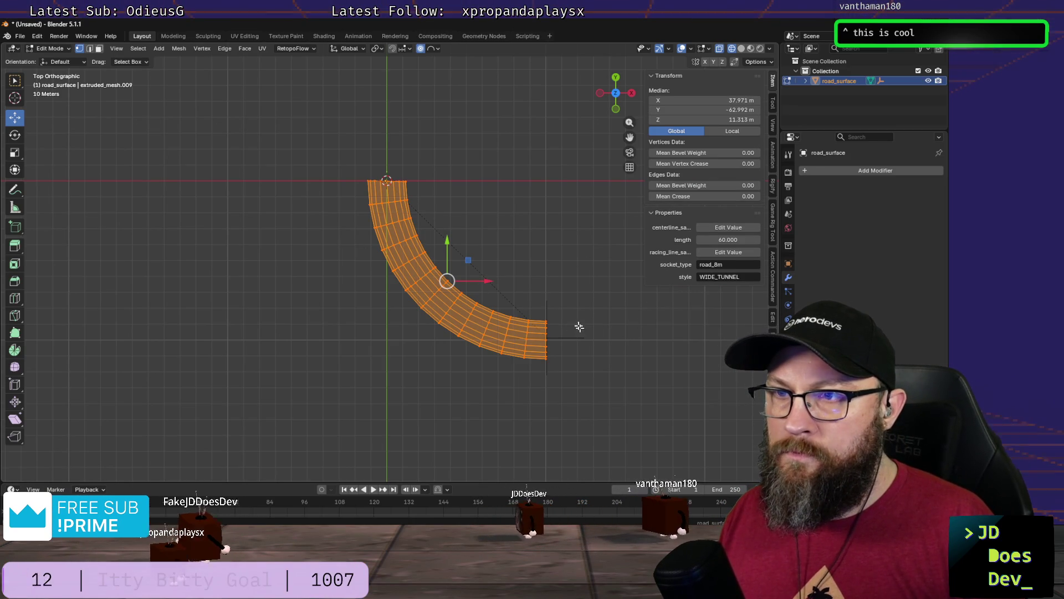
{"action": "left_click_drag", "start_coordinate": [488, 282], "coordinate": [330, 274]}
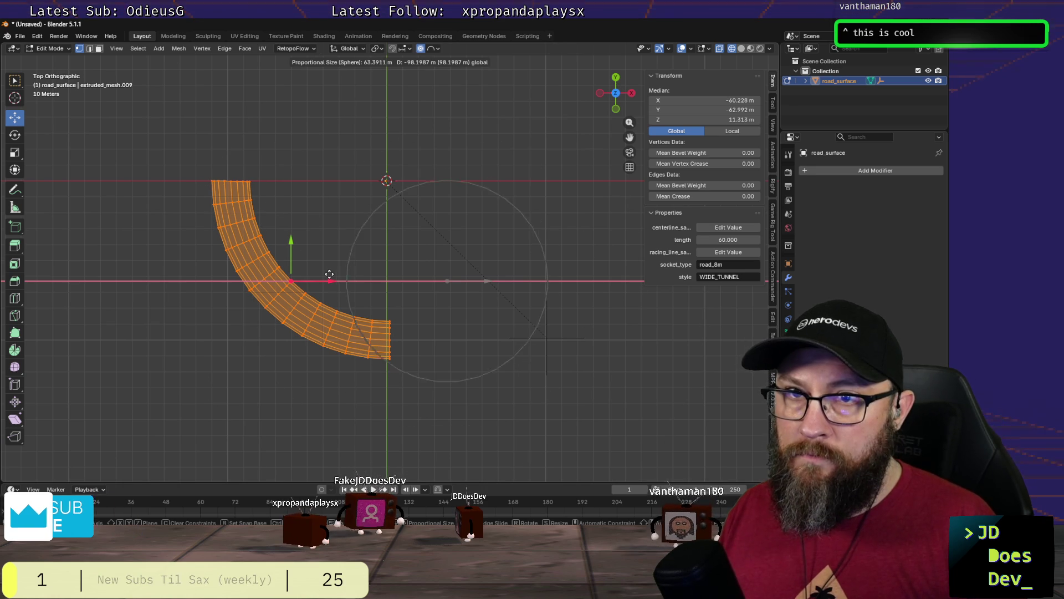
{"action": "scroll", "coordinate": [320, 274], "scroll_direction": "up", "scroll_amount": 7}
{"action": "mouse_move", "coordinate": [329, 273]}
{"action": "left_mouse_down"}
{"action": "mouse_move", "coordinate": [320, 273]}
{"action": "mouse_move", "coordinate": [329, 277]}
{"action": "left_mouse_up"}
{"action": "key", "text": "Return"}
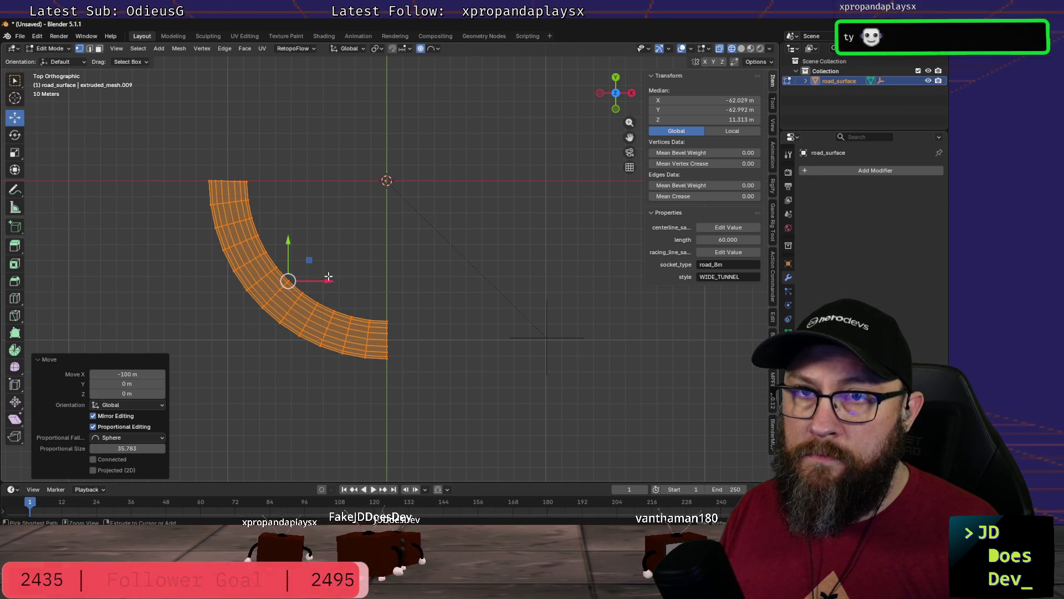
{"action": "middle_click_drag", "start_coordinate": [191, 231], "coordinate": [347, 286], "text": "shift"}
{"action": "scroll", "coordinate": [358, 241], "scroll_direction": "up", "scroll_amount": 4}
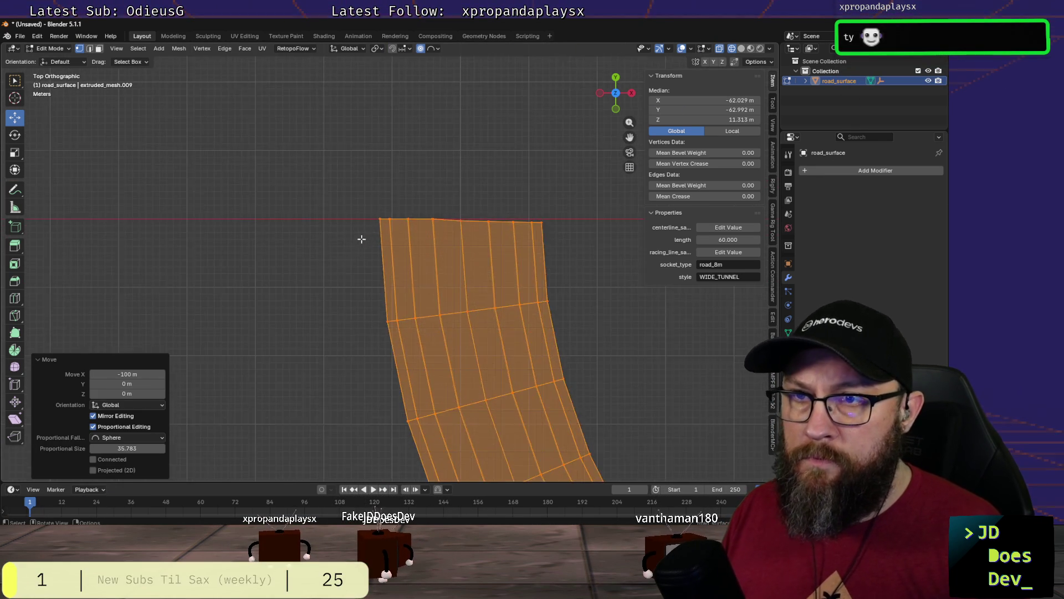
{"action": "scroll", "coordinate": [357, 245], "scroll_direction": "up", "scroll_amount": 2}
{"action": "middle_click_drag", "start_coordinate": [322, 238], "coordinate": [256, 227], "text": "shift"}
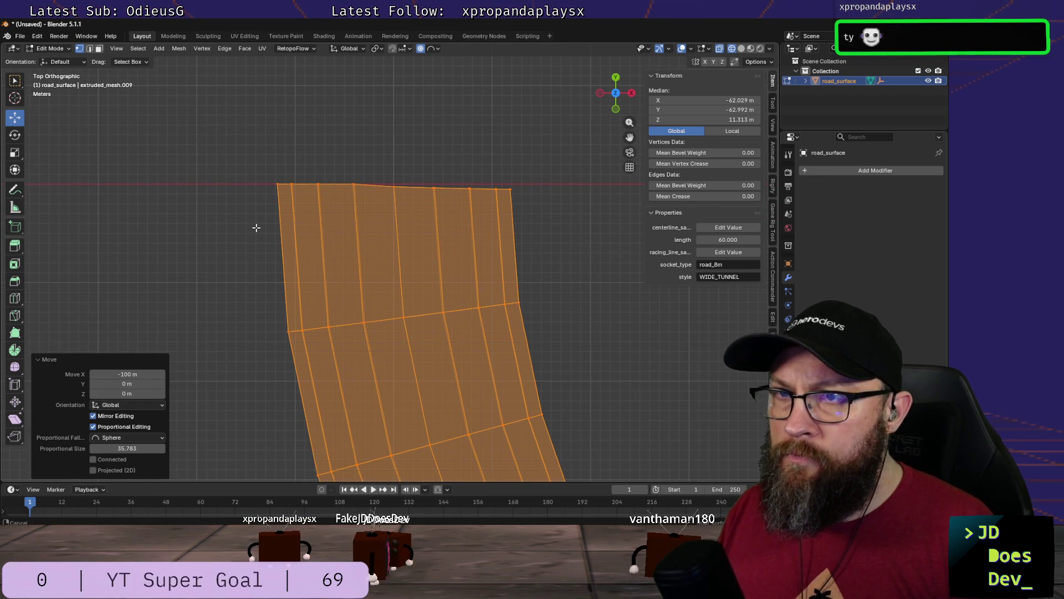
{"action": "key", "text": "ctrl+z"}
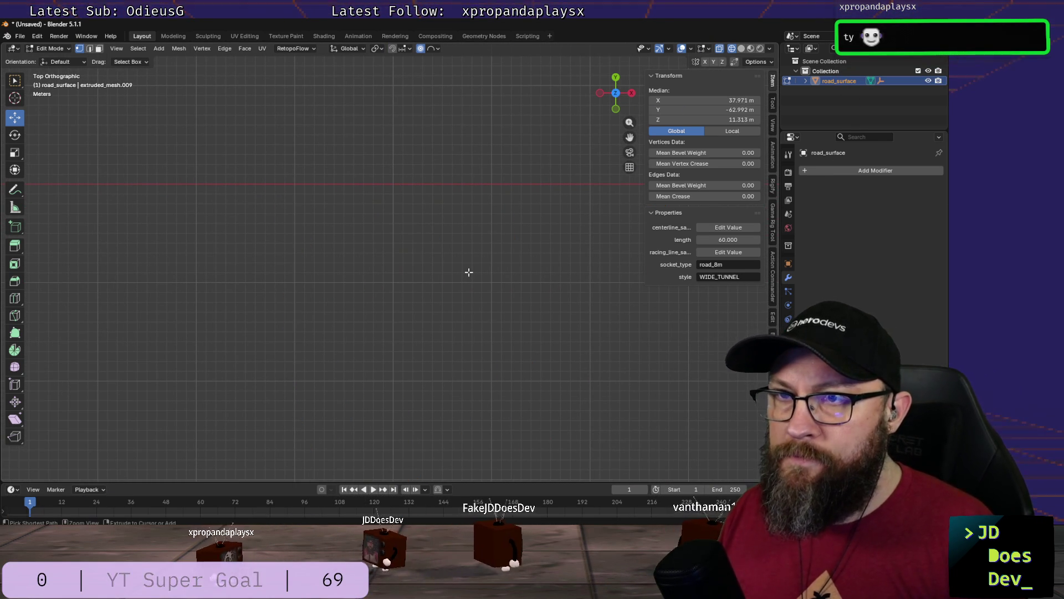
Step: Undo the recent mesh move so road_surface sits back at about −99.79 m X
{"action": "key", "text": "ctrl+z"}
{"action": "key", "text": "ctrl+z"}
{"action": "key", "text": "ctrl+z"}
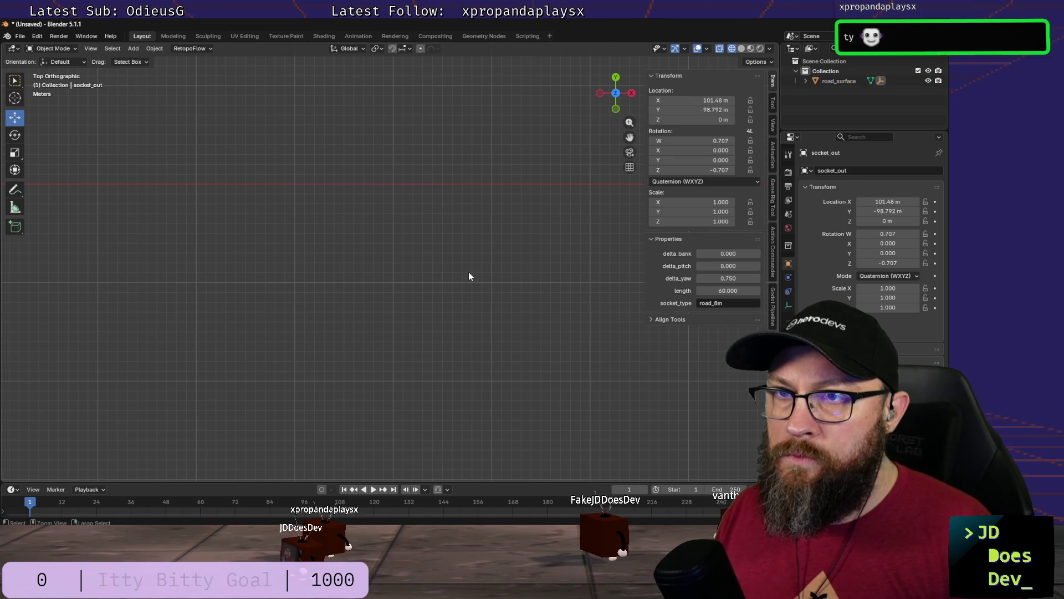
{"action": "scroll", "coordinate": [468, 272], "scroll_direction": "down", "scroll_amount": 10}
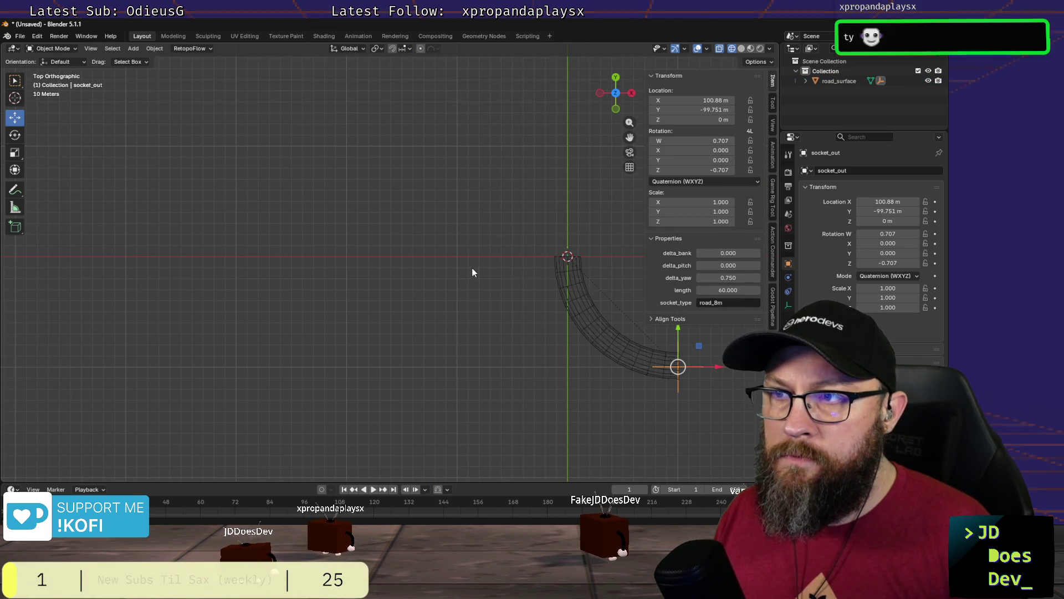
{"action": "key", "text": "ctrl+z"}
{"action": "key", "text": "ctrl+z"}
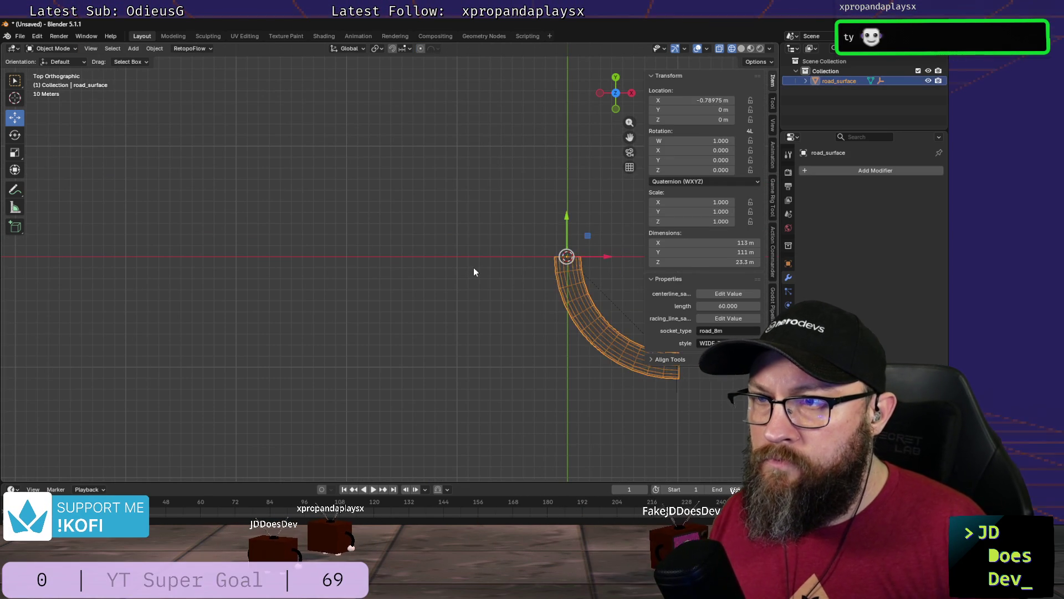
{"action": "key", "text": "ctrl+z"}
{"action": "key", "text": "ctrl+z"}
{"action": "key", "text": "ctrl+z"}
{"action": "key", "text": "ctrl+z"}
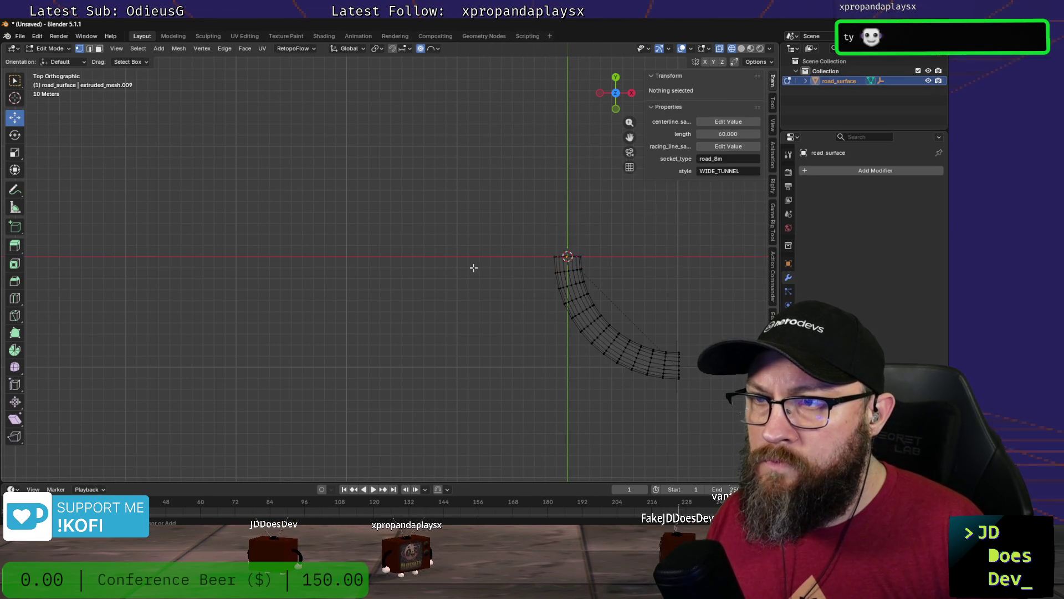
{"action": "key", "text": "ctrl+z"}
{"action": "key", "text": "ctrl+z"}
{"action": "key", "text": "ctrl+z"}
{"action": "key", "text": "ctrl+z"}
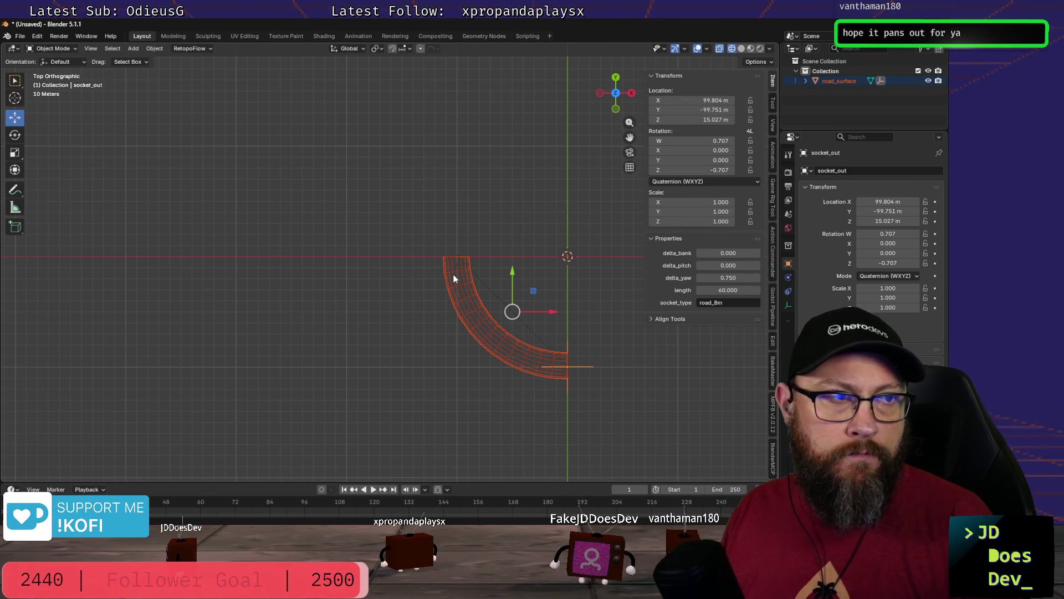
{"action": "scroll", "coordinate": [454, 274], "scroll_direction": "up", "scroll_amount": 1}
{"action": "scroll", "coordinate": [454, 273], "scroll_direction": "up", "scroll_amount": 2}
{"action": "scroll", "coordinate": [463, 305], "scroll_direction": "up", "scroll_amount": 3}
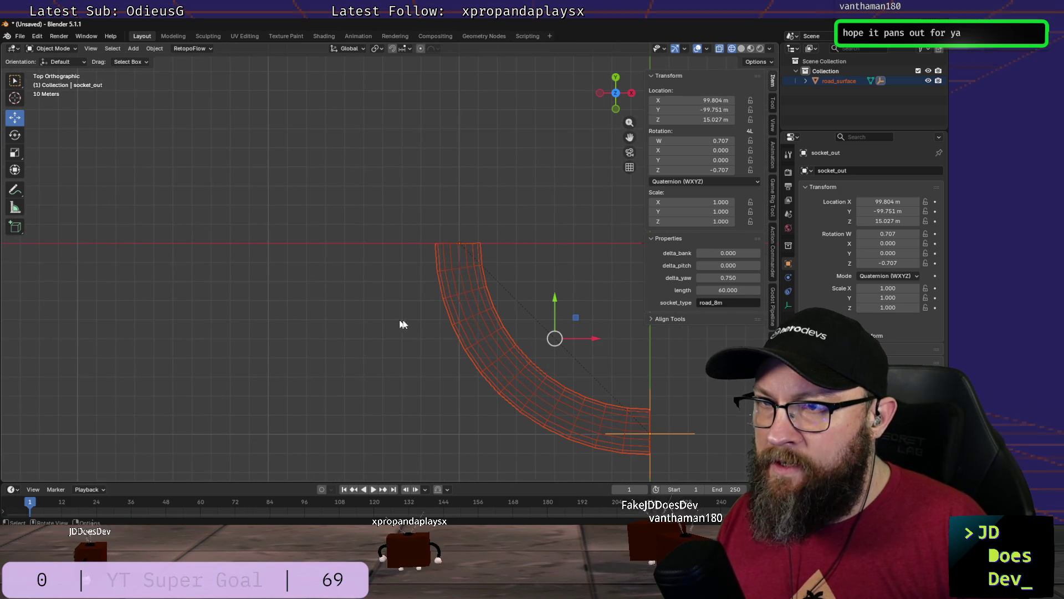
{"action": "scroll", "coordinate": [466, 274], "scroll_direction": "up", "scroll_amount": 4}
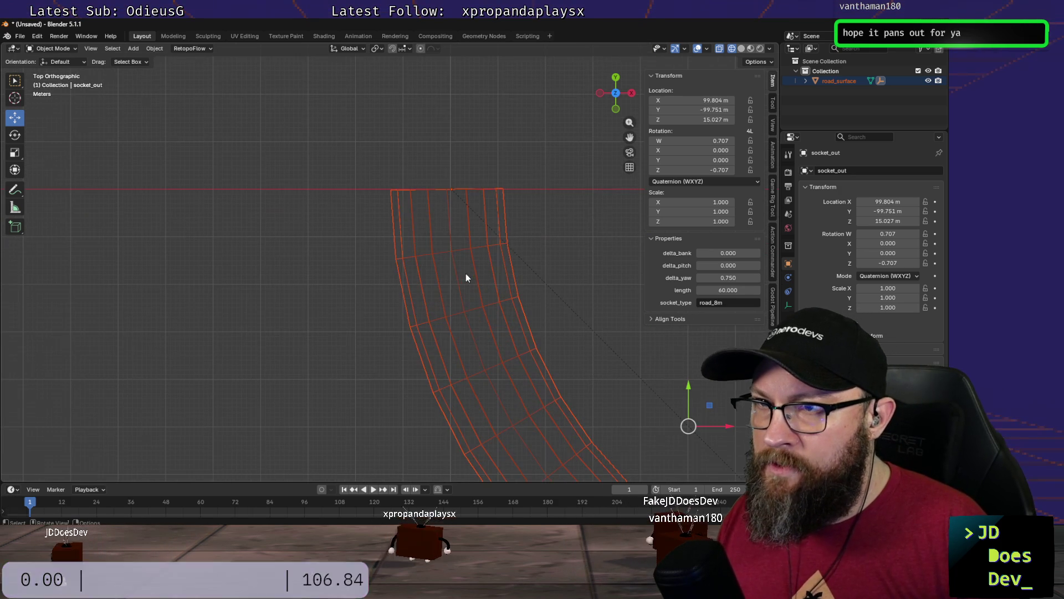
{"action": "scroll", "coordinate": [375, 264], "scroll_direction": "down", "scroll_amount": 1}
Step: Clear the selection and reselect road_surface as a whole object in object mode
{"action": "left_click", "coordinate": [372, 263]}
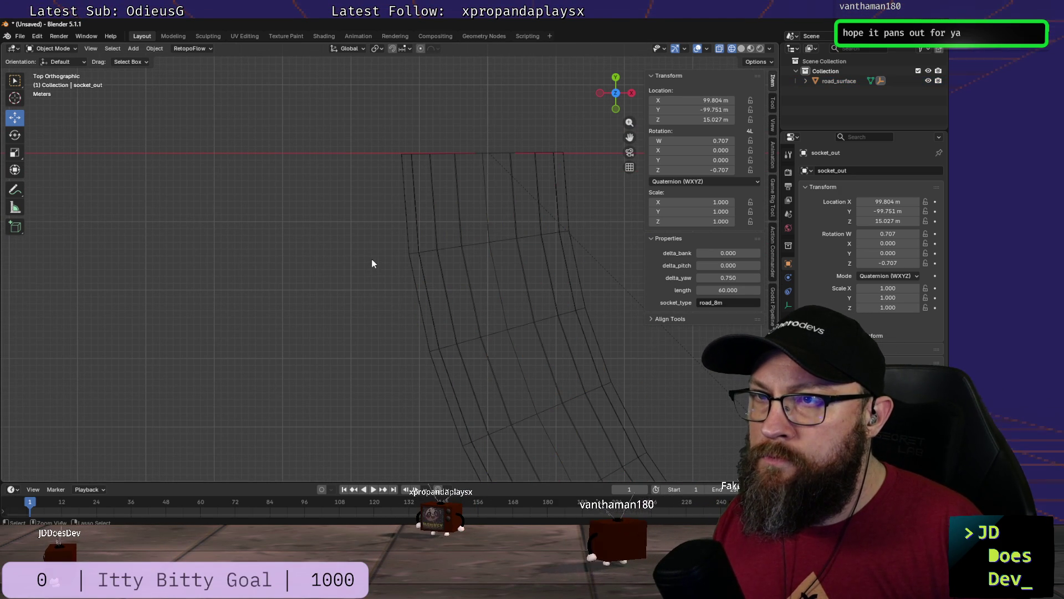
{"action": "key", "text": "Tab"}
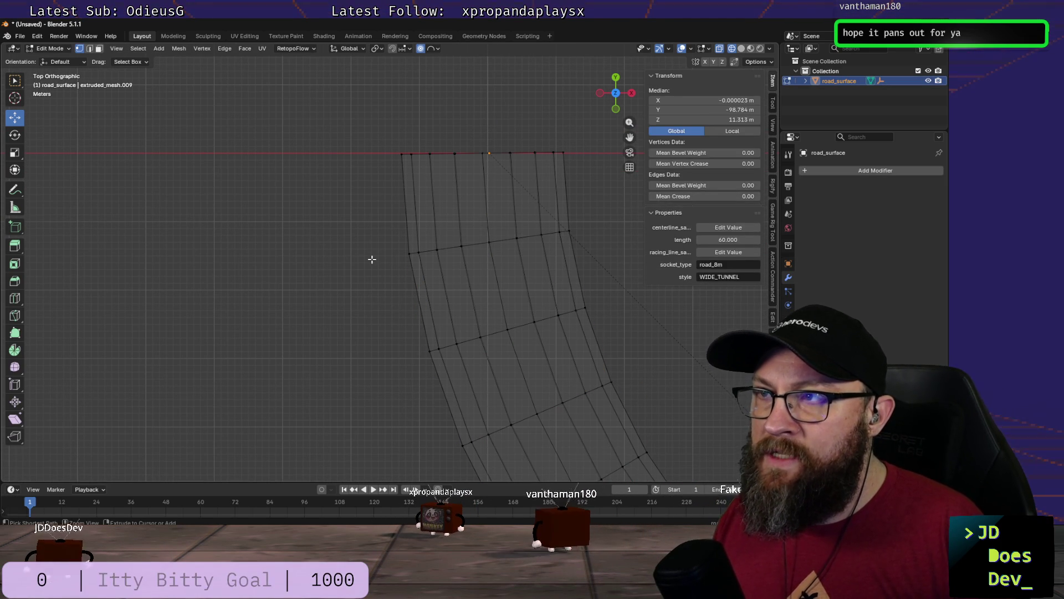
{"action": "key", "text": "Tab"}
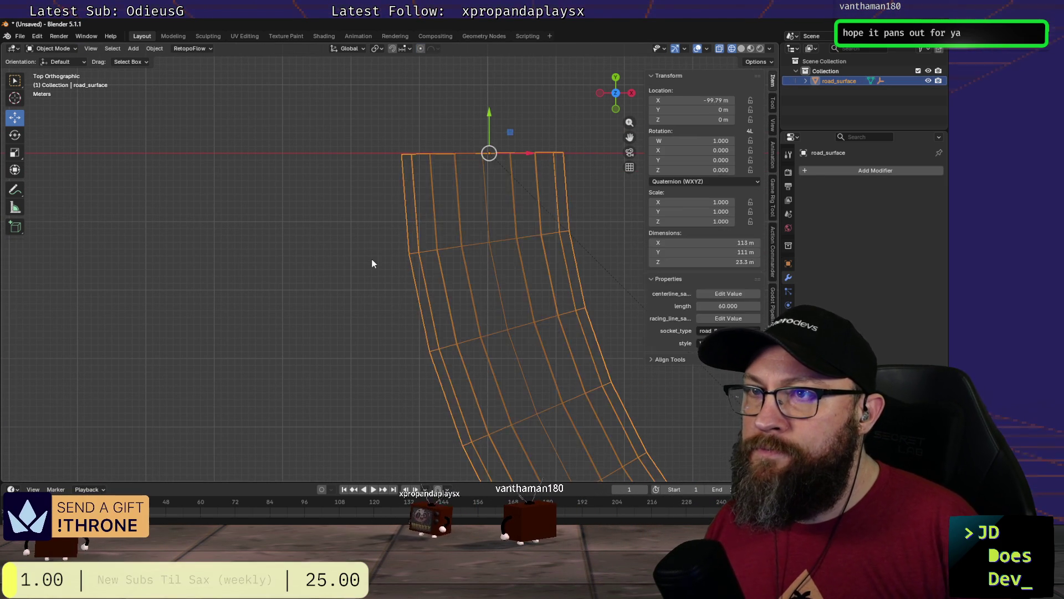
Step: Enter mesh editing on road_surface and undo back past the select-all and hide steps
{"action": "key", "text": "Tab"}
{"action": "key", "text": "Tab"}
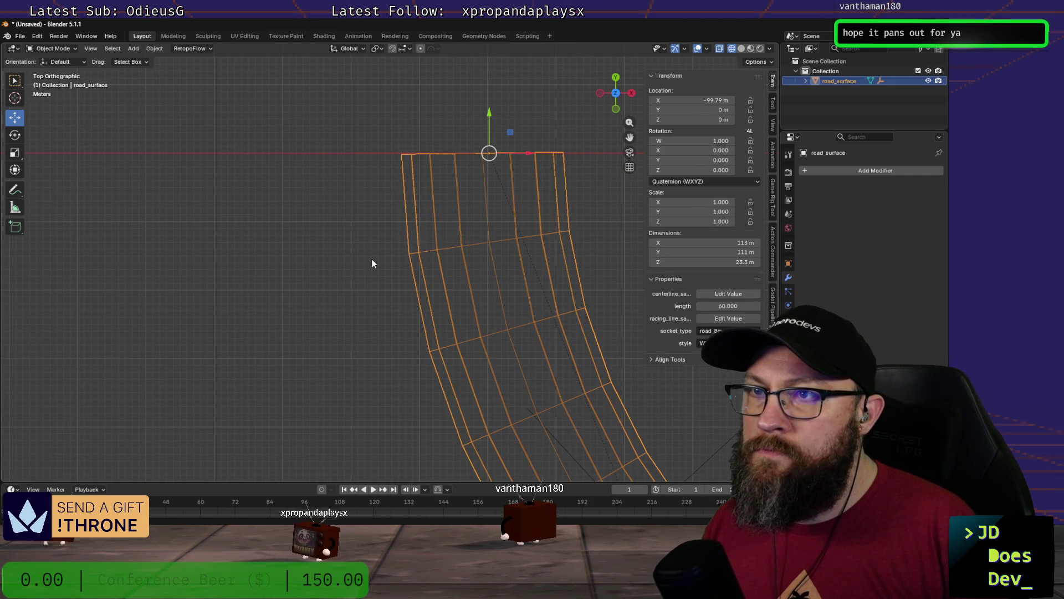
{"action": "key", "text": "Tab"}
{"action": "key", "text": "a"}
{"action": "key", "text": "ctrl+z"}
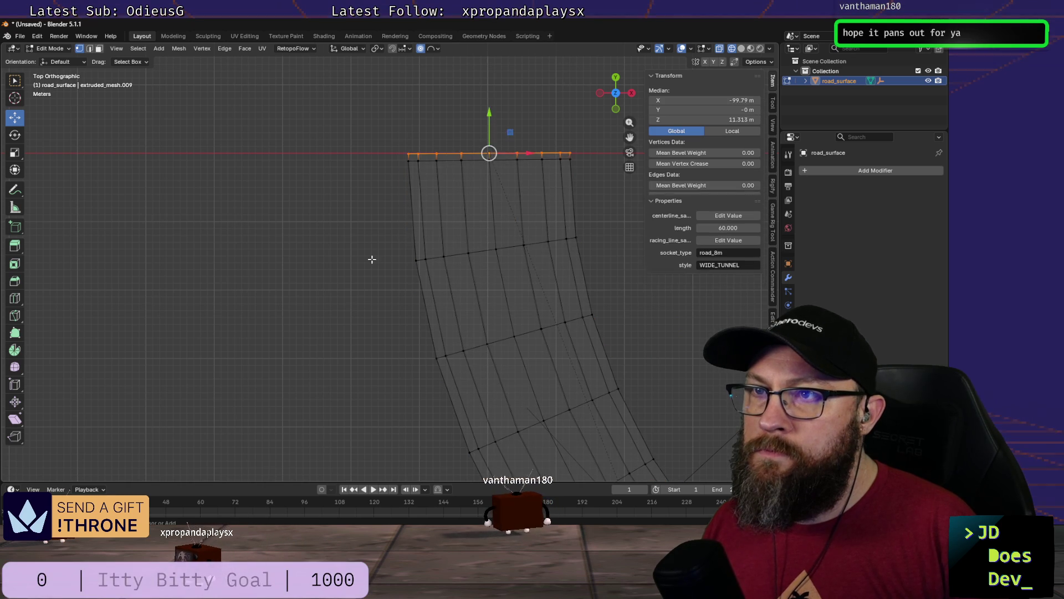
{"action": "key", "text": "ctrl+z"}
{"action": "key", "text": "ctrl+z"}
{"action": "key", "text": "ctrl+z"}
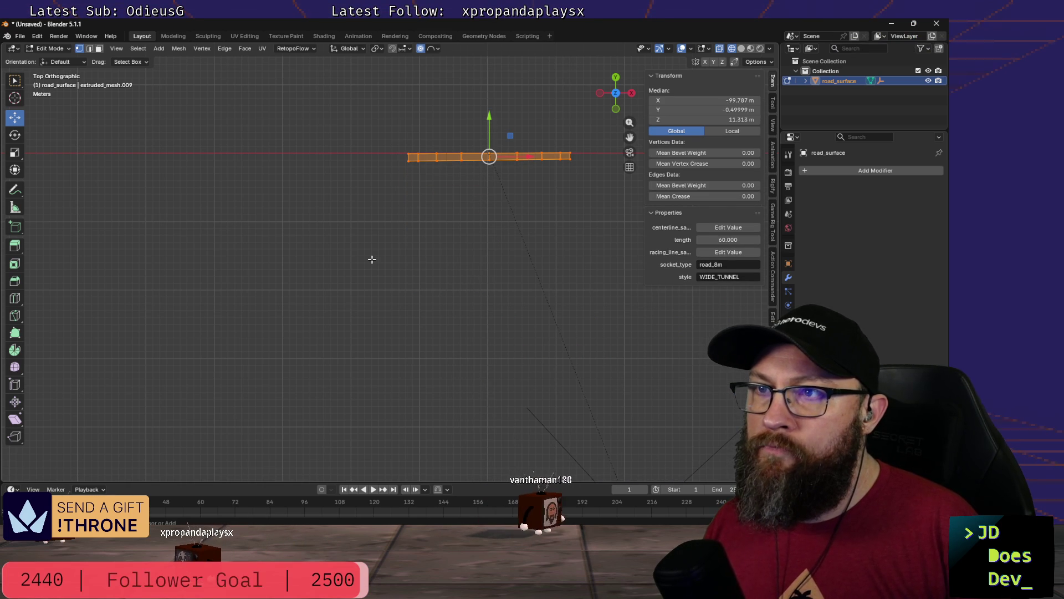
Step: Reveal the whole curved road mesh again with no vertices selected, viewed at an angle
{"action": "key", "text": "alt+a"}
{"action": "key", "text": "ctrl+shift+z"}
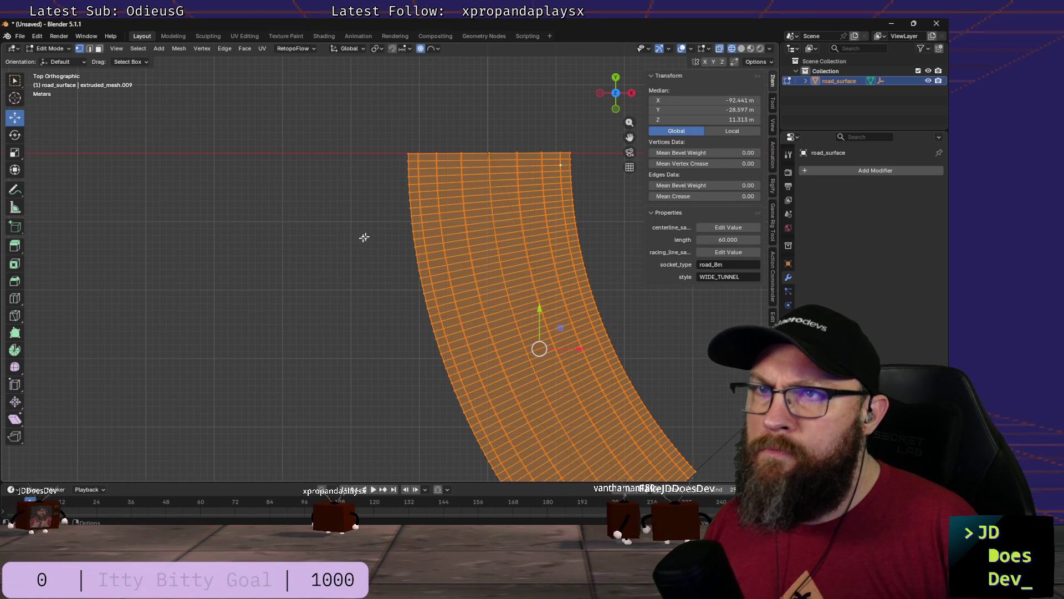
{"action": "scroll", "coordinate": [353, 181], "scroll_direction": "up", "scroll_amount": 1}
{"action": "middle_click_drag", "start_coordinate": [394, 205], "coordinate": [245, 240], "text": "shift"}
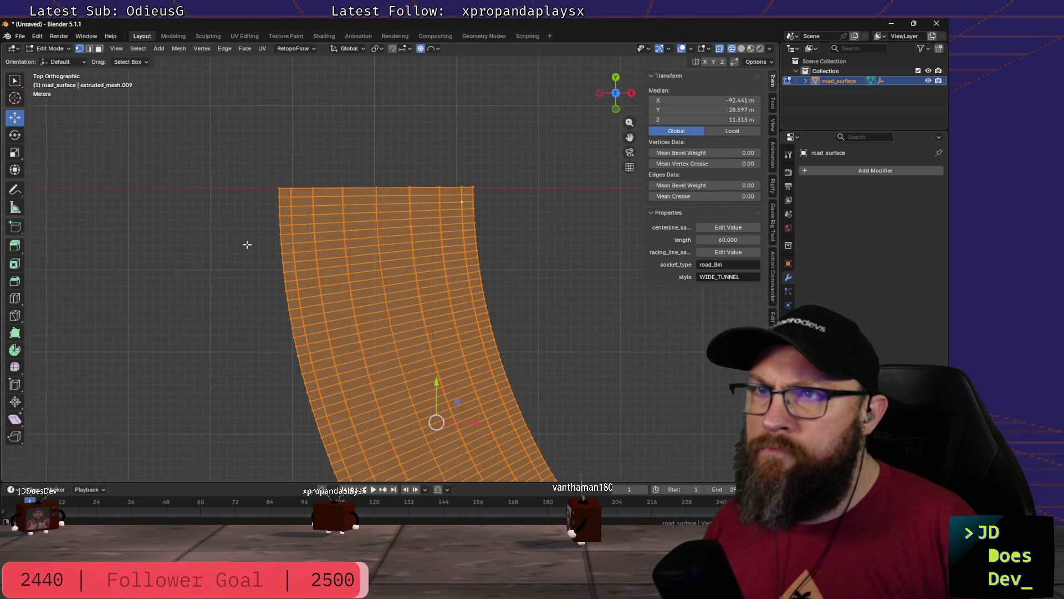
{"action": "key", "text": "alt+a"}
{"action": "middle_click_drag", "start_coordinate": [258, 144], "coordinate": [253, 175]}
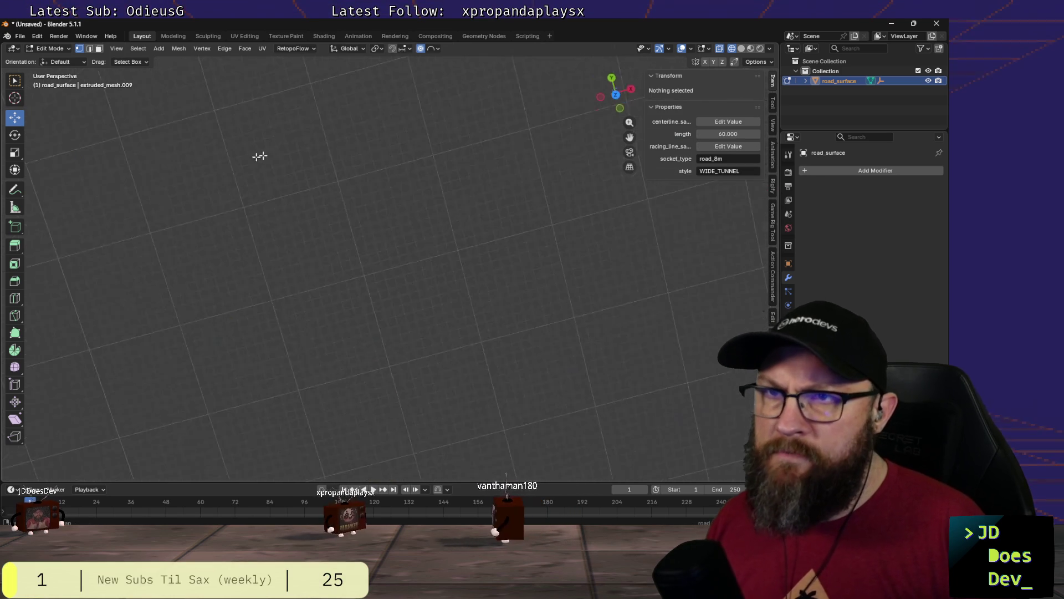
Step: From Top view, box-select the vertex row along the road mesh's straight entry edge
{"action": "key", "text": "KP_7"}
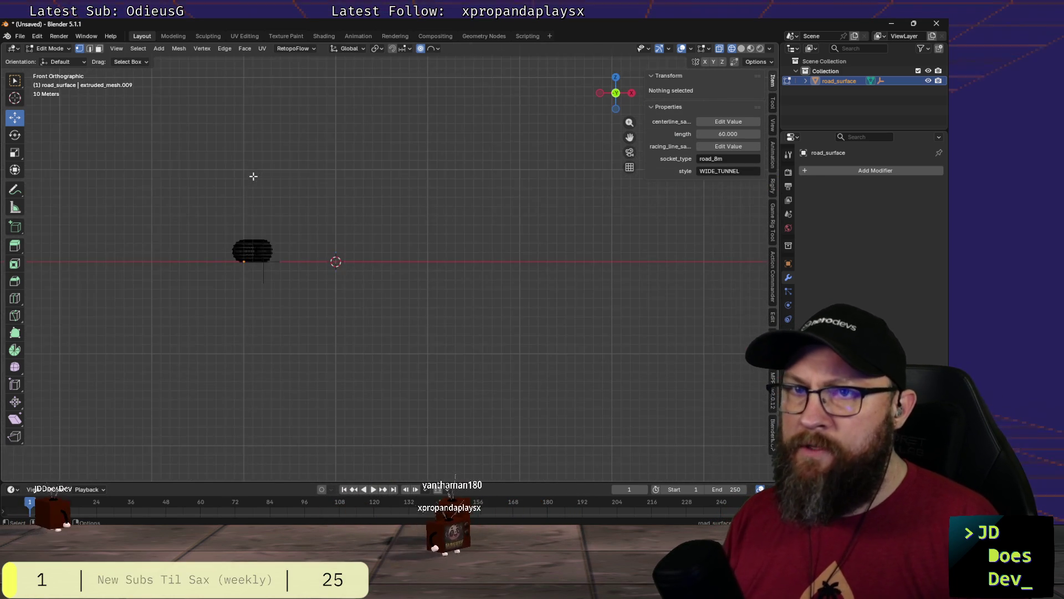
{"action": "scroll", "coordinate": [253, 176], "scroll_direction": "up", "scroll_amount": 3}
{"action": "mouse_move", "coordinate": [288, 201]}
{"action": "middle_mouse_down"}
{"action": "mouse_move", "coordinate": [297, 271]}
{"action": "mouse_move", "coordinate": [280, 231]}
{"action": "mouse_move", "coordinate": [453, 307]}
{"action": "middle_mouse_up"}
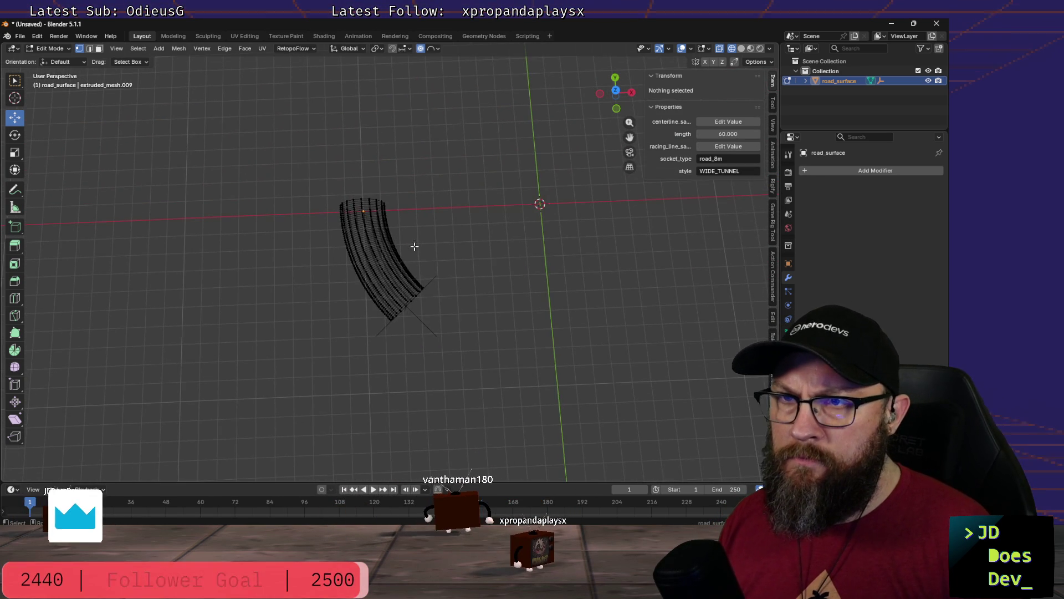
{"action": "key", "text": "KP_7"}
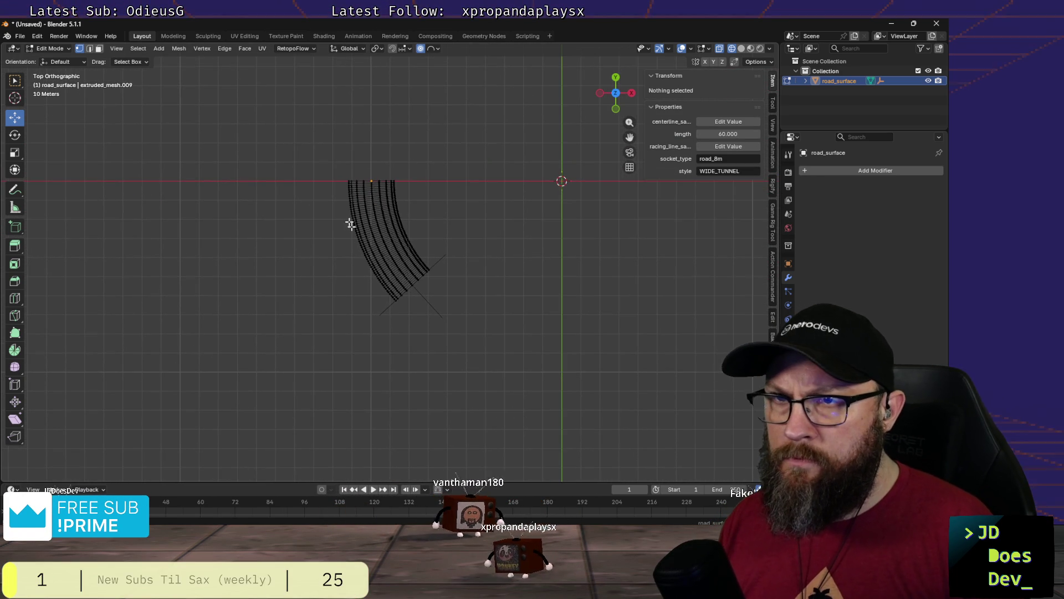
{"action": "scroll", "coordinate": [350, 223], "scroll_direction": "up", "scroll_amount": 3}
{"action": "scroll", "coordinate": [316, 200], "scroll_direction": "up", "scroll_amount": 2}
{"action": "left_click_drag", "start_coordinate": [330, 188], "coordinate": [498, 196]}
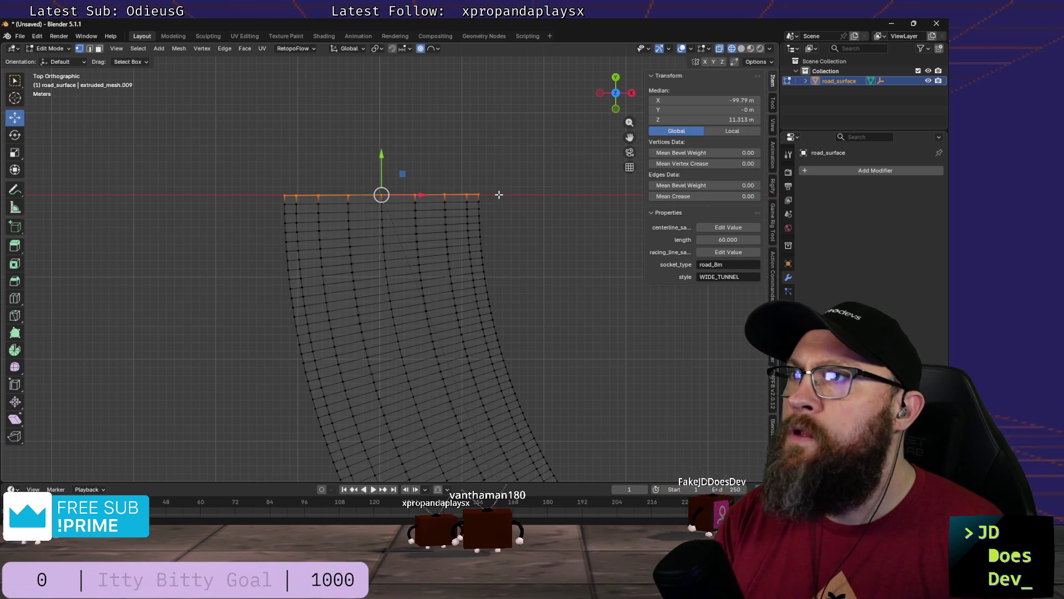
Step: Abandon an X-axis scale attempt and switch proportional editing off
{"action": "key", "text": "s"}
{"action": "key", "text": "x"}
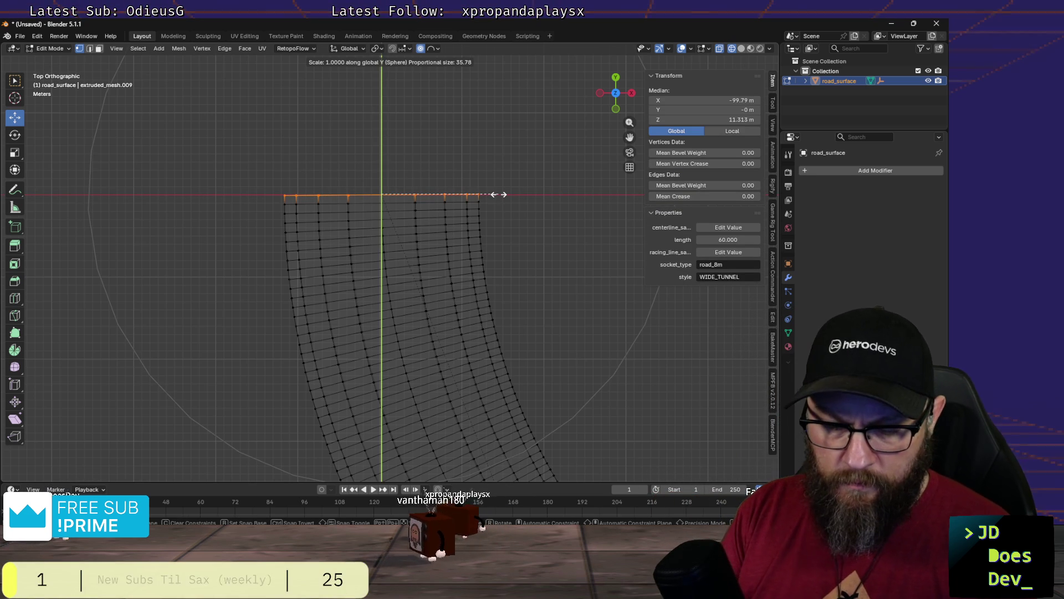
{"action": "key", "text": "x"}
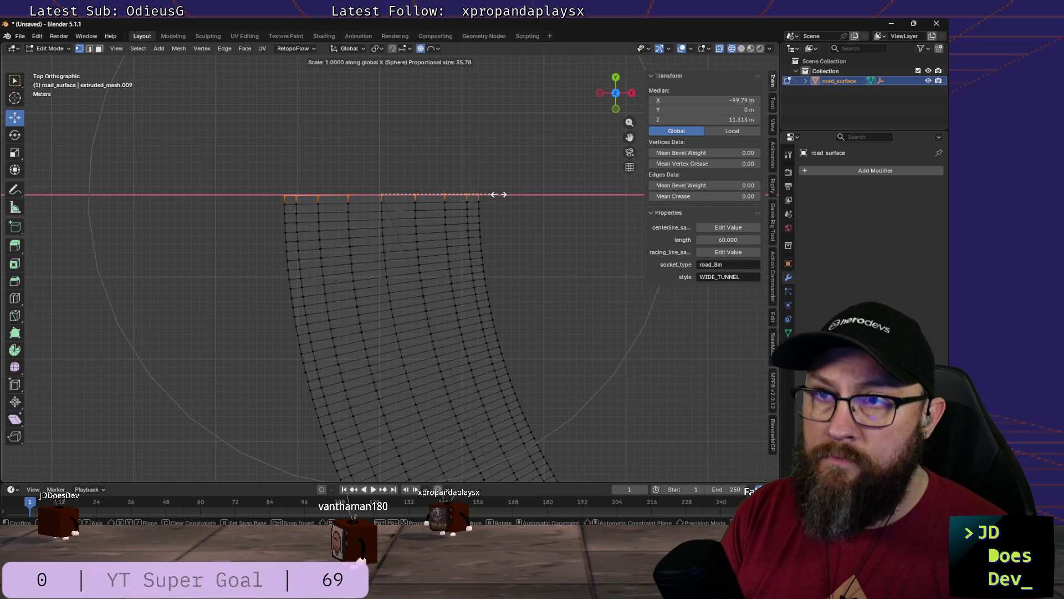
{"action": "key", "text": "0"}
{"action": "key", "text": "Escape"}
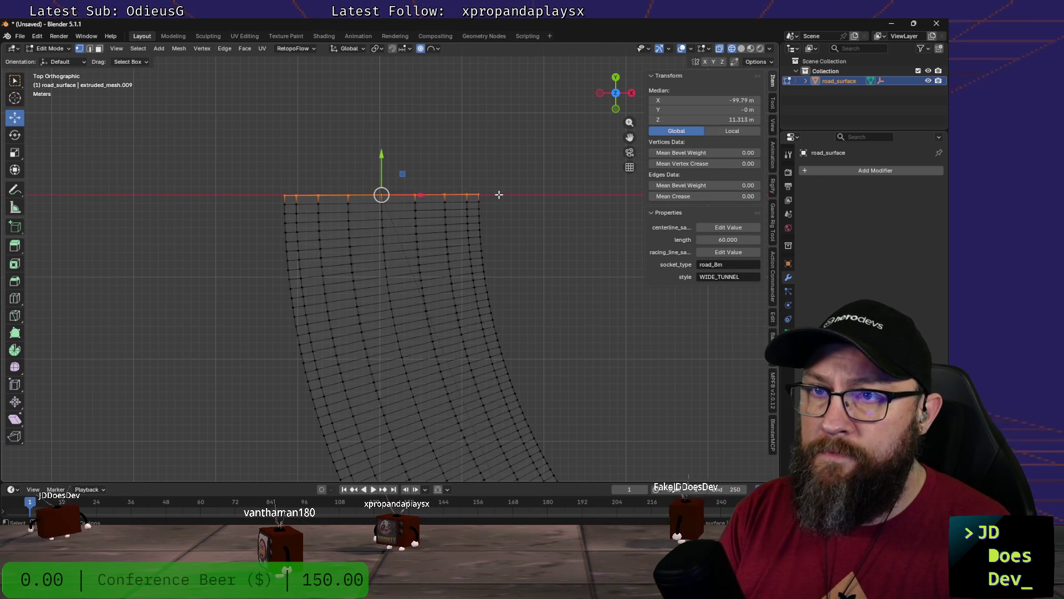
{"action": "left_click", "coordinate": [421, 48]}
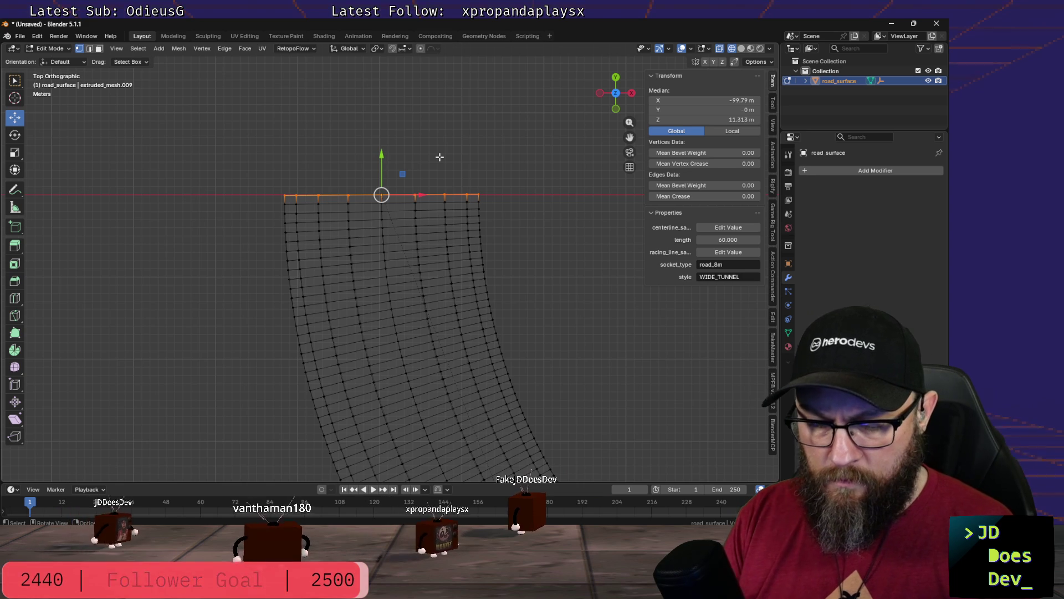
Step: Scale the entry-edge vertices to 0 along Y to flatten them, then pick one corner vertex
{"action": "key", "text": "s"}
{"action": "key", "text": "y"}
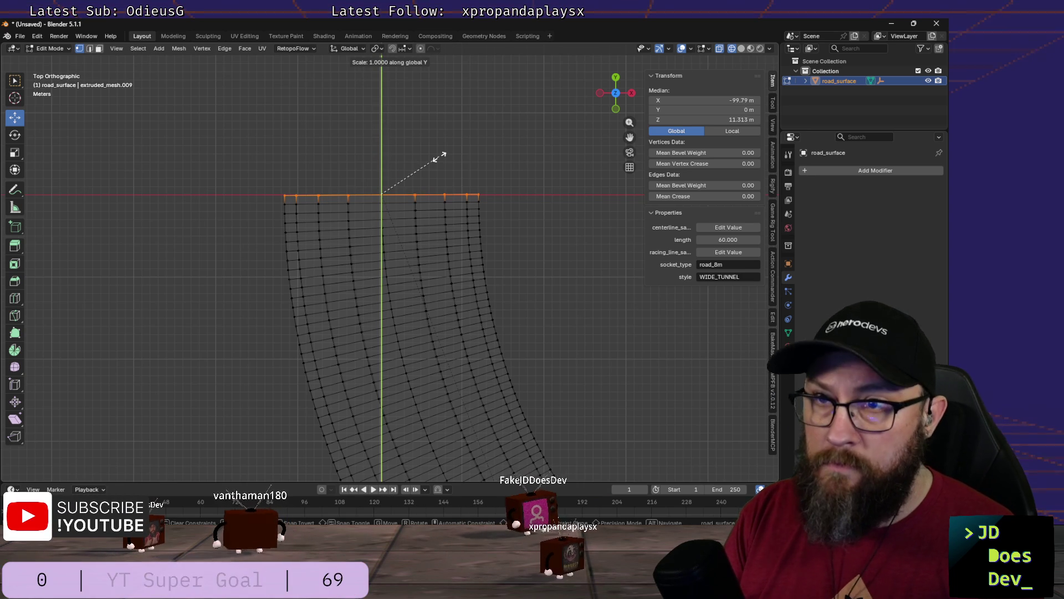
{"action": "key", "text": "0"}
{"action": "key", "text": "Return"}
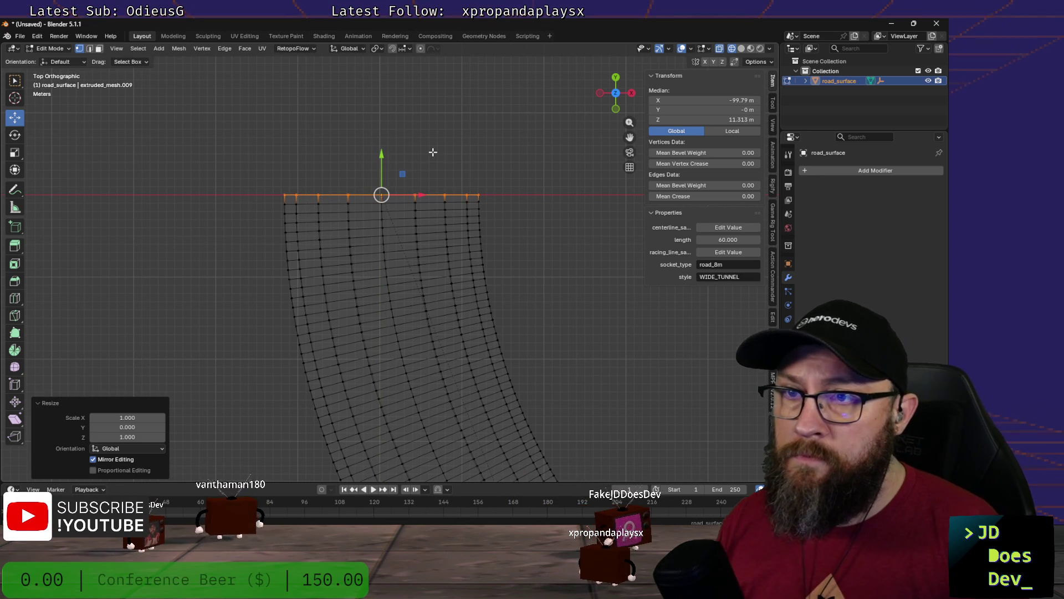
{"action": "scroll", "coordinate": [432, 155], "scroll_direction": "up", "scroll_amount": 3}
{"action": "scroll", "coordinate": [432, 157], "scroll_direction": "down", "scroll_amount": 4}
{"action": "scroll", "coordinate": [434, 160], "scroll_direction": "down", "scroll_amount": 1}
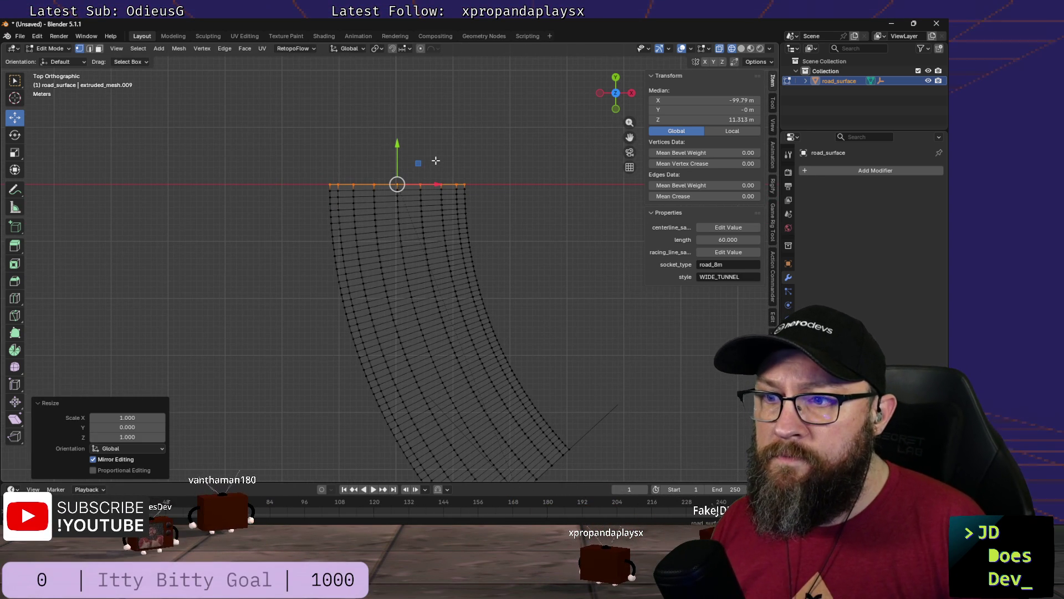
{"action": "scroll", "coordinate": [275, 171], "scroll_direction": "up", "scroll_amount": 3}
{"action": "middle_click_drag", "start_coordinate": [616, 285], "coordinate": [523, 264], "text": "shift"}
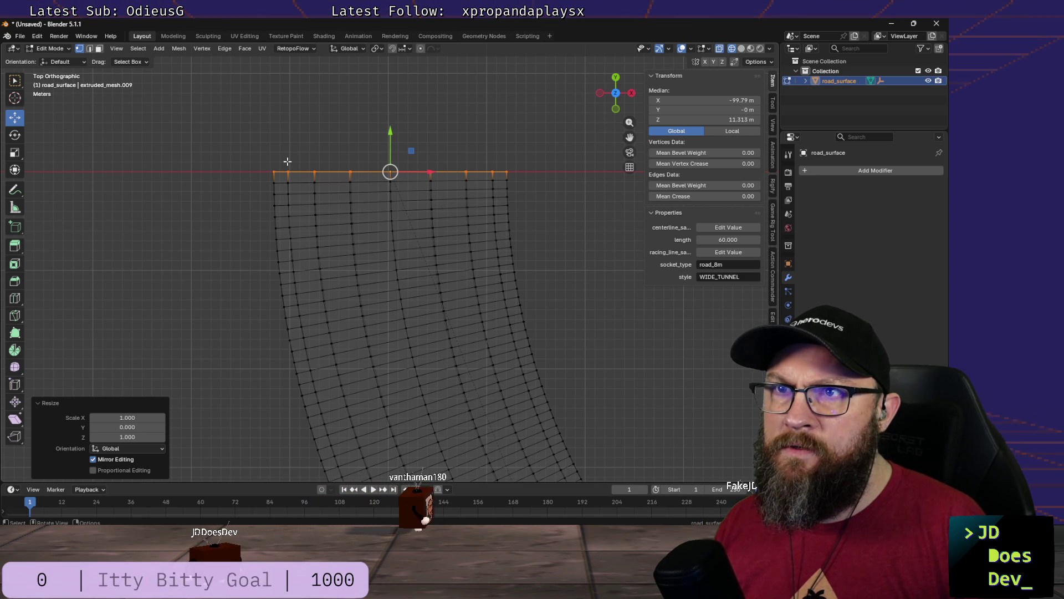
{"action": "left_click", "coordinate": [259, 177]}
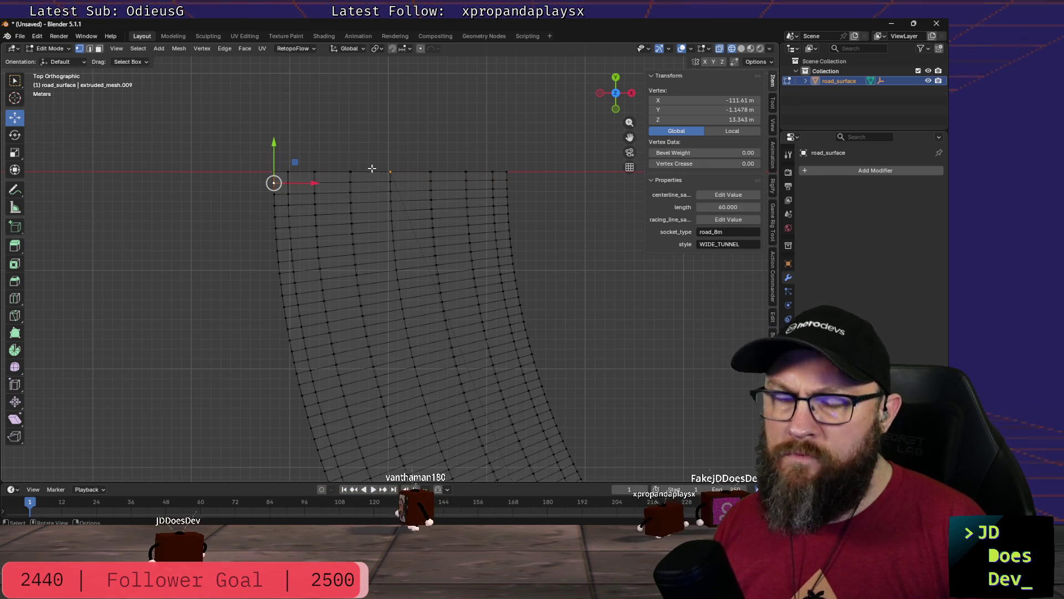
Step: Delete every edge and face except the entry edge loop, then show the mesh's material slots
{"action": "key", "text": "a"}
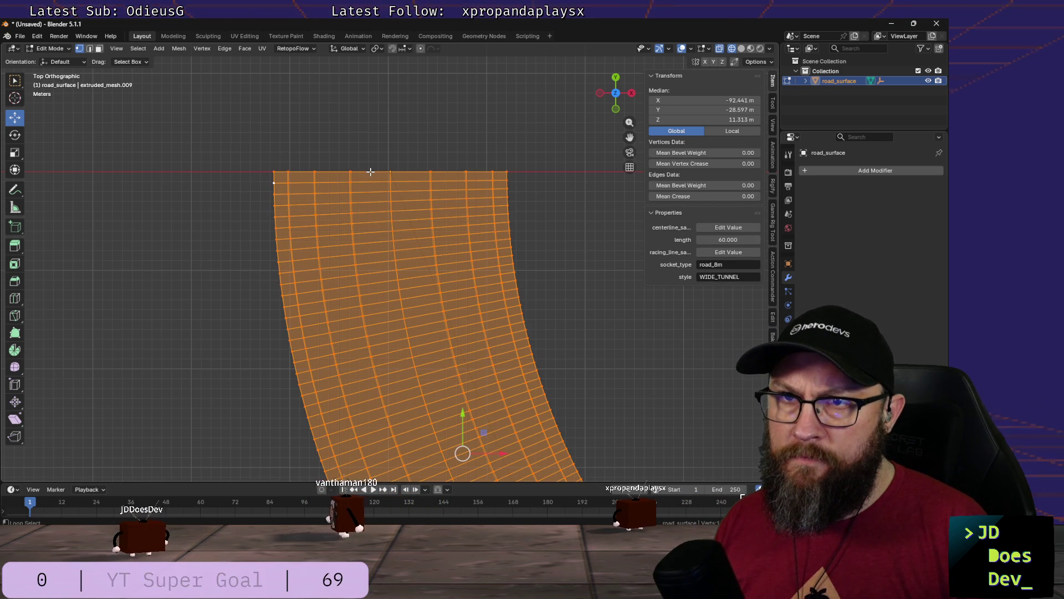
{"action": "left_click", "coordinate": [369, 172], "text": "alt+shift"}
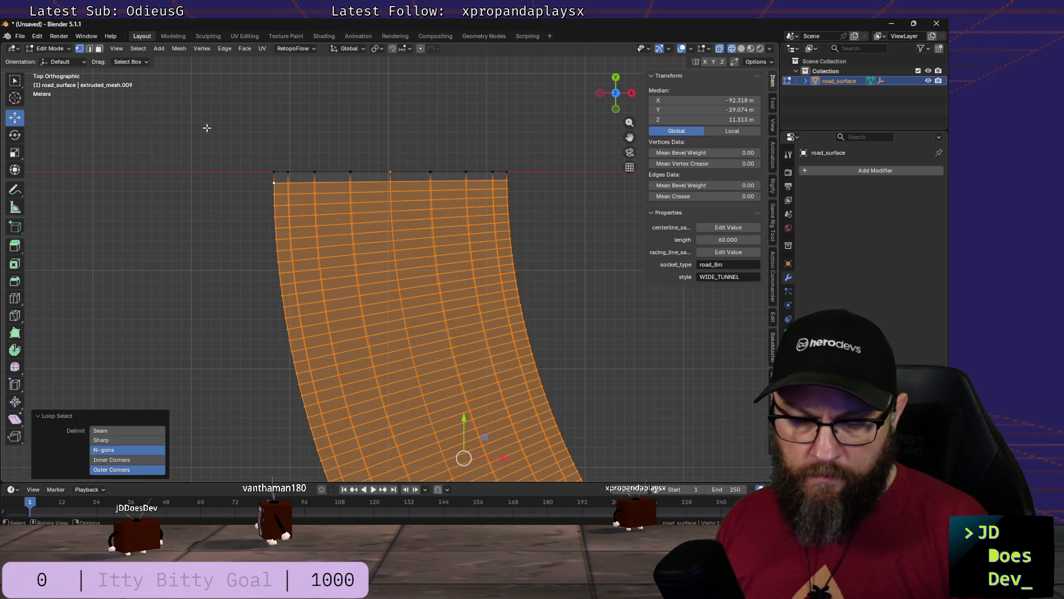
{"action": "key", "text": "x"}
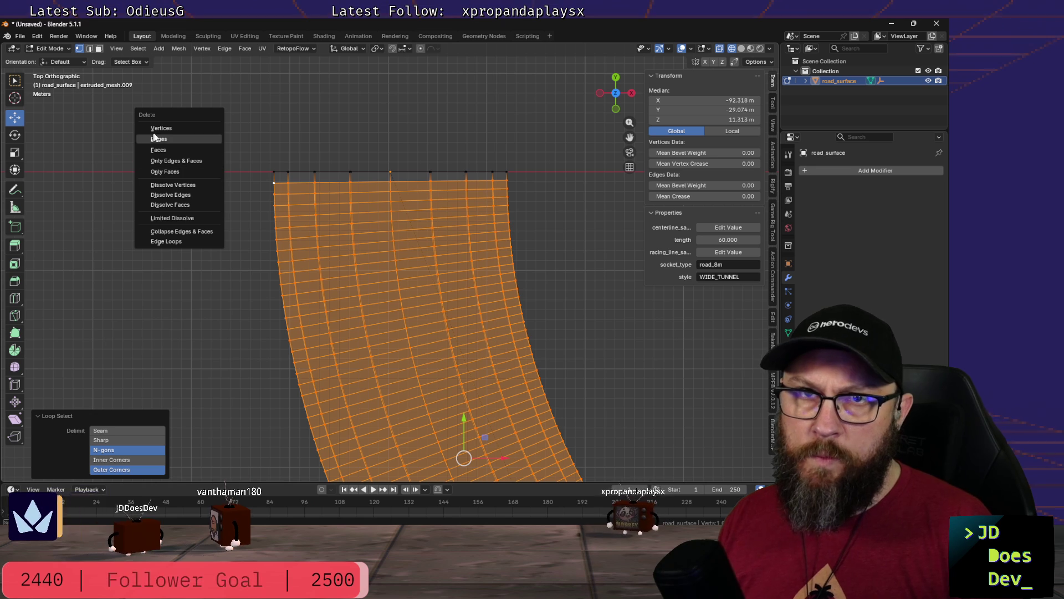
{"action": "left_click", "coordinate": [157, 139]}
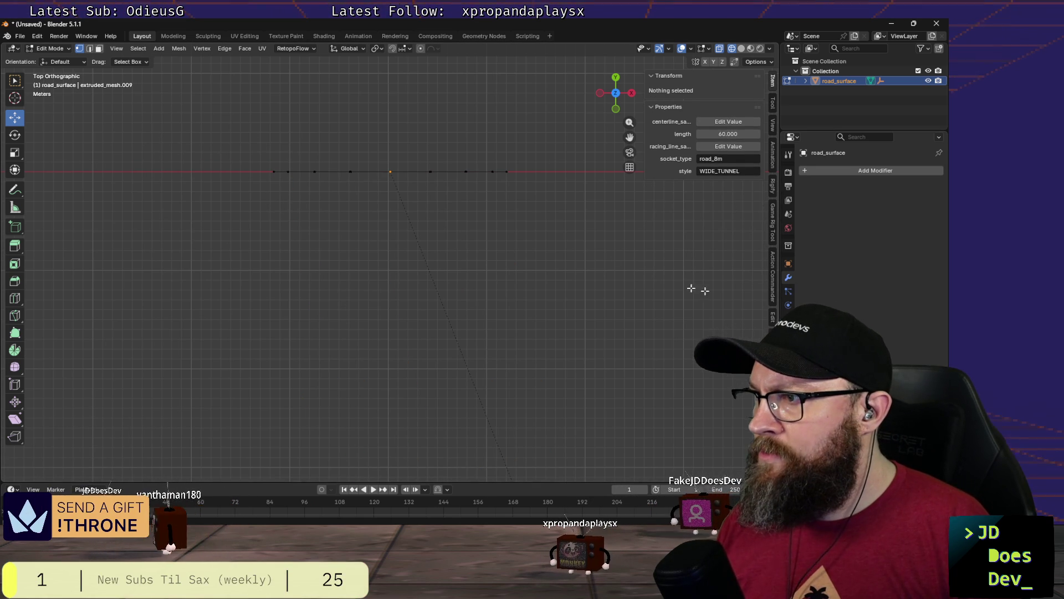
{"action": "left_click", "coordinate": [788, 345]}
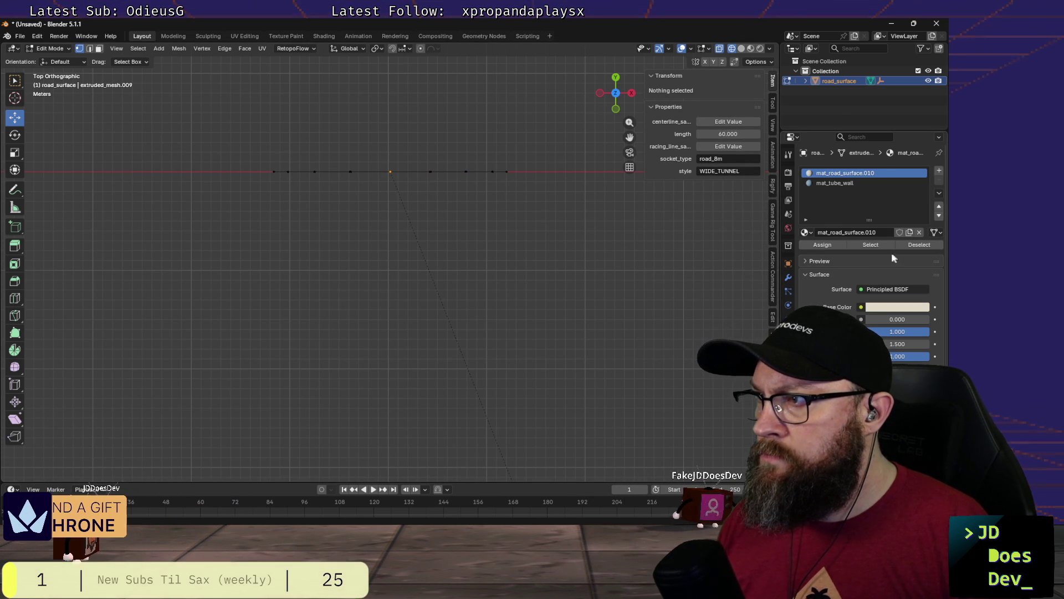
Step: Loop-select the full ring profile in edge mode, ready for spinning
{"action": "middle_click_drag", "start_coordinate": [434, 143], "coordinate": [441, 106]}
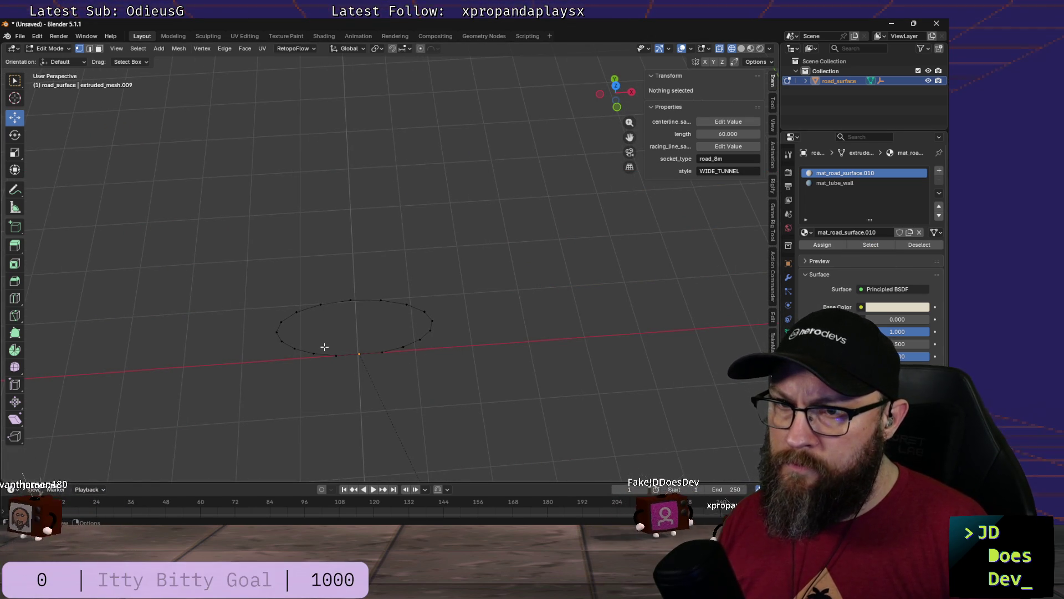
{"action": "left_click_drag", "start_coordinate": [347, 355], "coordinate": [386, 359]}
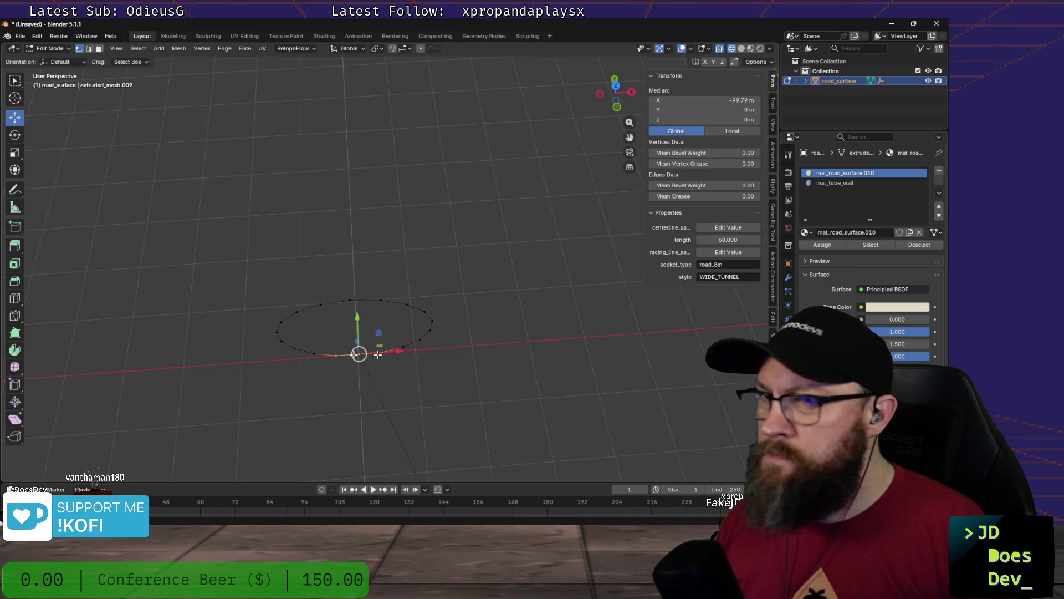
{"action": "key", "text": "2"}
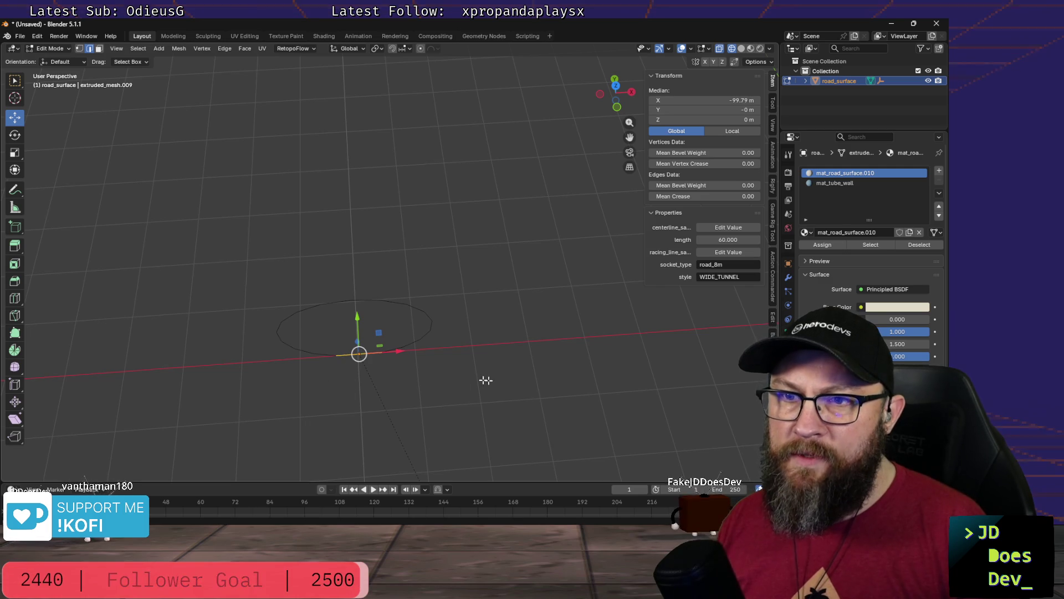
{"action": "scroll", "coordinate": [486, 380], "scroll_direction": "up", "scroll_amount": 3}
{"action": "scroll", "coordinate": [486, 381], "scroll_direction": "up", "scroll_amount": 2}
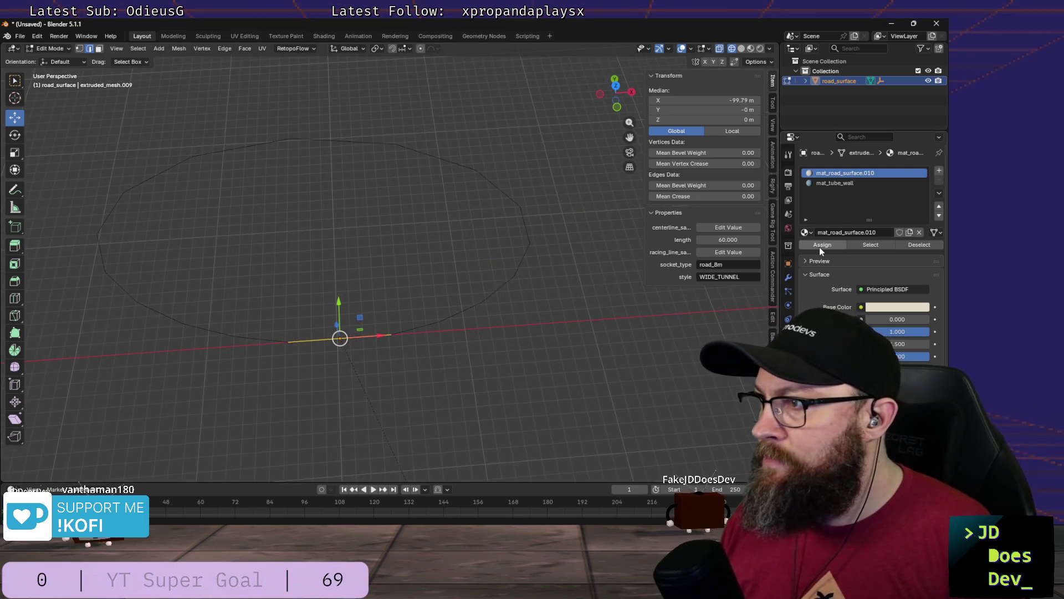
{"action": "left_click", "coordinate": [871, 246]}
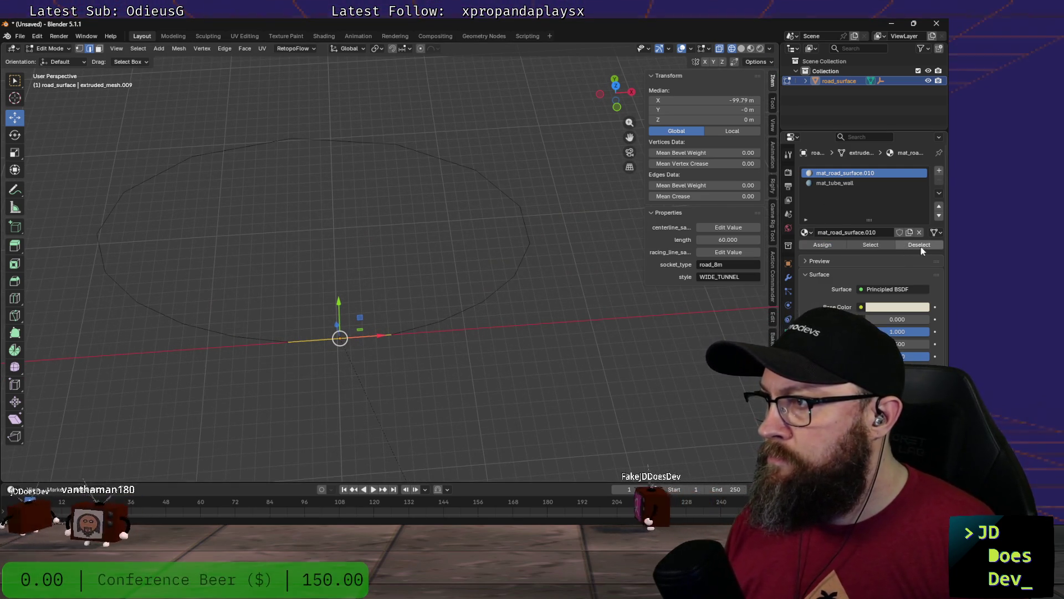
{"action": "left_click", "coordinate": [407, 329], "text": "alt"}
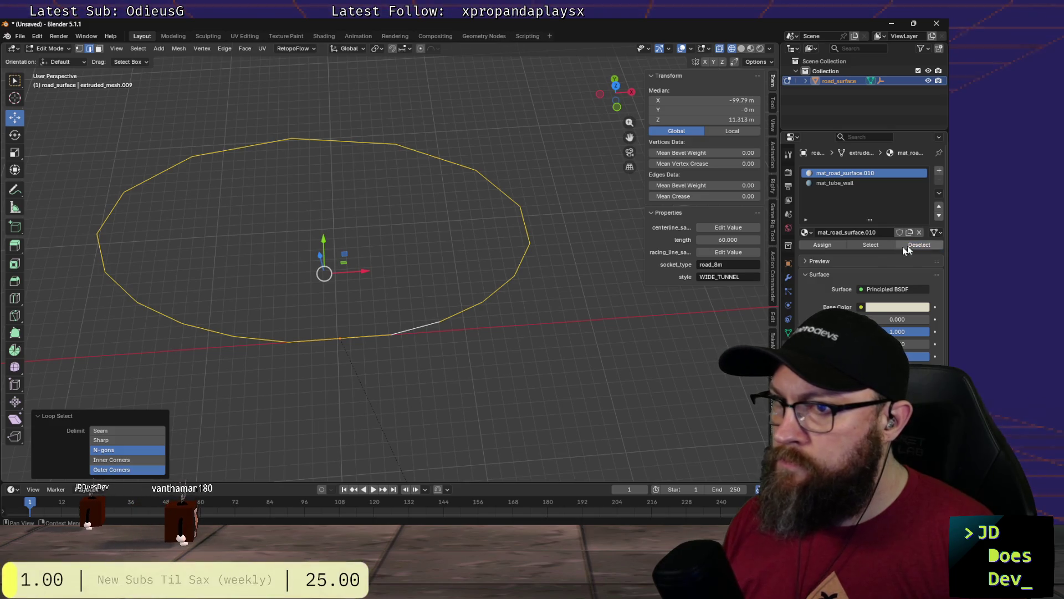
{"action": "mouse_move", "coordinate": [449, 307]}
{"action": "middle_mouse_down"}
{"action": "mouse_move", "coordinate": [364, 361]}
{"action": "mouse_move", "coordinate": [487, 330]}
{"action": "mouse_move", "coordinate": [623, 316]}
{"action": "mouse_move", "coordinate": [267, 309]}
{"action": "mouse_move", "coordinate": [458, 325]}
{"action": "mouse_move", "coordinate": [360, 341]}
{"action": "mouse_move", "coordinate": [281, 320]}
{"action": "mouse_move", "coordinate": [429, 286]}
{"action": "middle_mouse_up"}
{"action": "scroll", "coordinate": [327, 274], "scroll_direction": "down", "scroll_amount": 3}
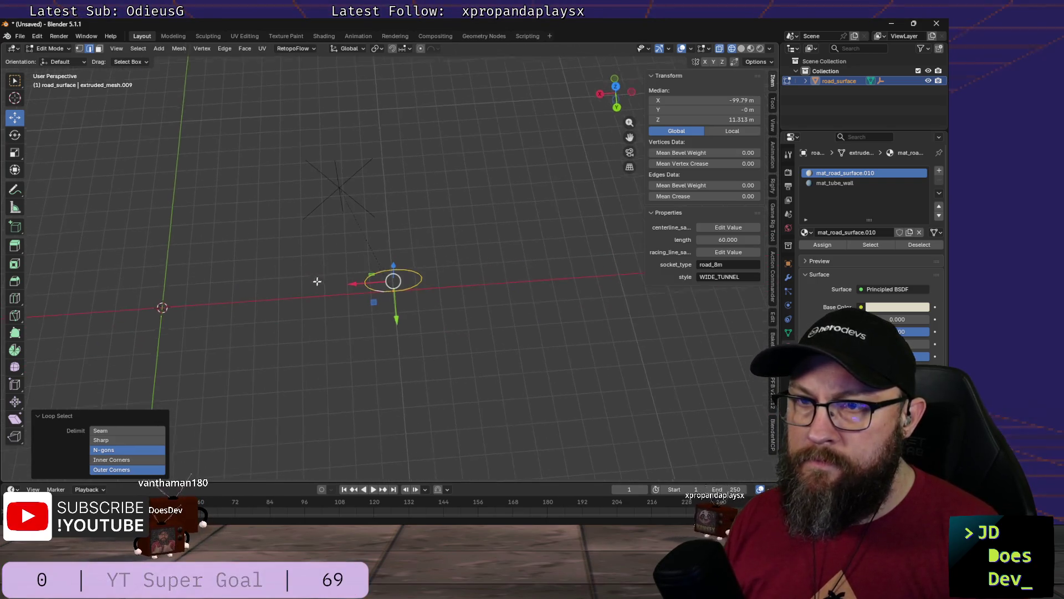
Step: Spin the ring -90° in 12 steps about the origin into a curved tube
{"action": "middle_click_drag", "start_coordinate": [318, 281], "coordinate": [320, 295]}
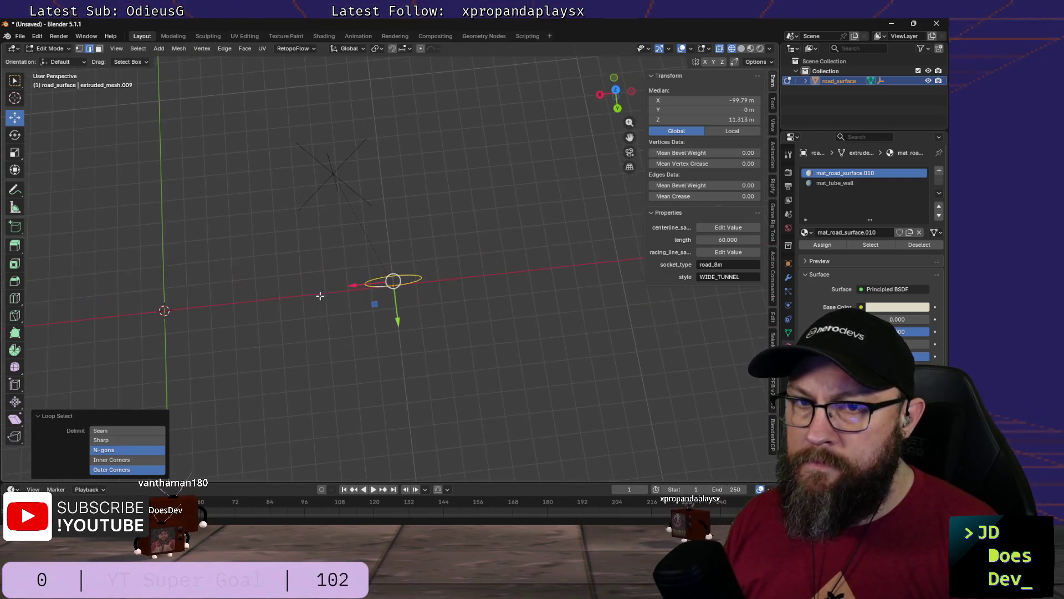
{"action": "left_click", "coordinate": [14, 349]}
{"action": "left_click_drag", "start_coordinate": [102, 374], "coordinate": [109, 382]}
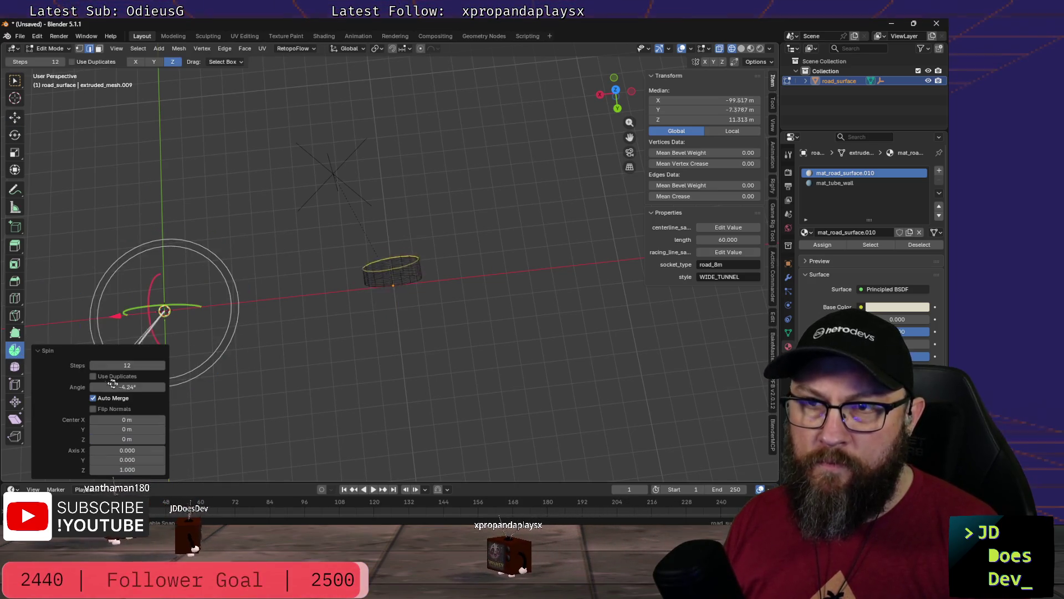
{"action": "left_click_drag", "start_coordinate": [181, 385], "coordinate": [239, 374]}
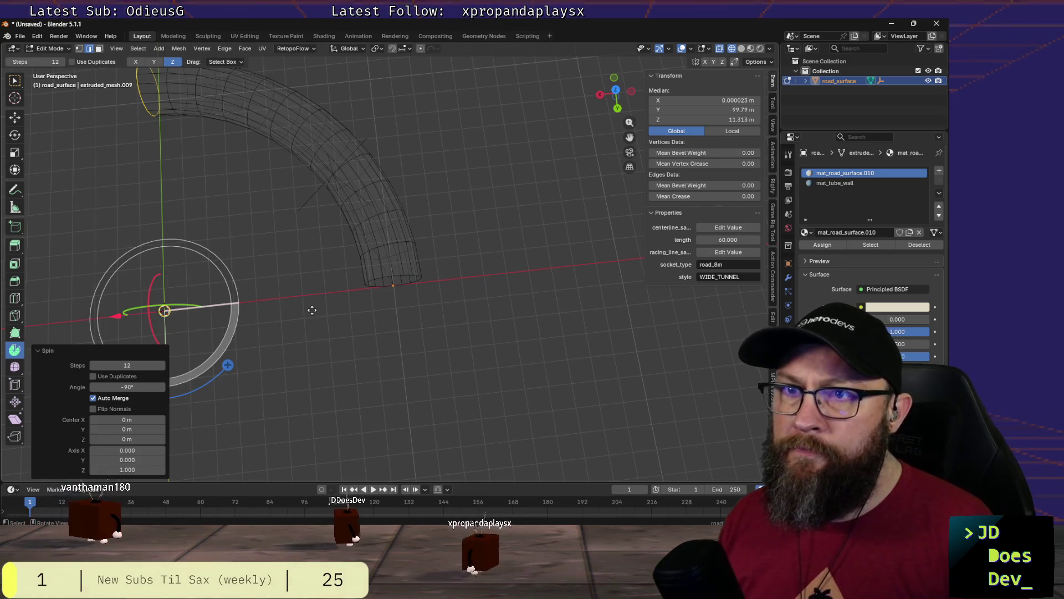
Step: Inspect the new tube, briefly loop-select then deselect, and return to vertex mode
{"action": "mouse_move", "coordinate": [359, 330]}
{"action": "middle_mouse_down"}
{"action": "mouse_move", "coordinate": [420, 357]}
{"action": "mouse_move", "coordinate": [398, 289]}
{"action": "middle_mouse_up"}
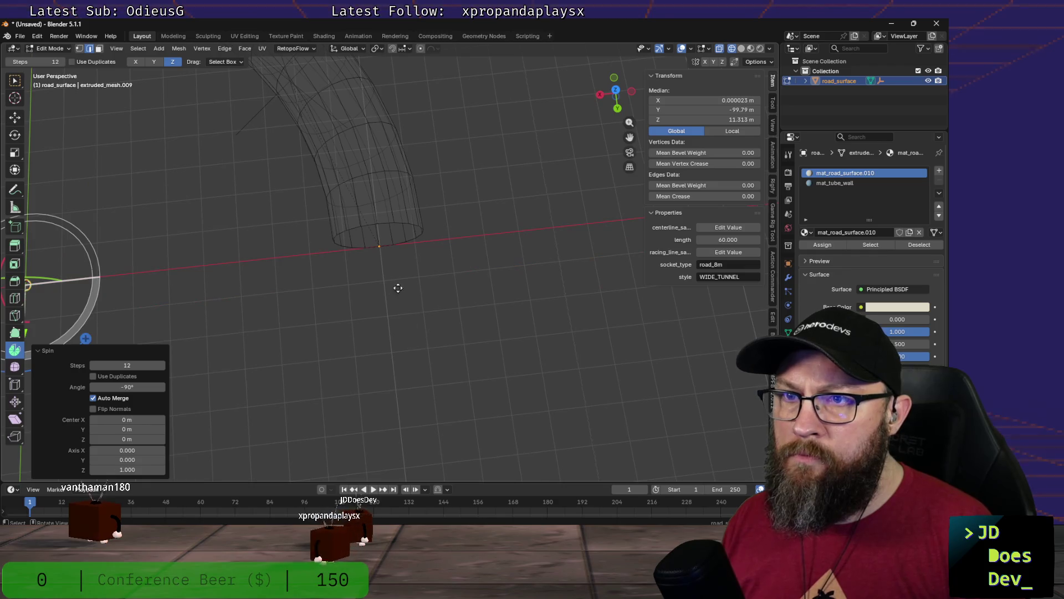
{"action": "left_click", "coordinate": [373, 233], "text": "alt"}
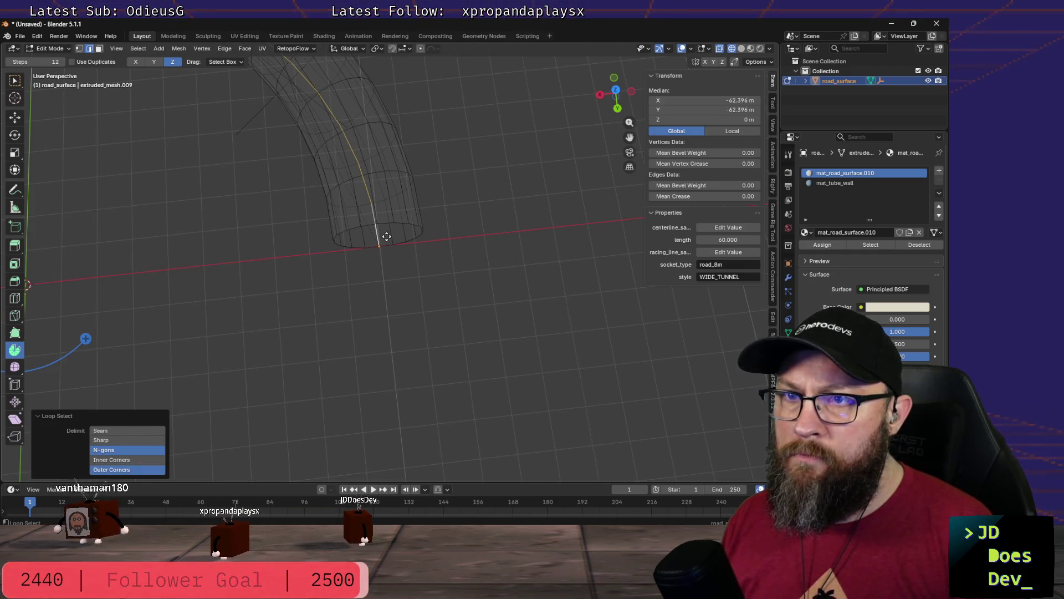
{"action": "key", "text": "1"}
{"action": "left_click", "coordinate": [388, 240]}
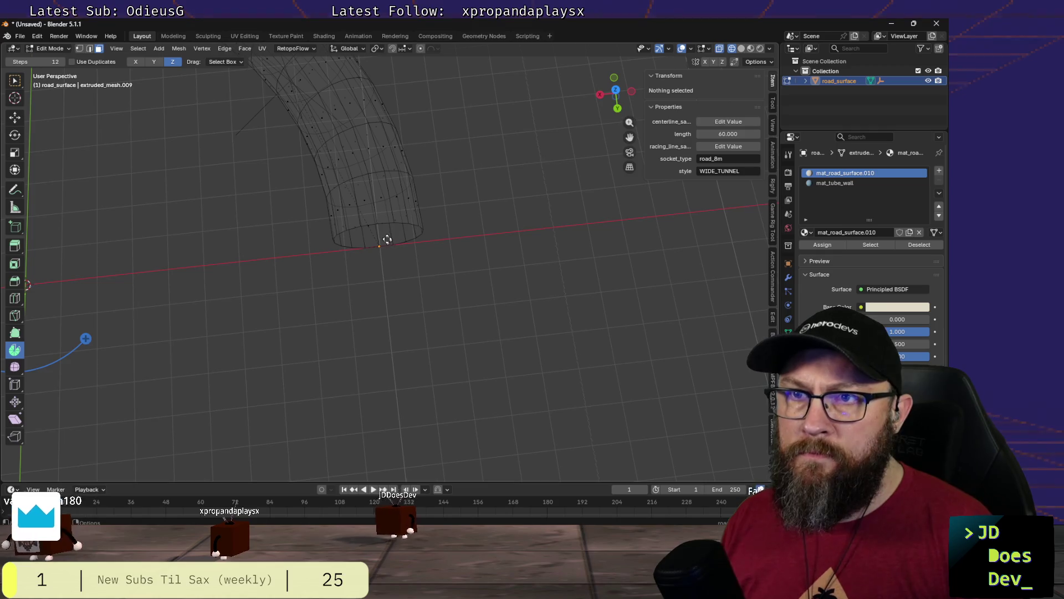
{"action": "scroll", "coordinate": [387, 241], "scroll_direction": "up", "scroll_amount": 2}
{"action": "key", "text": "3"}
{"action": "left_click", "coordinate": [384, 237], "text": "alt"}
{"action": "scroll", "coordinate": [384, 237], "scroll_direction": "up", "scroll_amount": 2}
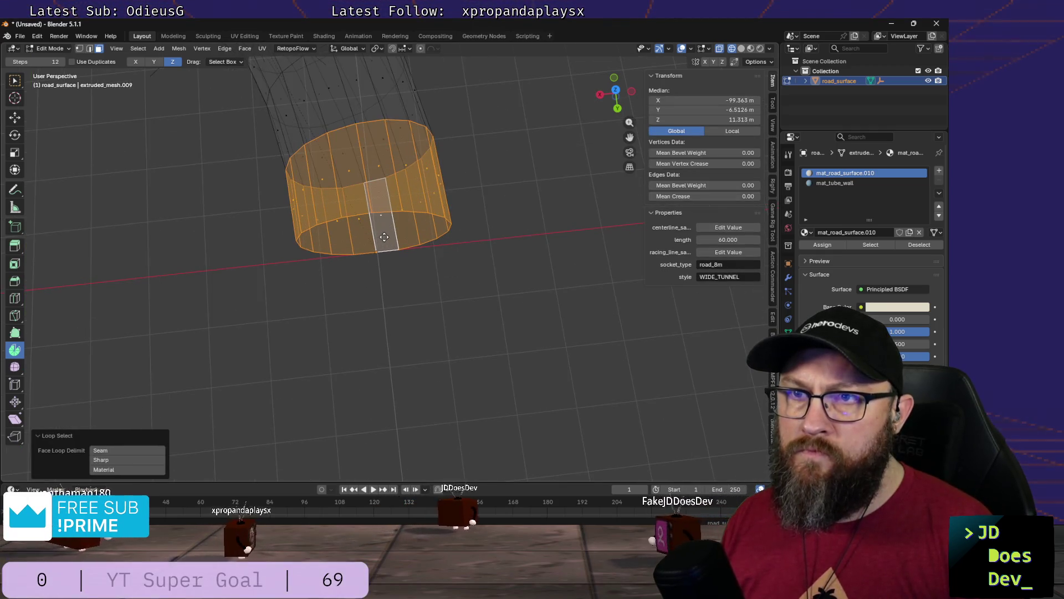
{"action": "mouse_move", "coordinate": [384, 236]}
{"action": "middle_mouse_down"}
{"action": "mouse_move", "coordinate": [363, 237]}
{"action": "mouse_move", "coordinate": [373, 228]}
{"action": "middle_mouse_up"}
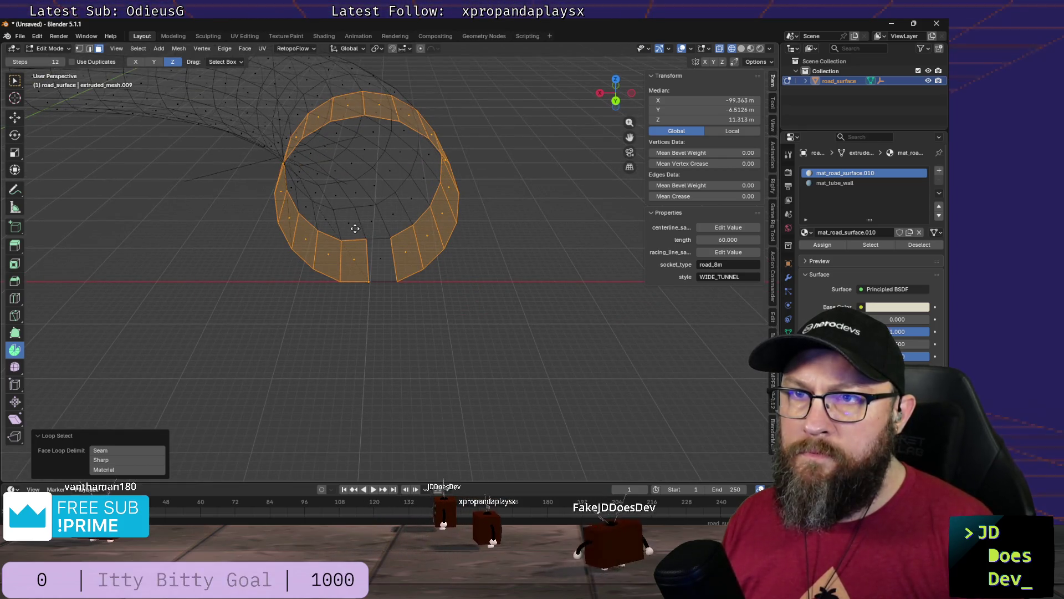
{"action": "left_click", "coordinate": [354, 228], "text": "alt+shift"}
{"action": "left_click", "coordinate": [358, 227], "text": "alt+shift"}
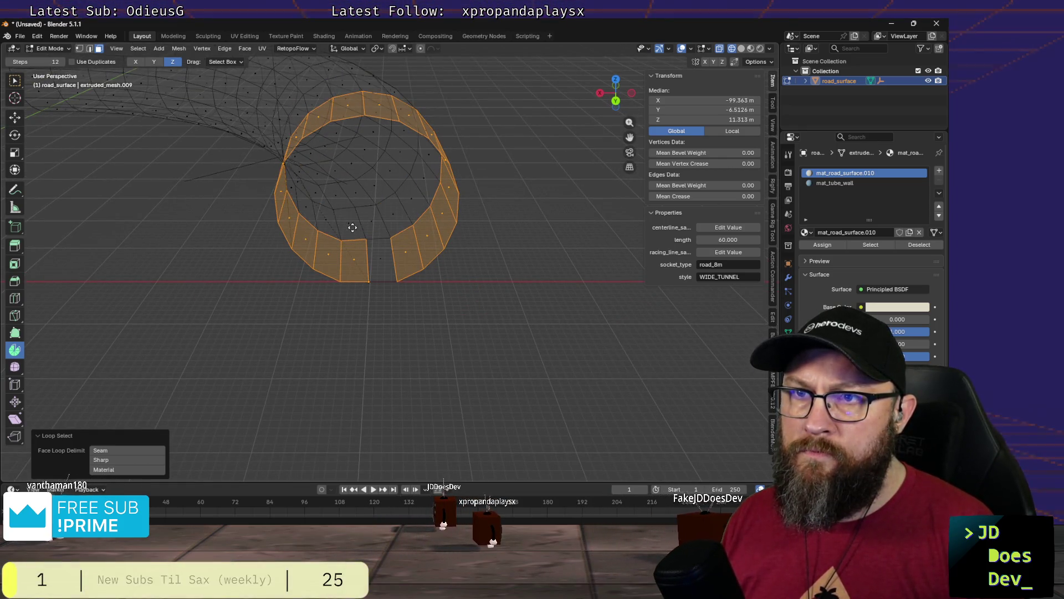
{"action": "left_click", "coordinate": [366, 229], "text": "alt"}
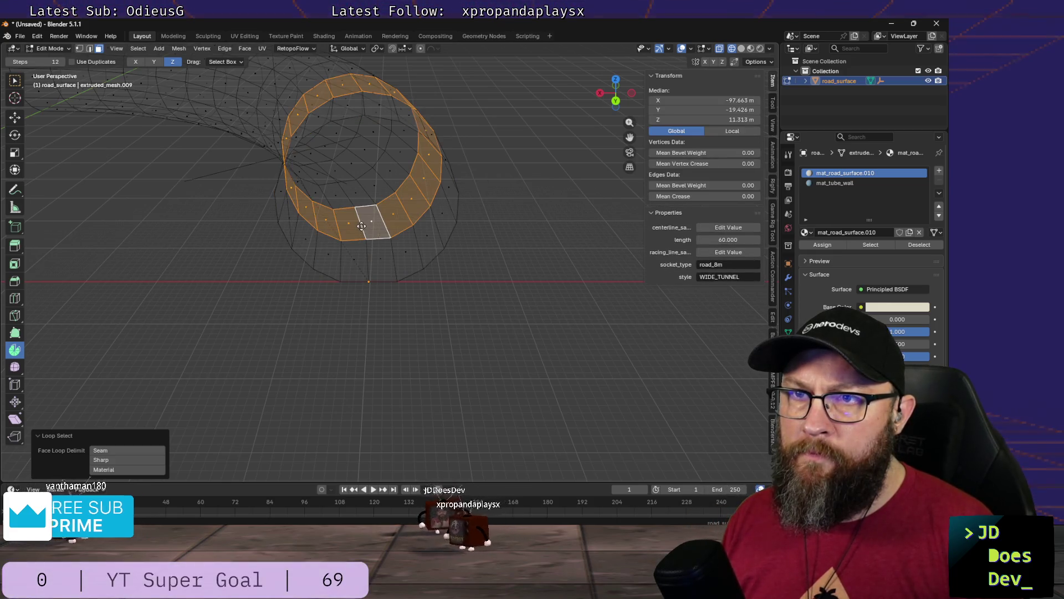
{"action": "left_click", "coordinate": [370, 230], "text": "alt+shift"}
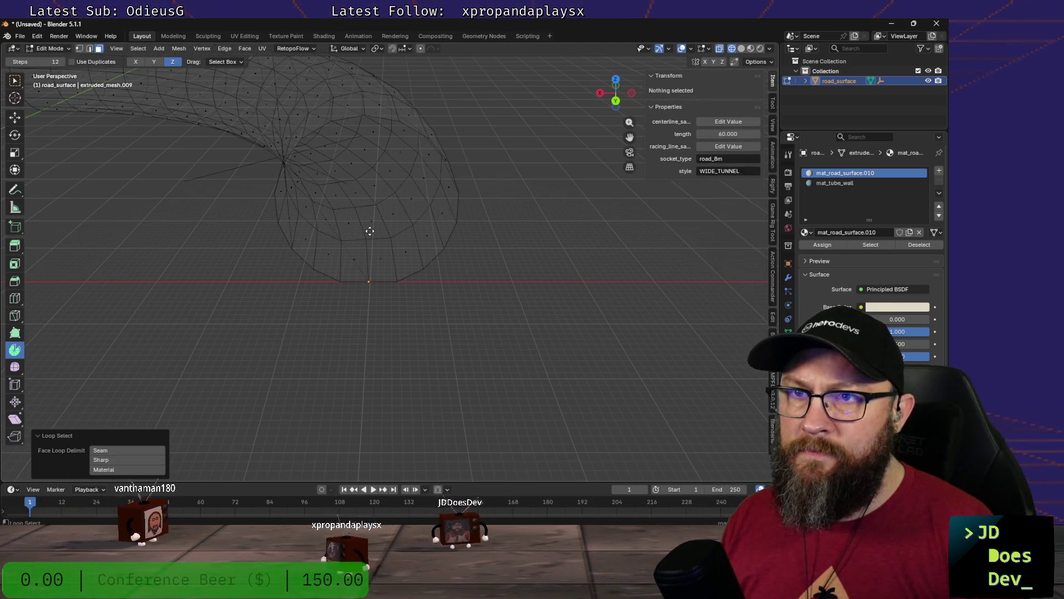
{"action": "left_click", "coordinate": [369, 253], "text": "alt"}
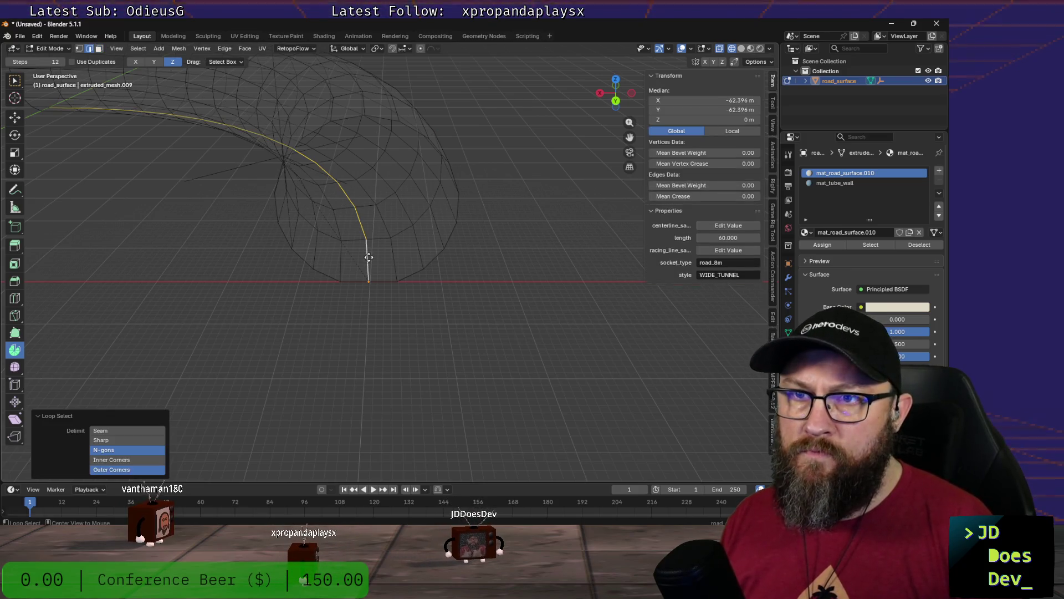
{"action": "left_click", "coordinate": [393, 254], "text": "alt+shift"}
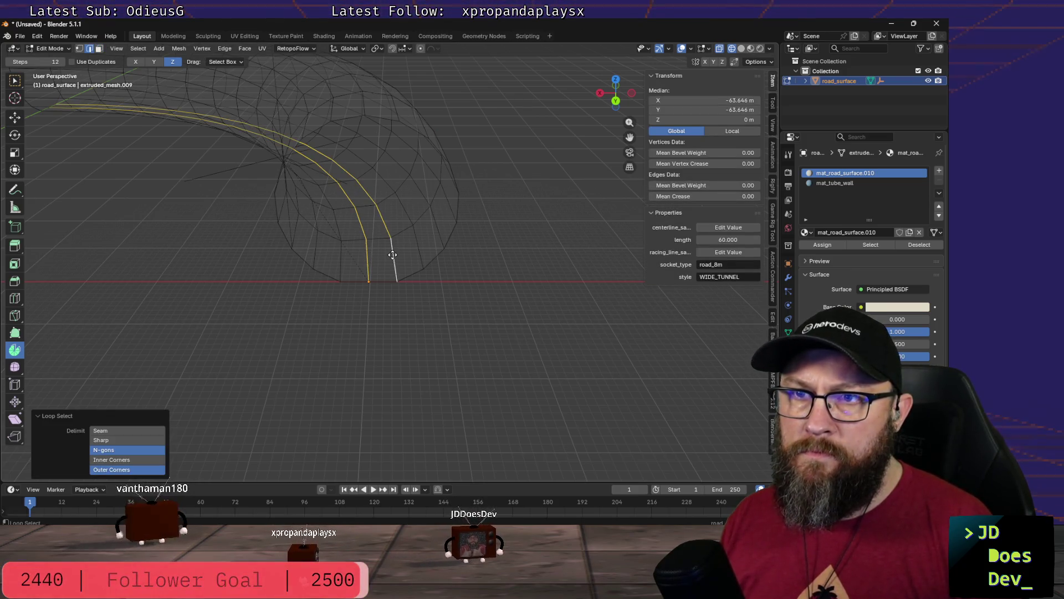
{"action": "left_click", "coordinate": [343, 254], "text": "alt+shift"}
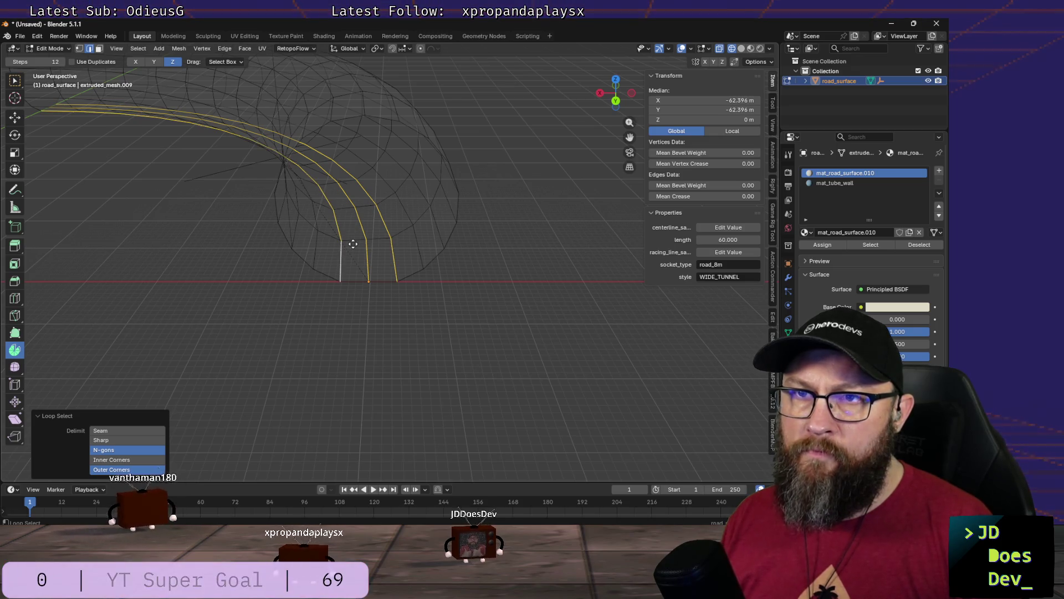
{"action": "key", "text": "alt+a"}
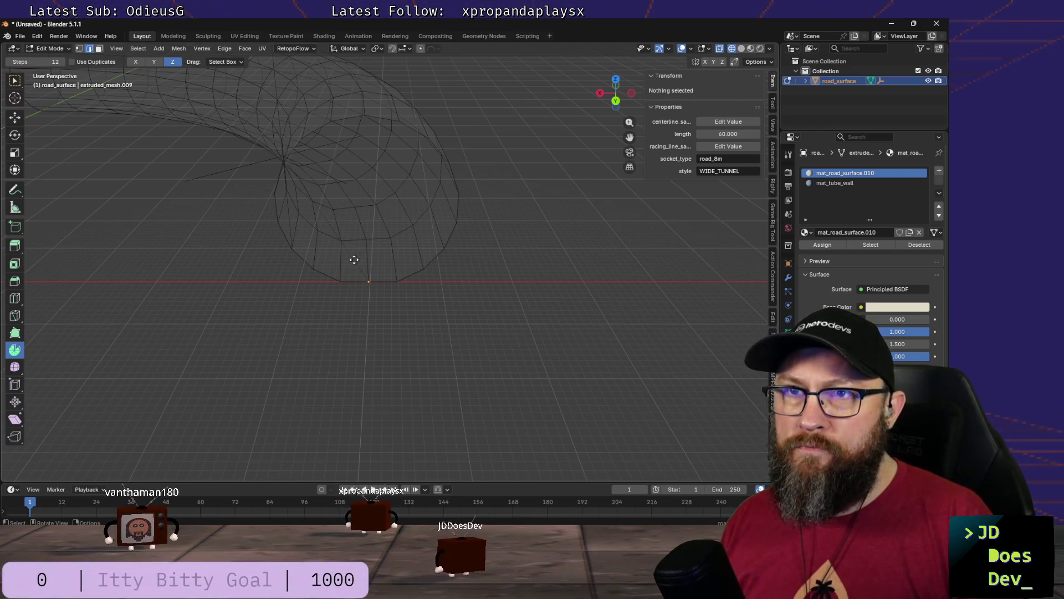
{"action": "middle_click_drag", "start_coordinate": [356, 259], "coordinate": [340, 125]}
Step: Switch the viewport from wireframe to Solid shading via the Z pie menu
{"action": "mouse_move", "coordinate": [352, 194]}
{"action": "middle_mouse_down"}
{"action": "mouse_move", "coordinate": [356, 294]}
{"action": "mouse_move", "coordinate": [406, 212]}
{"action": "middle_mouse_up"}
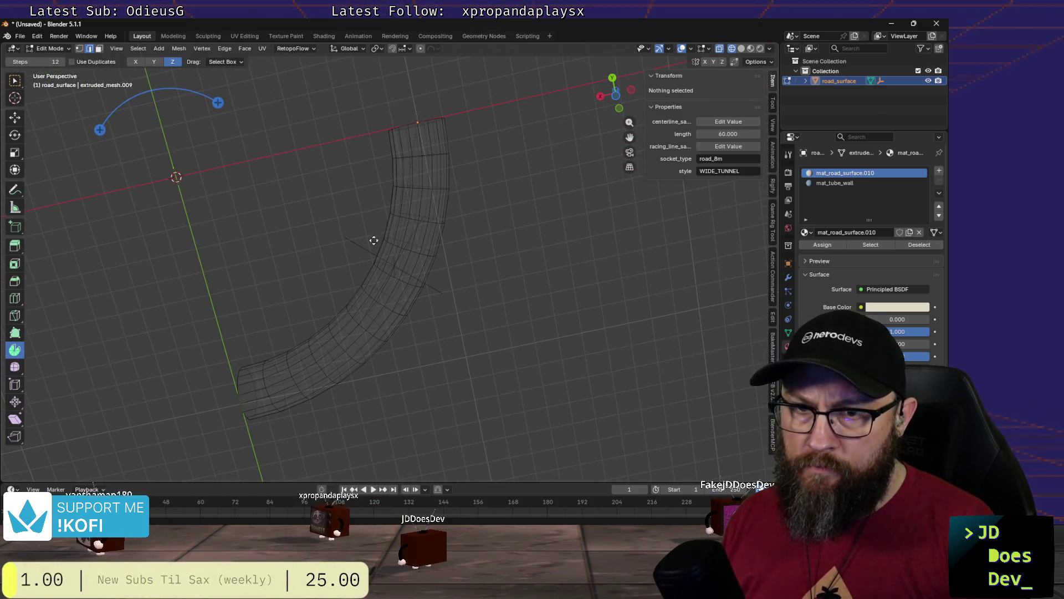
{"action": "key", "text": "z"}
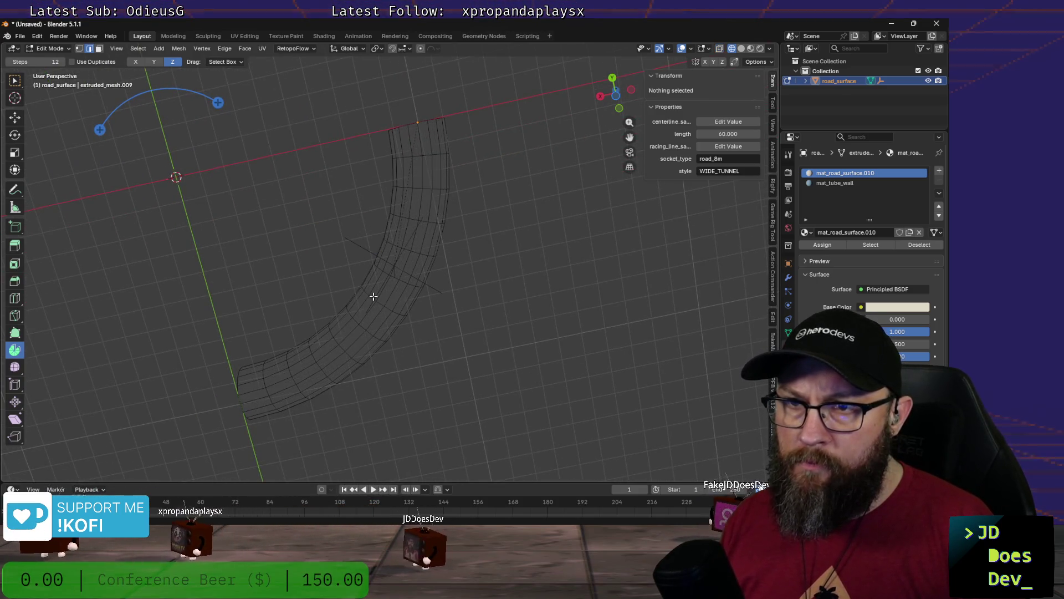
{"action": "key", "text": "z"}
{"action": "left_click", "coordinate": [368, 352]}
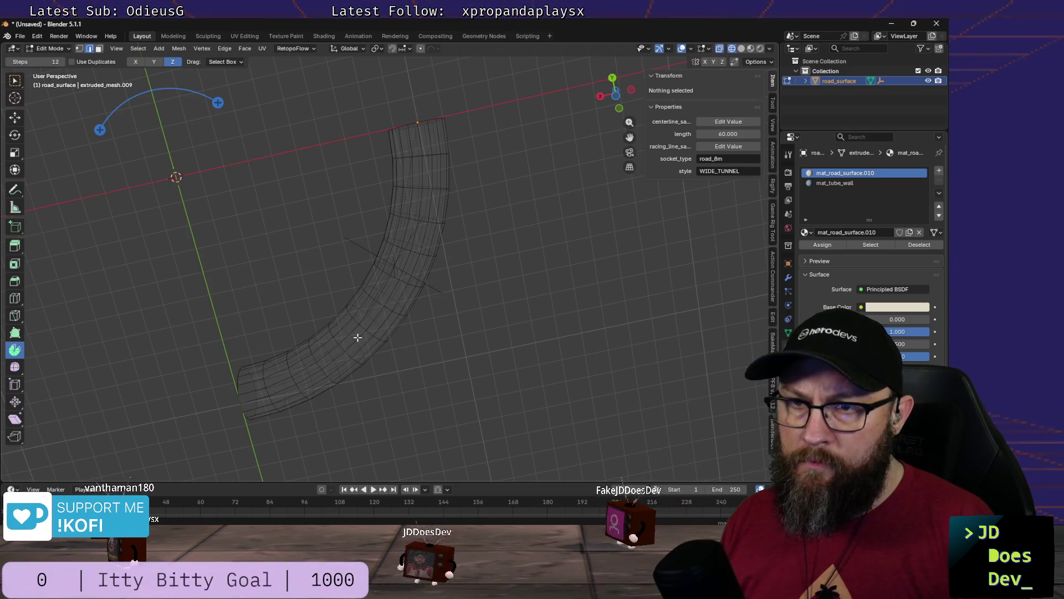
{"action": "key", "text": "z"}
{"action": "left_click", "coordinate": [459, 338]}
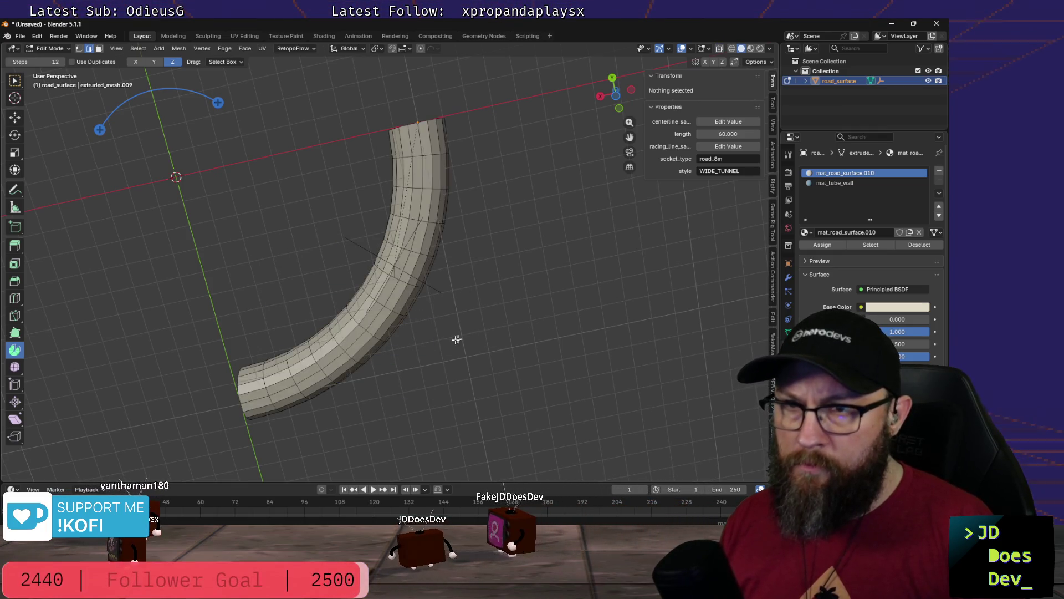
Step: Select the entire tunnel mesh with A after flattening the view
{"action": "middle_click_drag", "start_coordinate": [401, 332], "coordinate": [392, 270]}
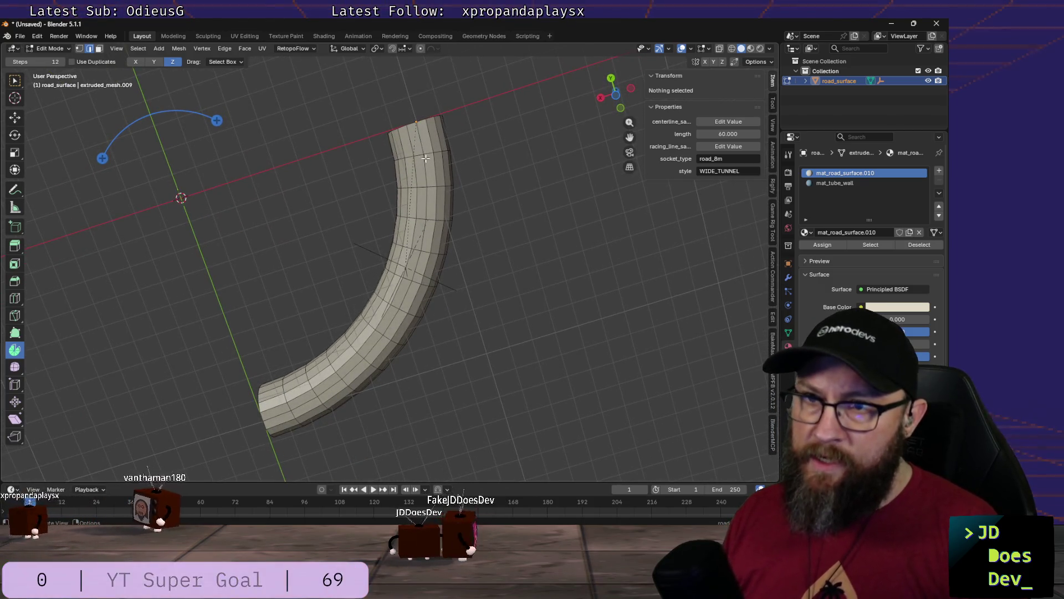
{"action": "middle_click_drag", "start_coordinate": [433, 160], "coordinate": [444, 160]}
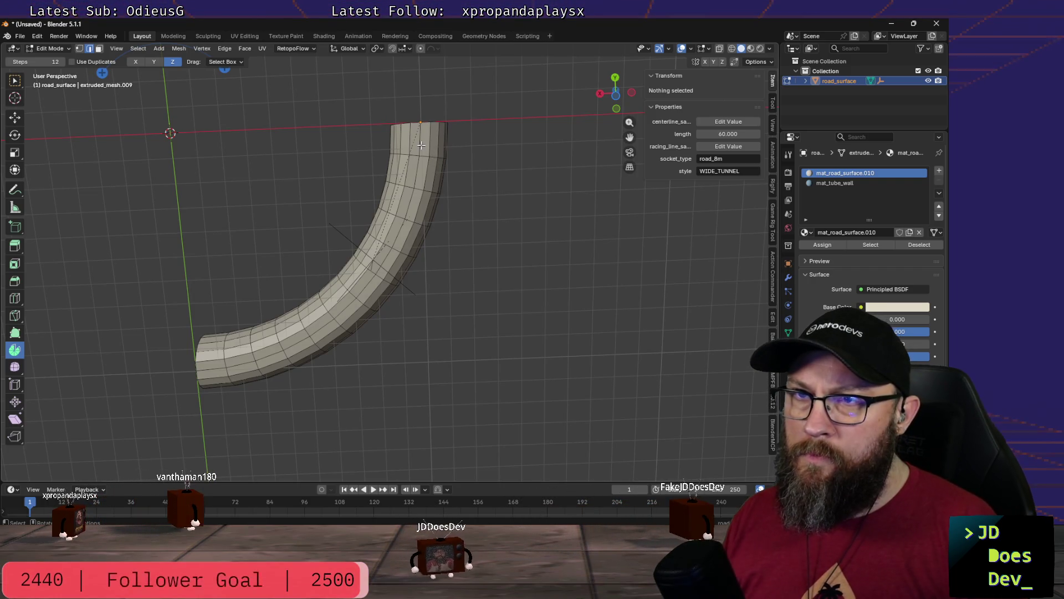
{"action": "key", "text": "a"}
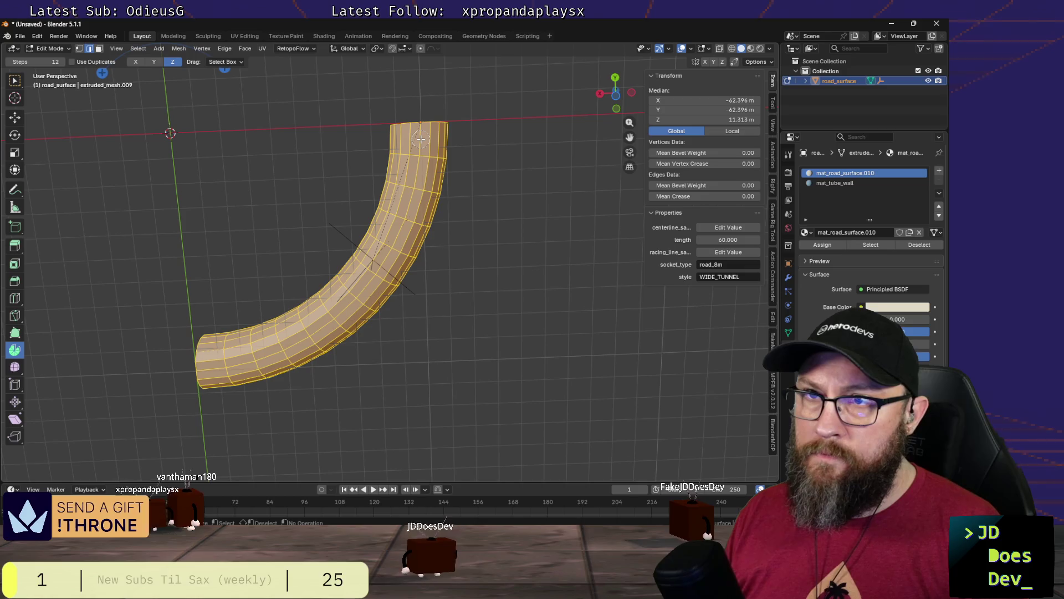
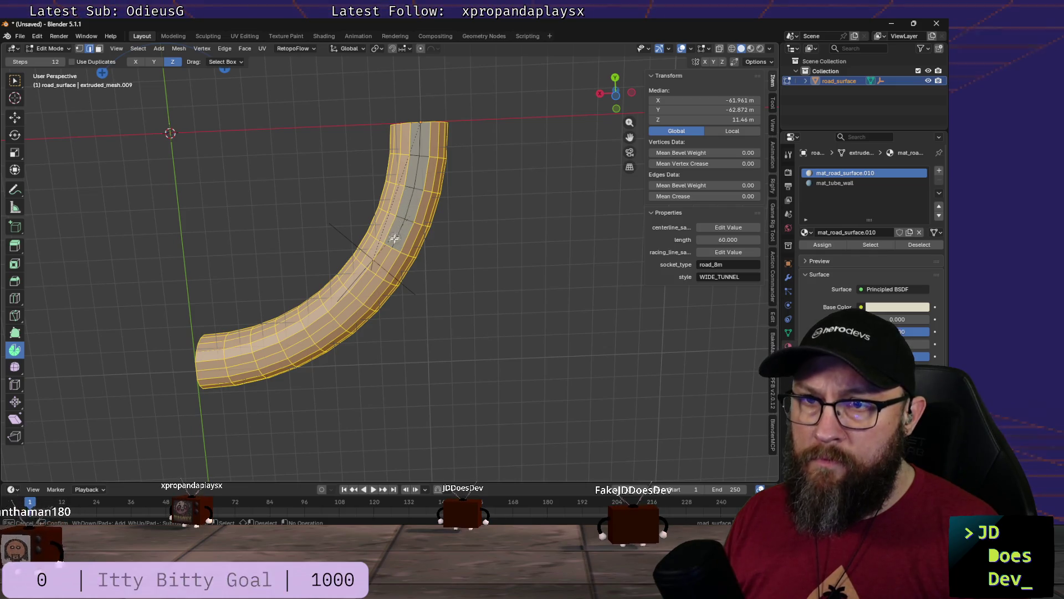
Step: Assign mat_tube_wall to the selected side face strips of the curved tube
{"action": "left_click", "coordinate": [283, 353], "text": "ctrl"}
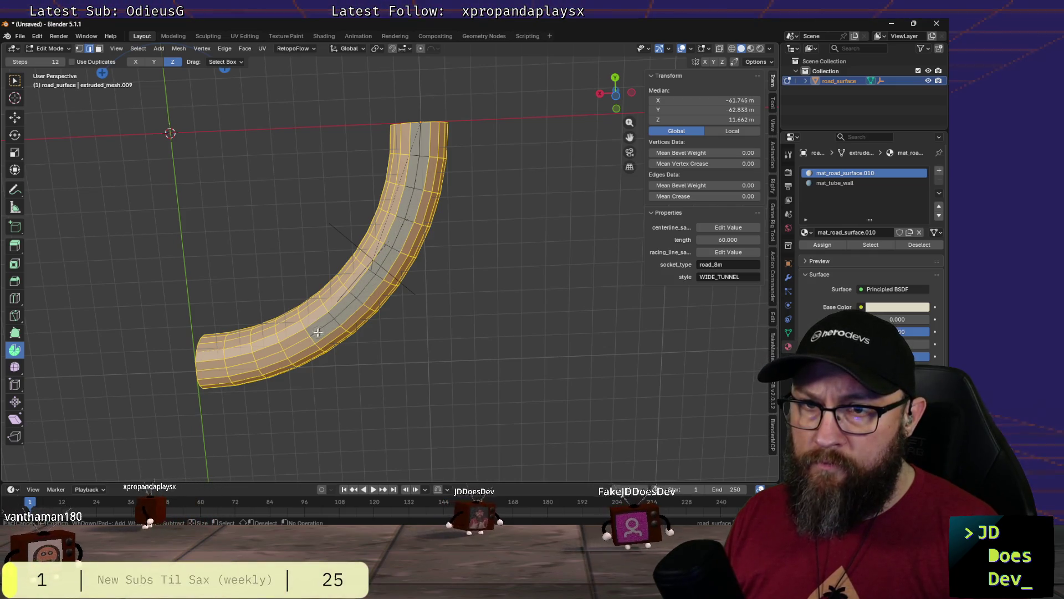
{"action": "left_click", "coordinate": [227, 369], "text": "ctrl"}
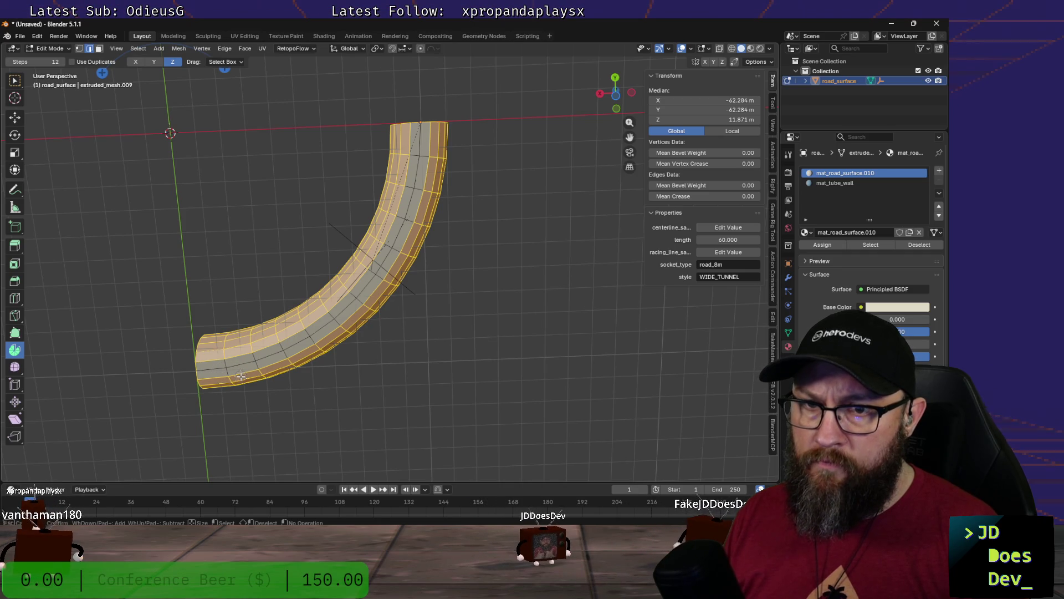
{"action": "left_click", "coordinate": [831, 185]}
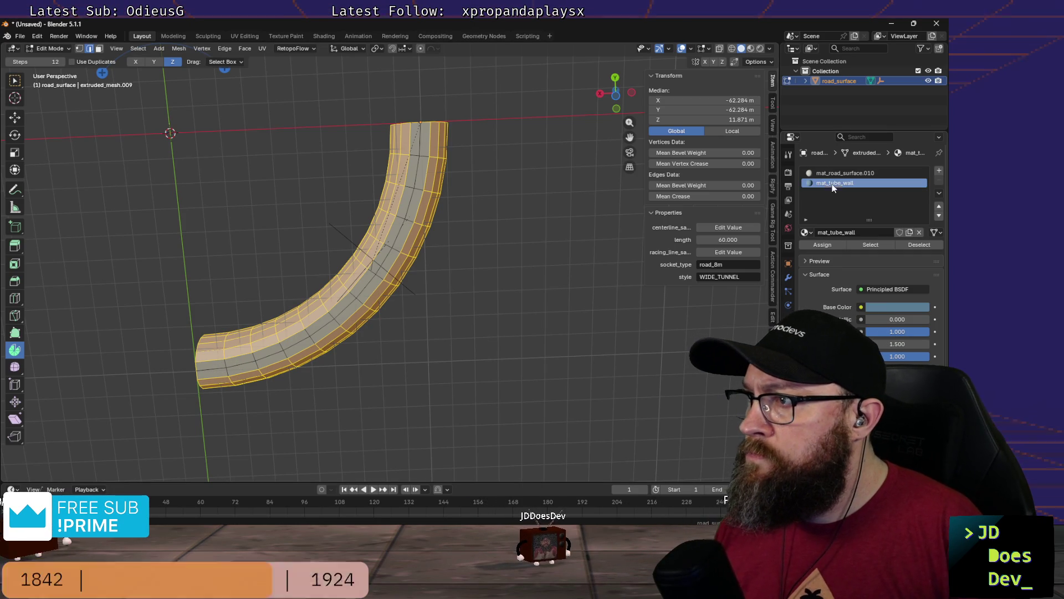
{"action": "left_click", "coordinate": [822, 245]}
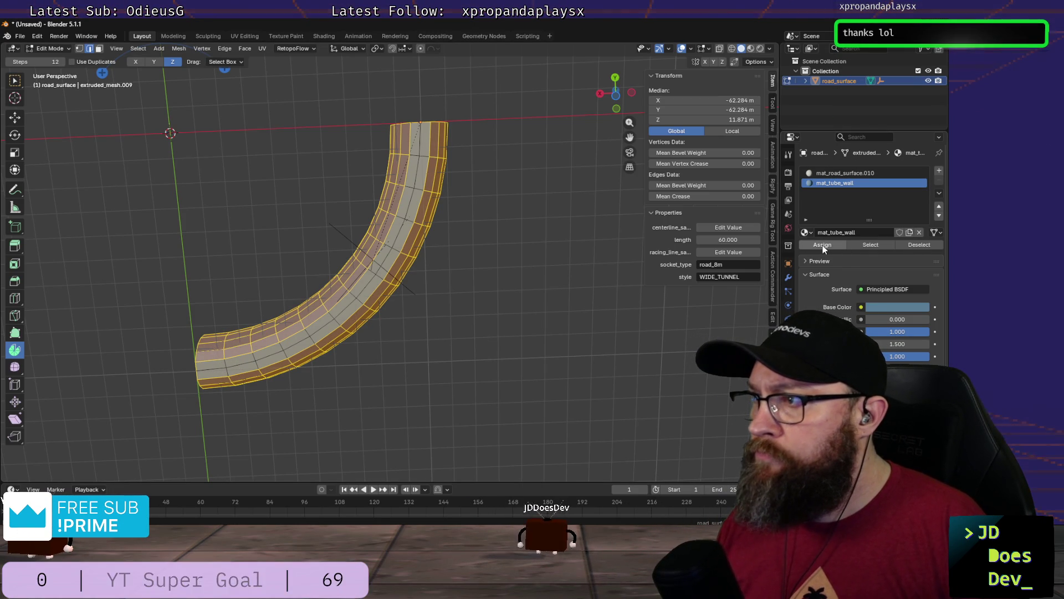
Step: Assign mat_road_surface.010 to all faces, then reselect the wall-material faces
{"action": "left_click", "coordinate": [929, 245]}
{"action": "left_click", "coordinate": [837, 174]}
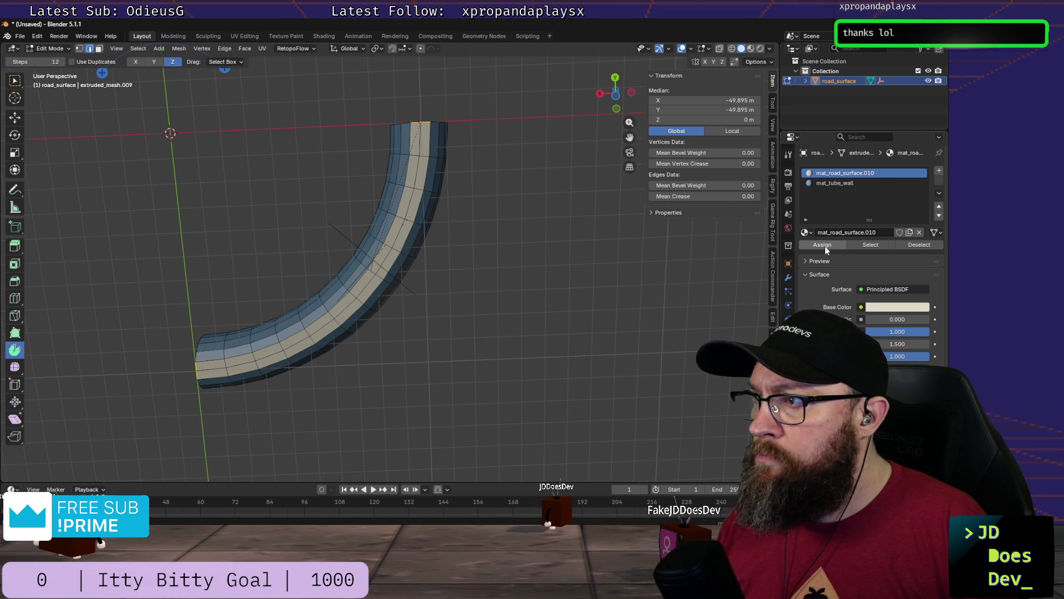
{"action": "key", "text": "a"}
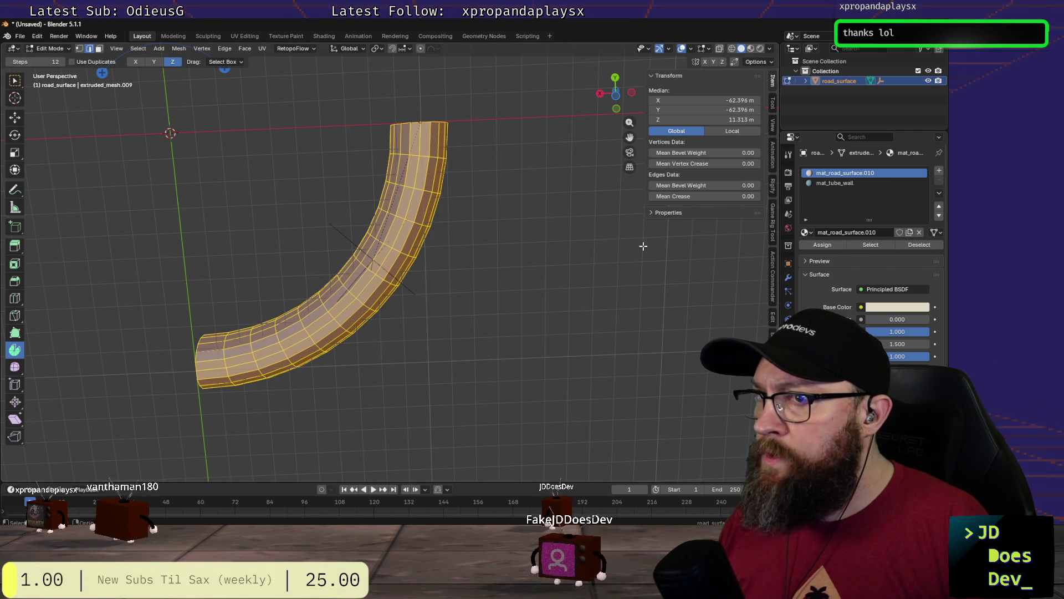
{"action": "left_click", "coordinate": [821, 245]}
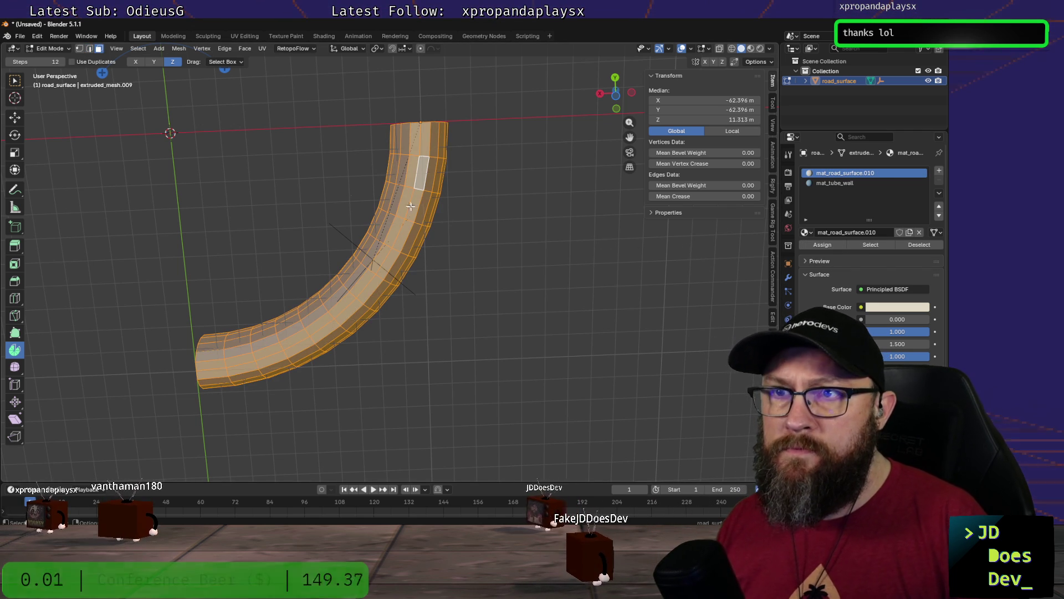
{"action": "left_click", "coordinate": [828, 183]}
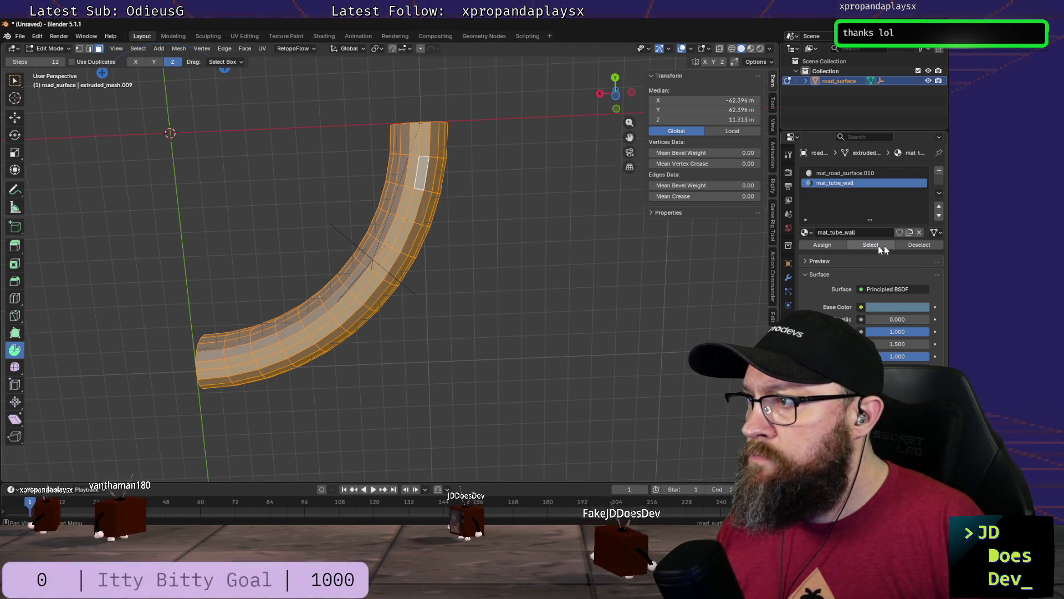
{"action": "left_click", "coordinate": [915, 247]}
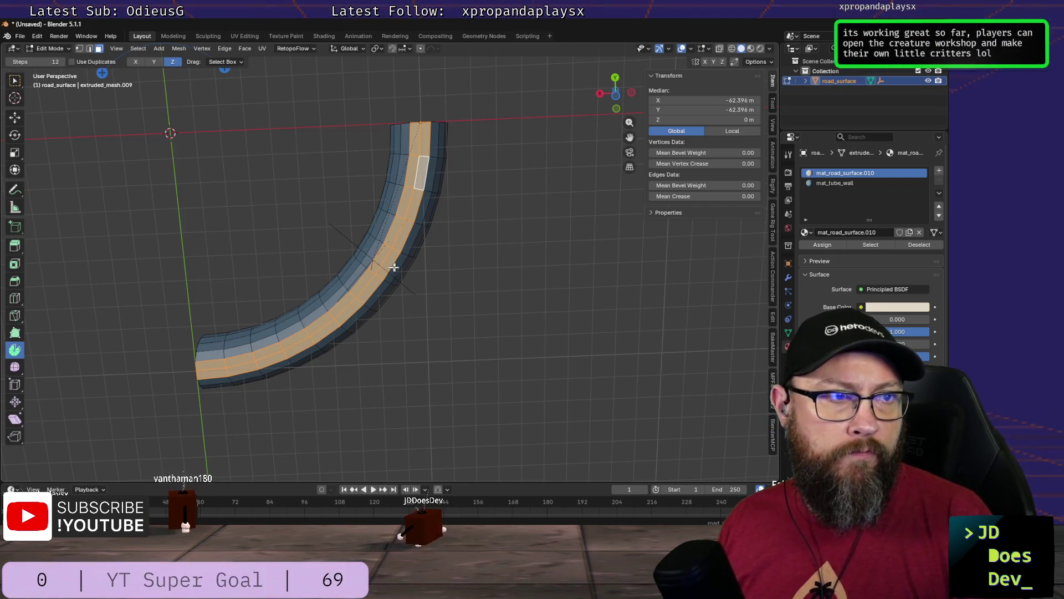
Step: Orbit the view around the tube to inspect the materials
{"action": "mouse_move", "coordinate": [427, 261]}
{"action": "middle_mouse_down"}
{"action": "mouse_move", "coordinate": [424, 361]}
{"action": "mouse_move", "coordinate": [411, 380]}
{"action": "mouse_move", "coordinate": [429, 401]}
{"action": "middle_mouse_up"}
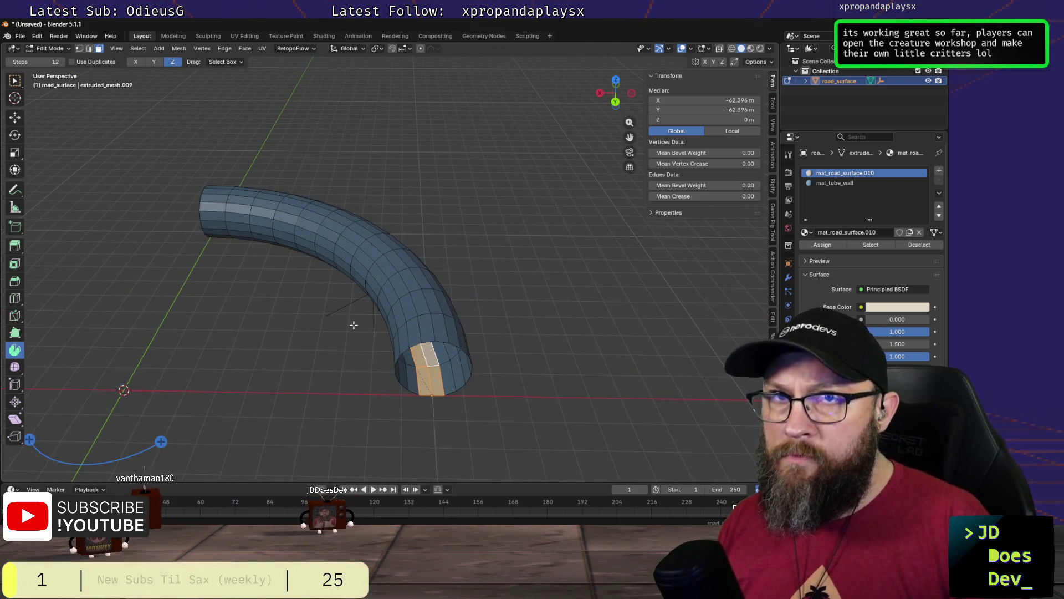
{"action": "mouse_move", "coordinate": [189, 281]}
{"action": "middle_mouse_down"}
{"action": "mouse_move", "coordinate": [221, 301]}
{"action": "mouse_move", "coordinate": [221, 344]}
{"action": "middle_mouse_up"}
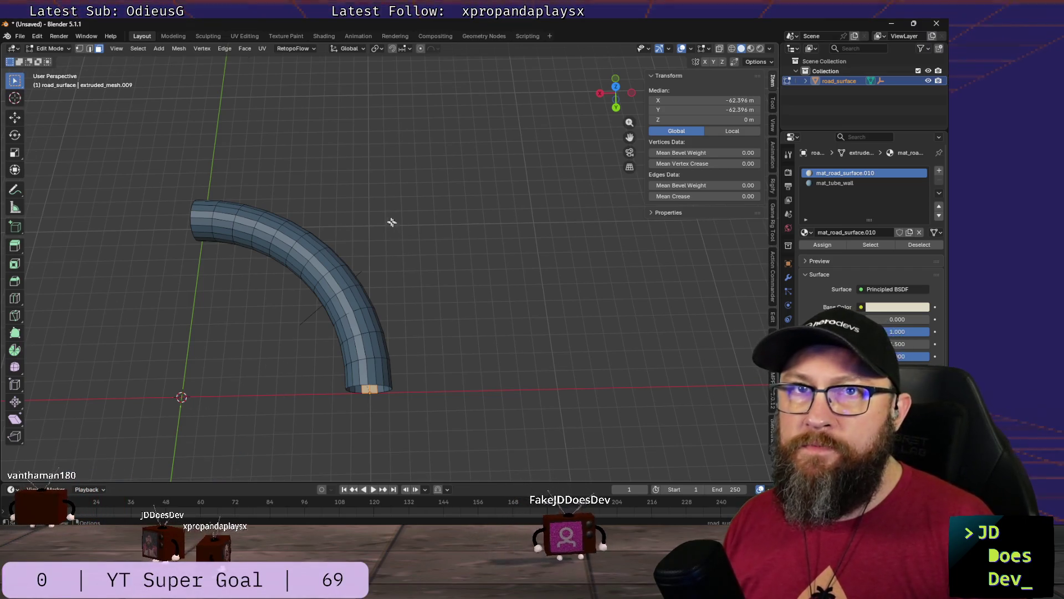
Step: Return to Object Mode and add a Bézier curve at the world origin
{"action": "key", "text": "ctrl+Tab"}
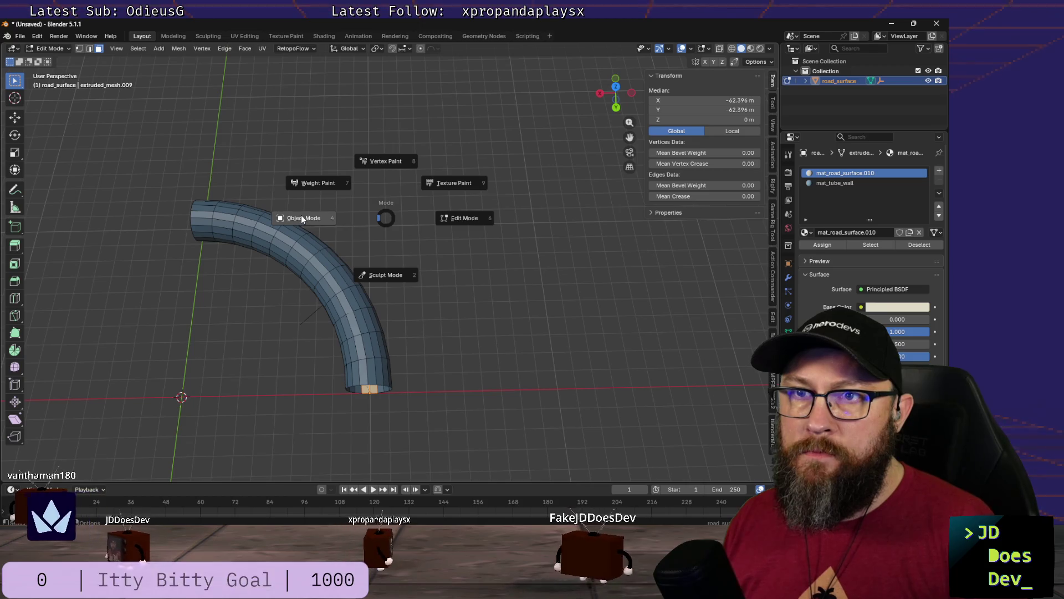
{"action": "left_click", "coordinate": [297, 220]}
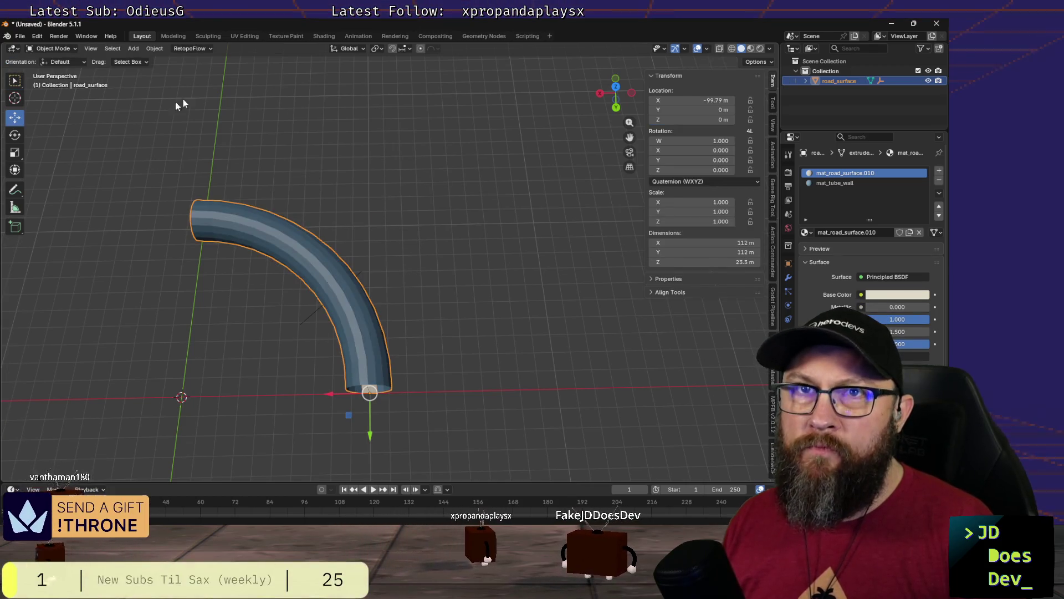
{"action": "left_click", "coordinate": [136, 50]}
{"action": "mouse_move", "coordinate": [148, 69]}
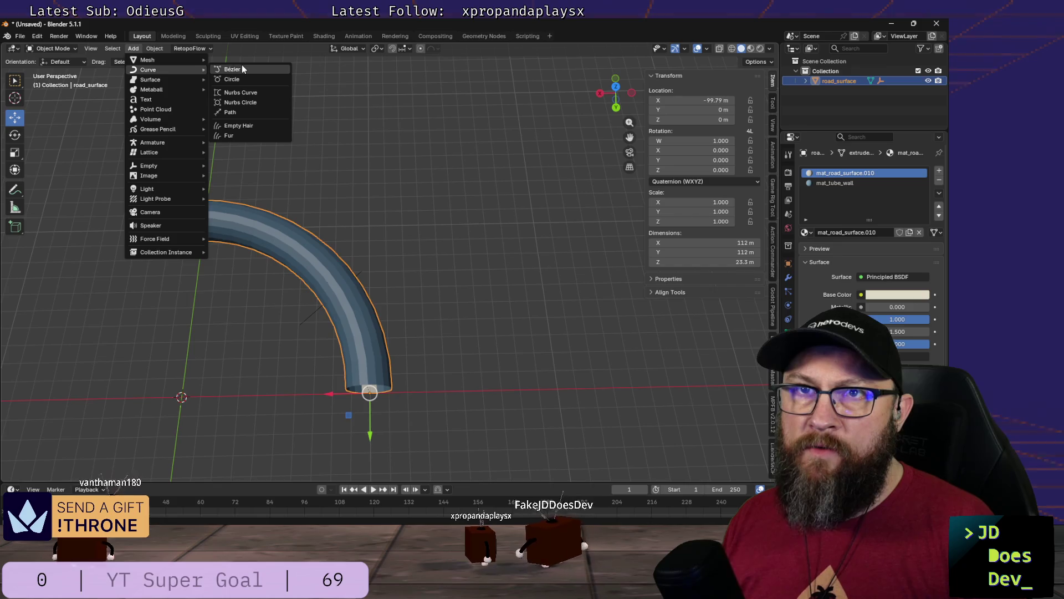
{"action": "left_click", "coordinate": [243, 71]}
{"action": "scroll", "coordinate": [234, 333], "scroll_direction": "down", "scroll_amount": 2}
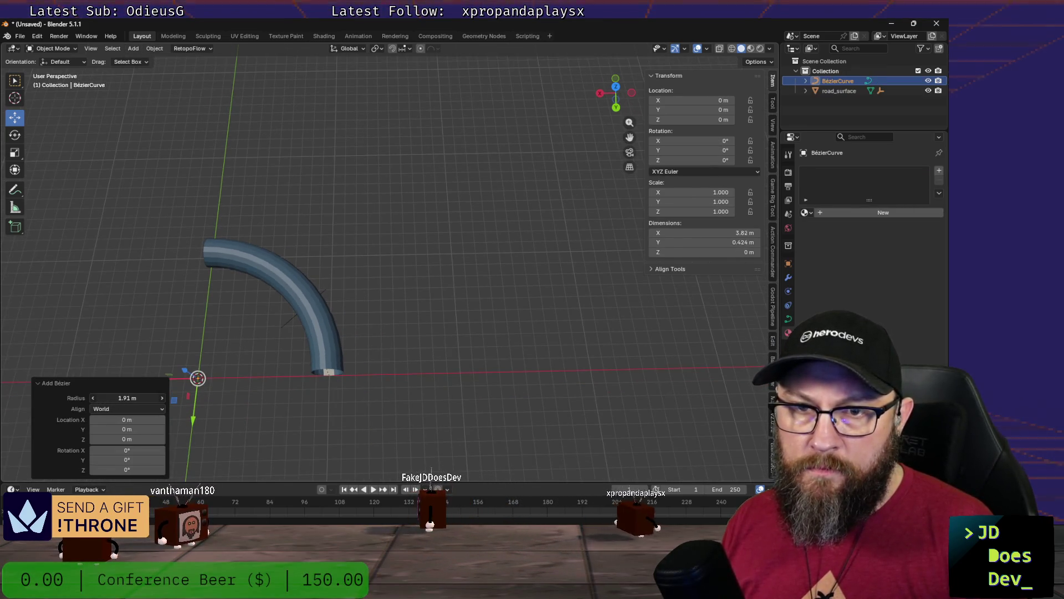
Step: Set the new curve's radius to about 24 m and enter Edit Mode on it
{"action": "left_click_drag", "start_coordinate": [127, 398], "coordinate": [153, 397]}
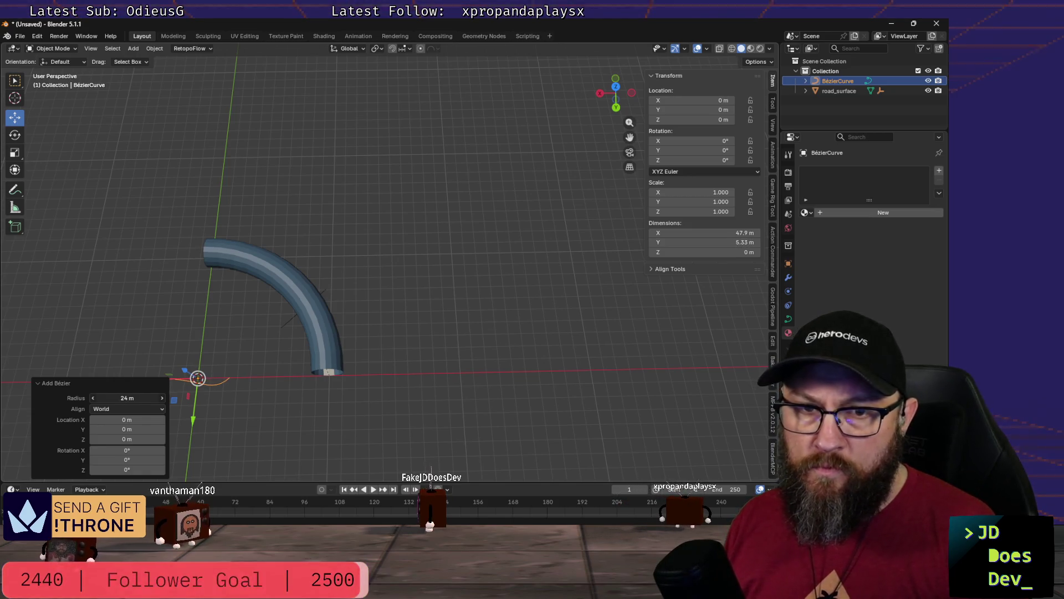
{"action": "left_click", "coordinate": [233, 403]}
{"action": "middle_click_drag", "start_coordinate": [217, 399], "coordinate": [360, 359]}
{"action": "key", "text": "ctrl+Tab"}
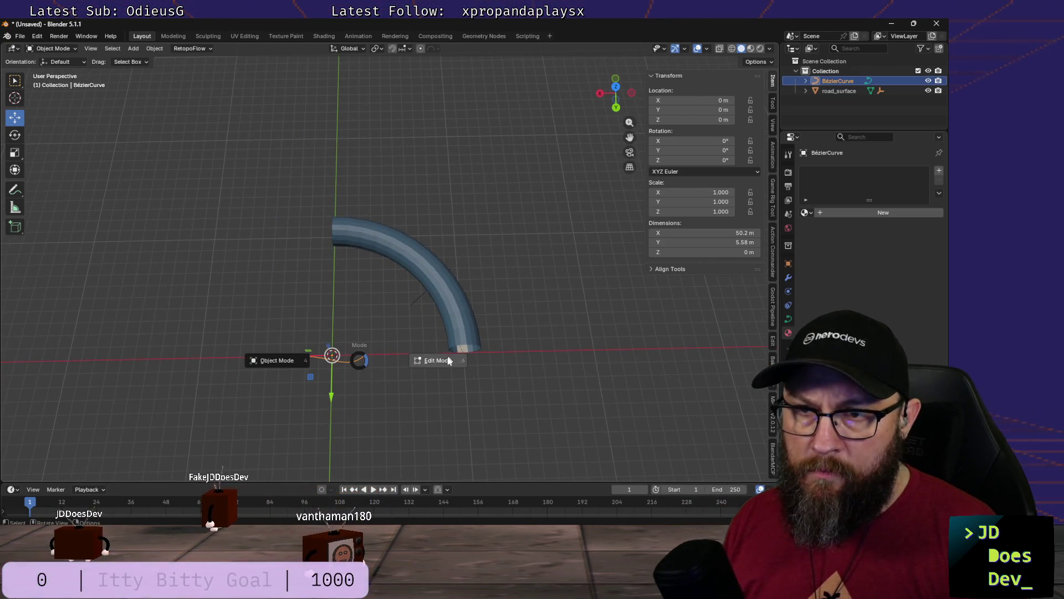
{"action": "left_click", "coordinate": [402, 360]}
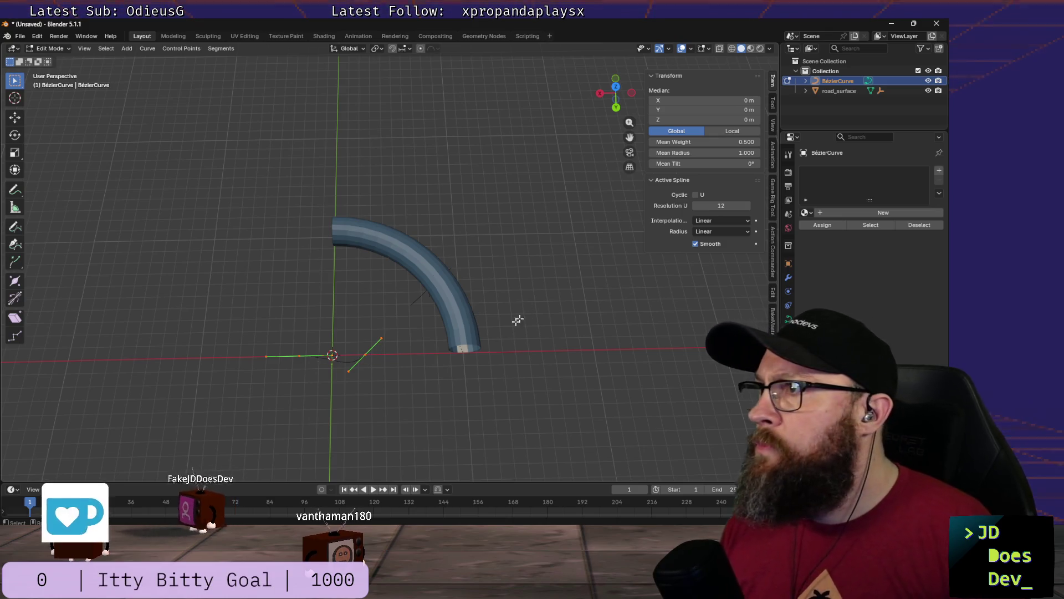
{"action": "scroll", "coordinate": [395, 335], "scroll_direction": "up", "scroll_amount": 2}
{"action": "scroll", "coordinate": [380, 345], "scroll_direction": "up", "scroll_amount": 2}
{"action": "scroll", "coordinate": [384, 334], "scroll_direction": "up", "scroll_amount": 2}
{"action": "scroll", "coordinate": [384, 334], "scroll_direction": "down", "scroll_amount": 3}
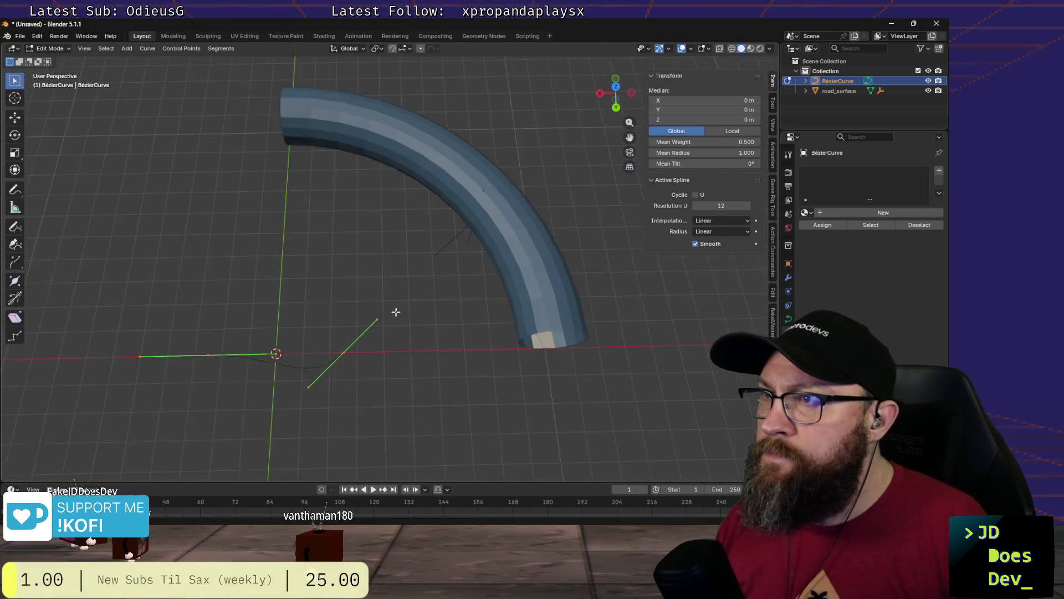
{"action": "scroll", "coordinate": [394, 311], "scroll_direction": "down", "scroll_amount": 2}
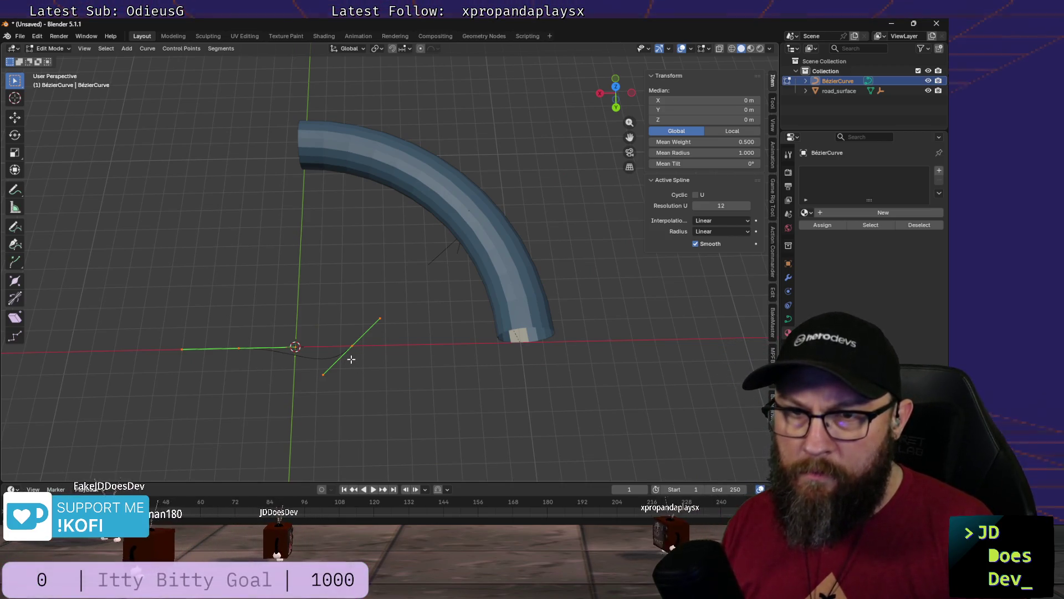
Step: Delete the unwanted curve points, leaving a single control point
{"action": "key", "text": "x"}
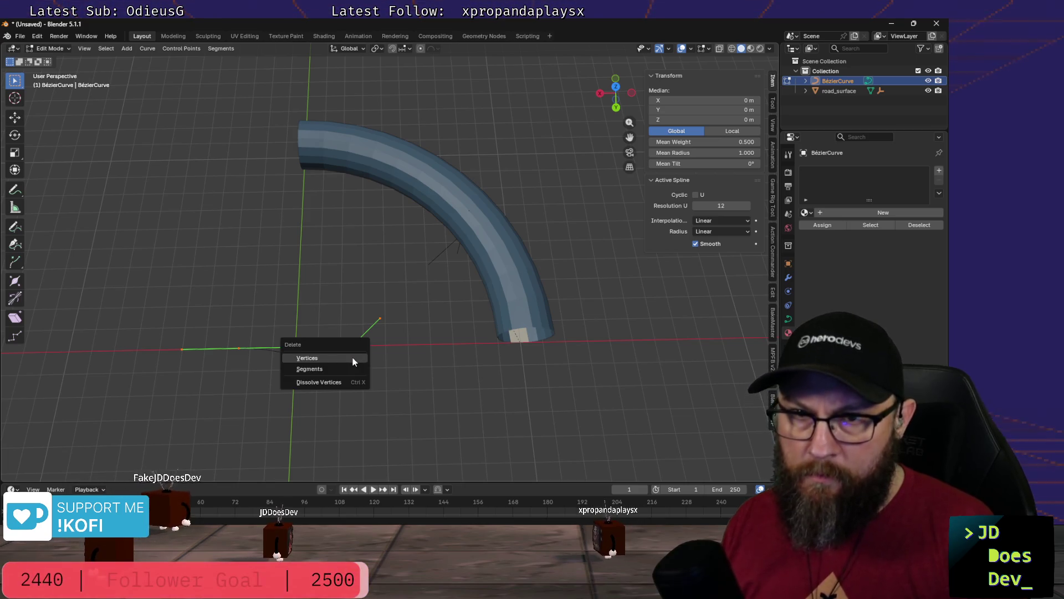
{"action": "left_click", "coordinate": [340, 359]}
{"action": "right_click", "coordinate": [342, 356], "text": "ctrl"}
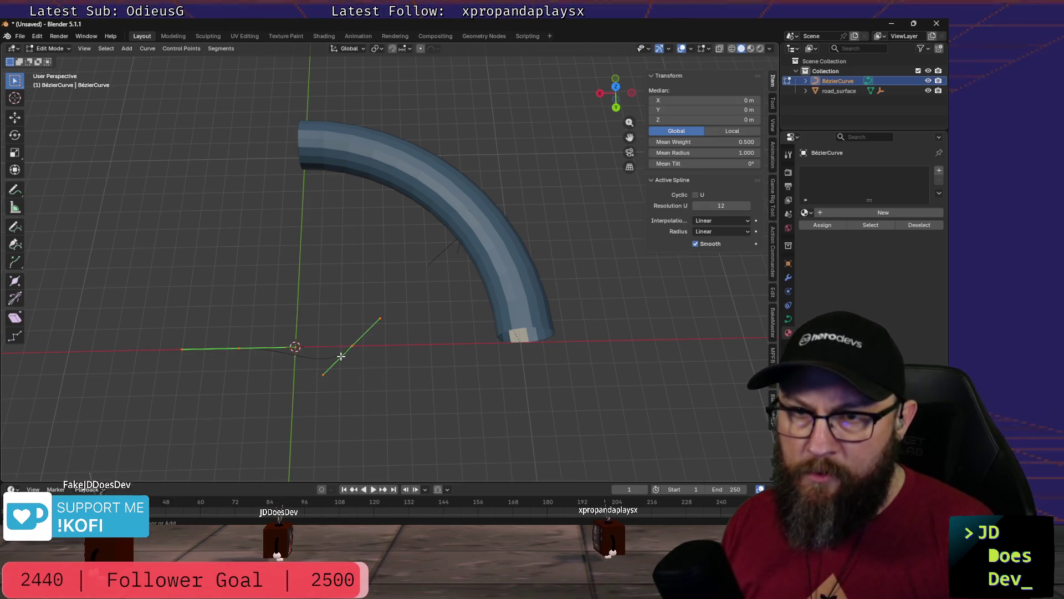
{"action": "scroll", "coordinate": [350, 344], "scroll_direction": "up", "scroll_amount": 5}
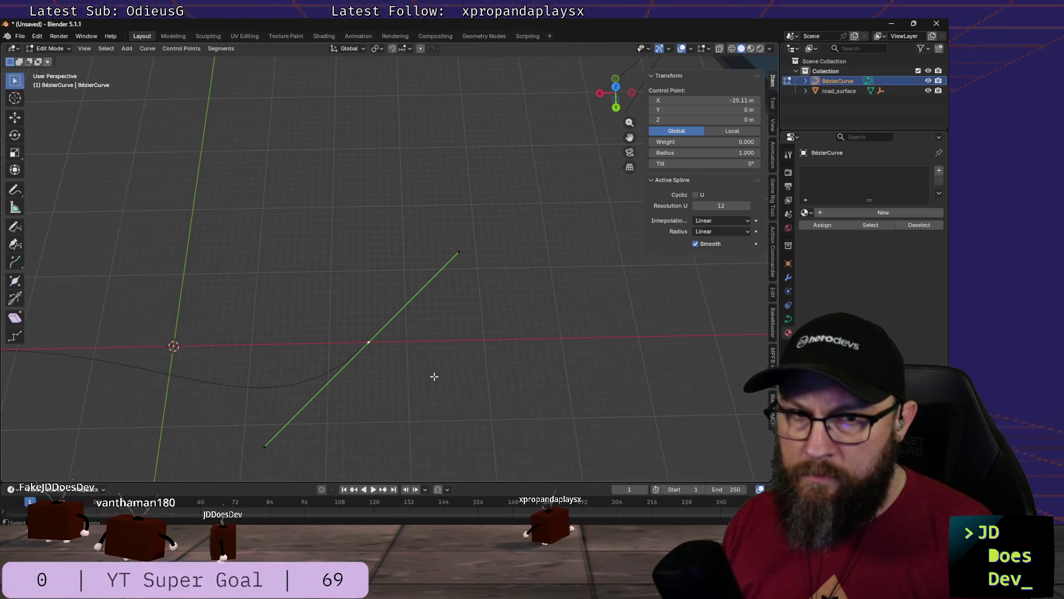
{"action": "key", "text": "x"}
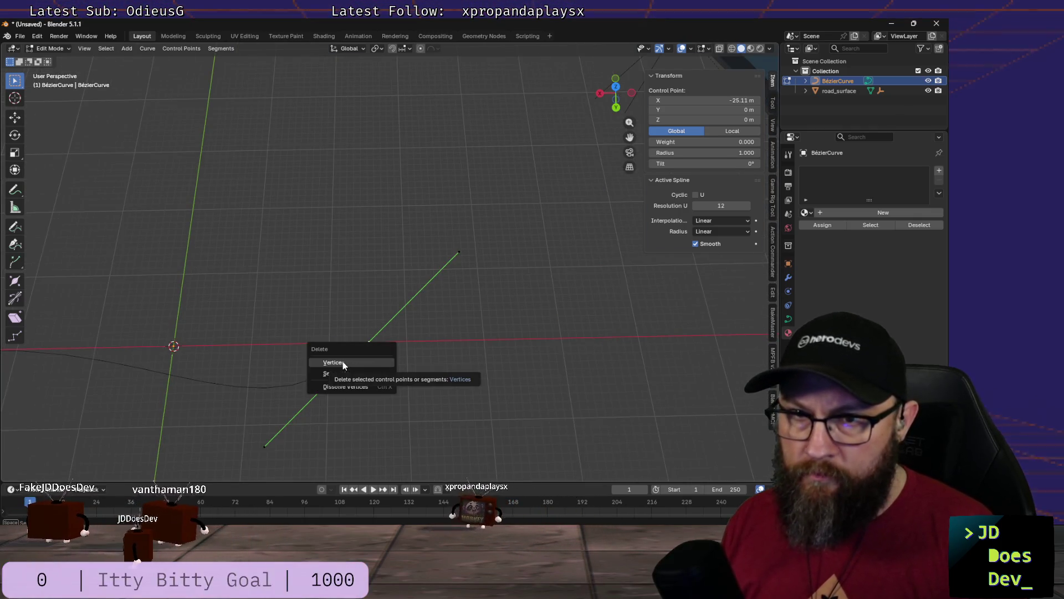
{"action": "left_click", "coordinate": [342, 363]}
{"action": "scroll", "coordinate": [260, 360], "scroll_direction": "down", "scroll_amount": 3}
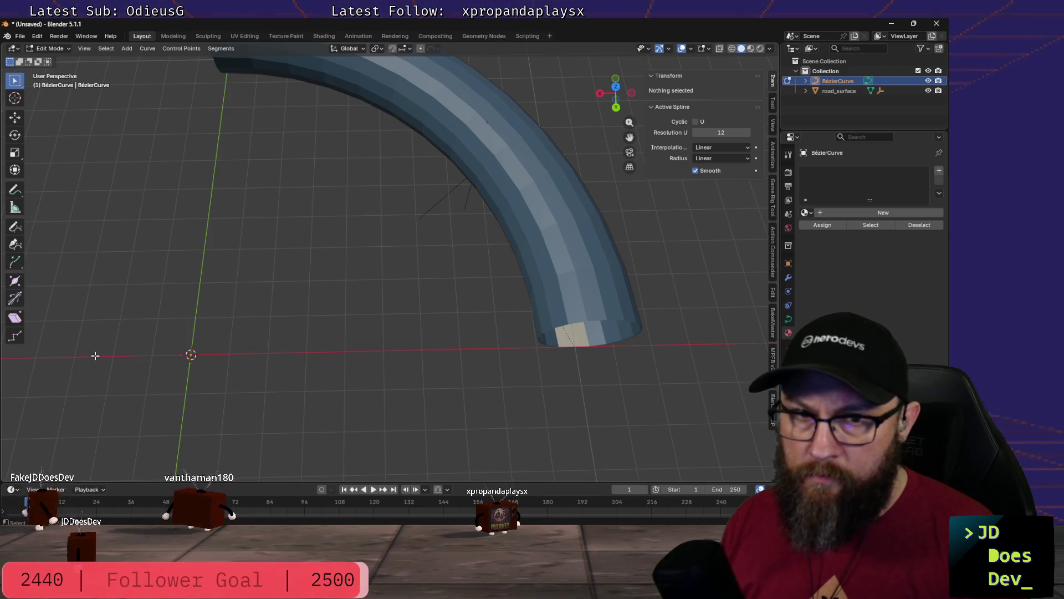
Step: Move the remaining control point up to the road tube's far end
{"action": "left_click", "coordinate": [95, 355]}
{"action": "scroll", "coordinate": [240, 346], "scroll_direction": "down", "scroll_amount": 2}
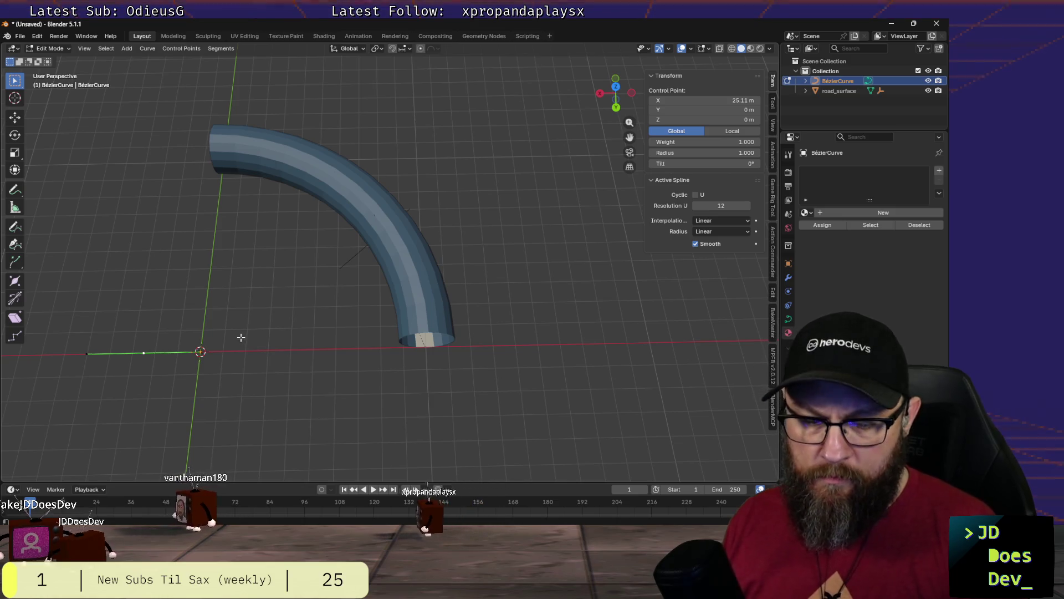
{"action": "key", "text": "g"}
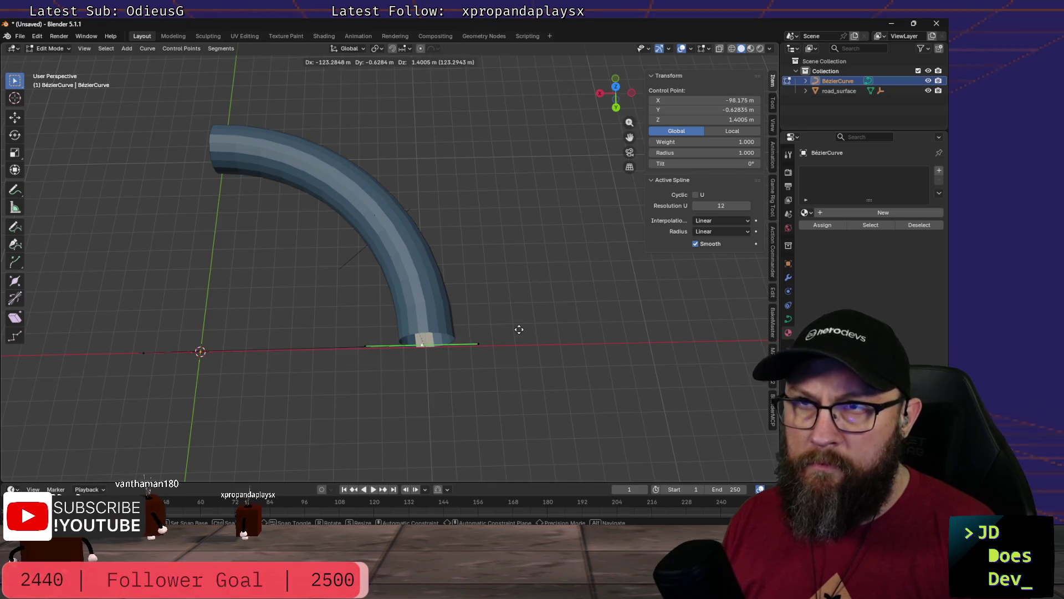
{"action": "left_click", "coordinate": [315, 148]}
Step: Rotate the curve's end handle 90° about Z
{"action": "left_click", "coordinate": [159, 138]}
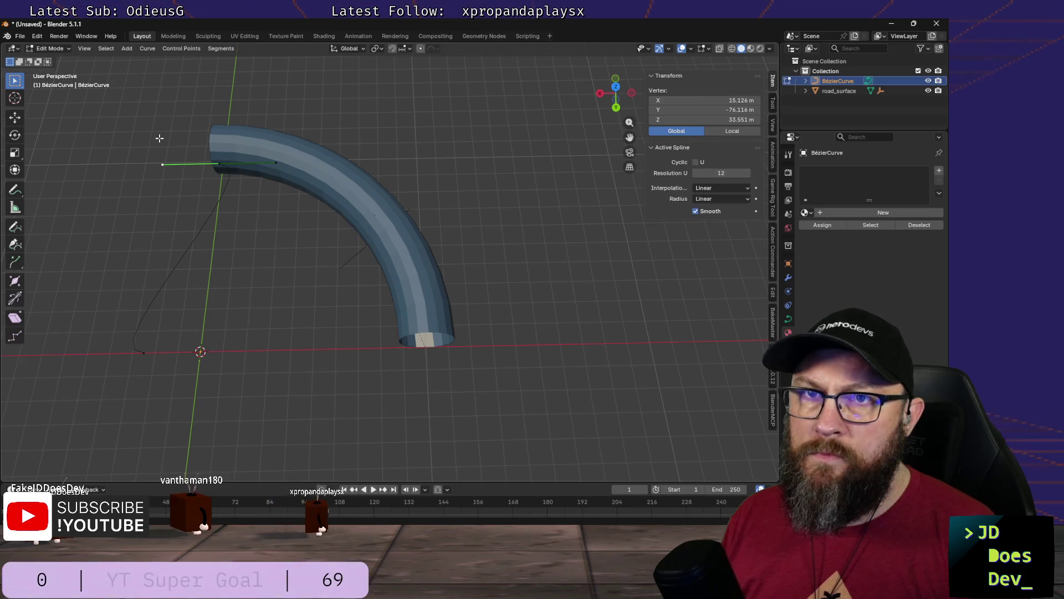
{"action": "left_click_drag", "start_coordinate": [266, 170], "coordinate": [274, 172]}
{"action": "key", "text": "r"}
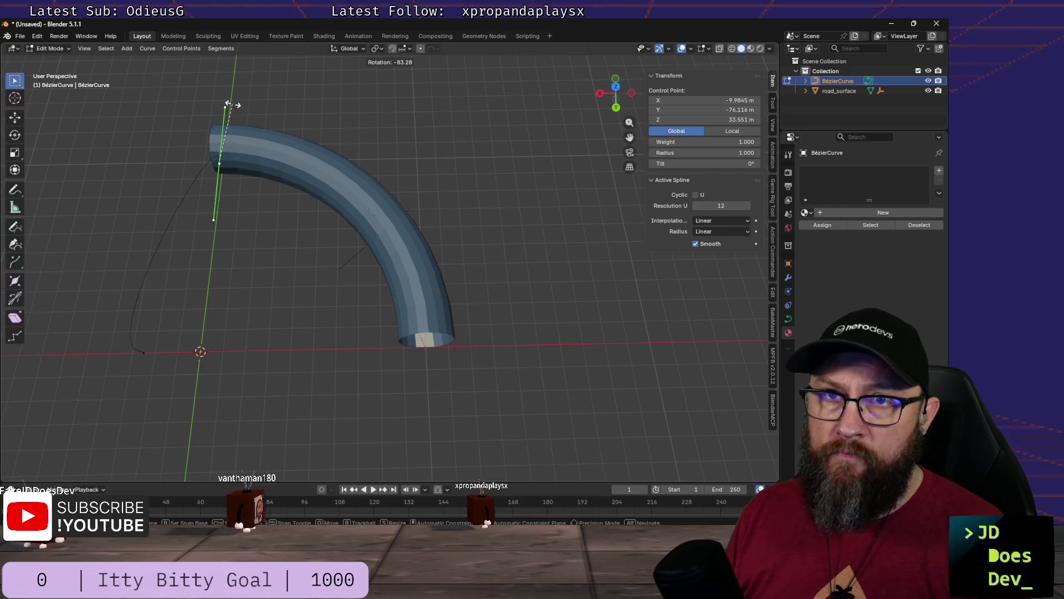
{"action": "type", "text": "z"}
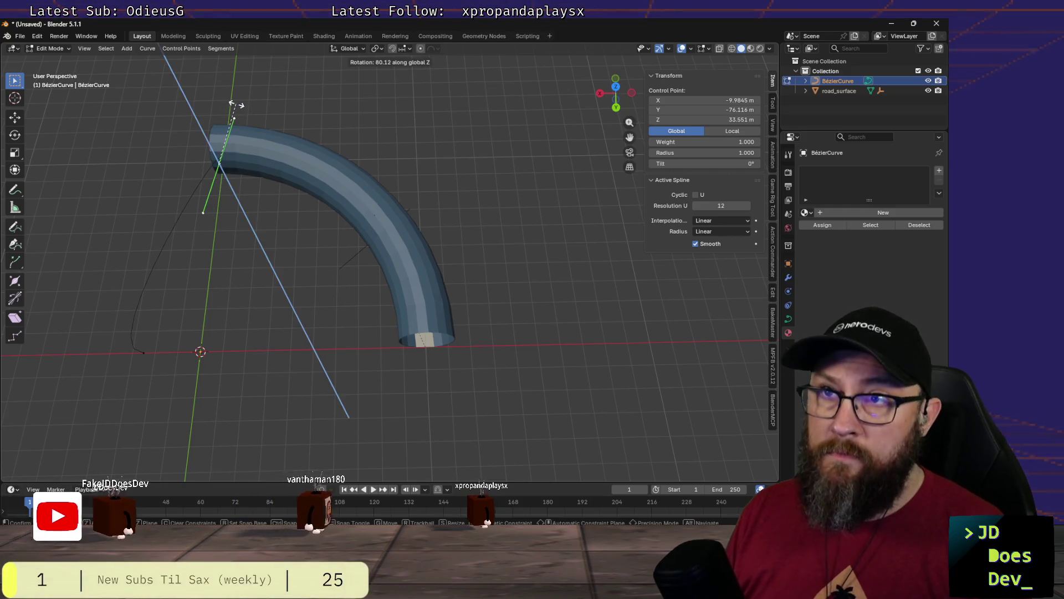
{"action": "type", "text": "90"}
{"action": "key", "text": "Return"}
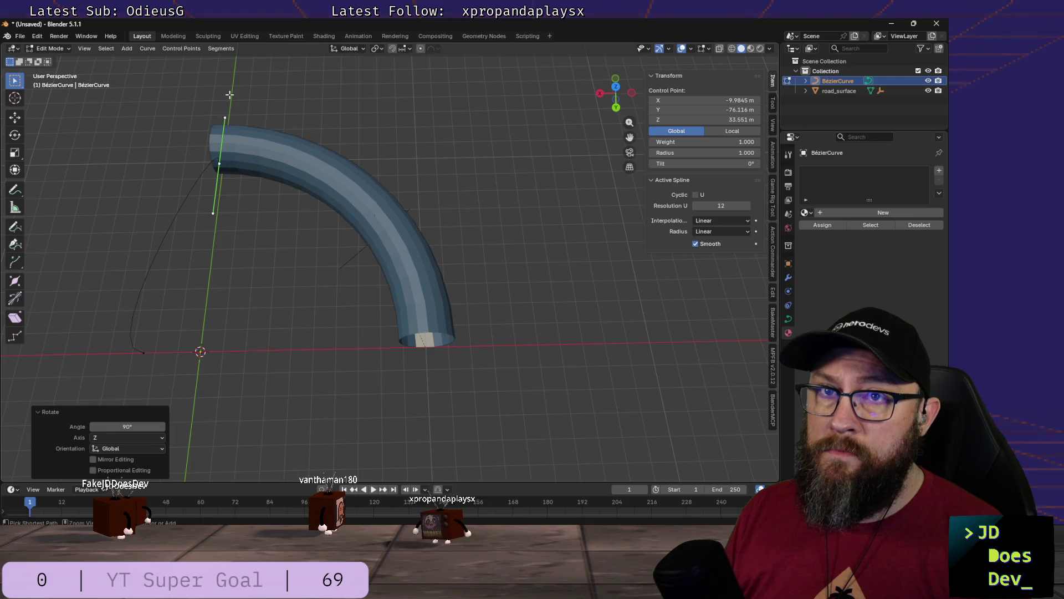
Step: Snap-move the lower endpoint to X -99.89 m, Y 0, Z 1 m at the tube's lower opening
{"action": "middle_click_drag", "start_coordinate": [200, 152], "coordinate": [366, 218], "text": "shift"}
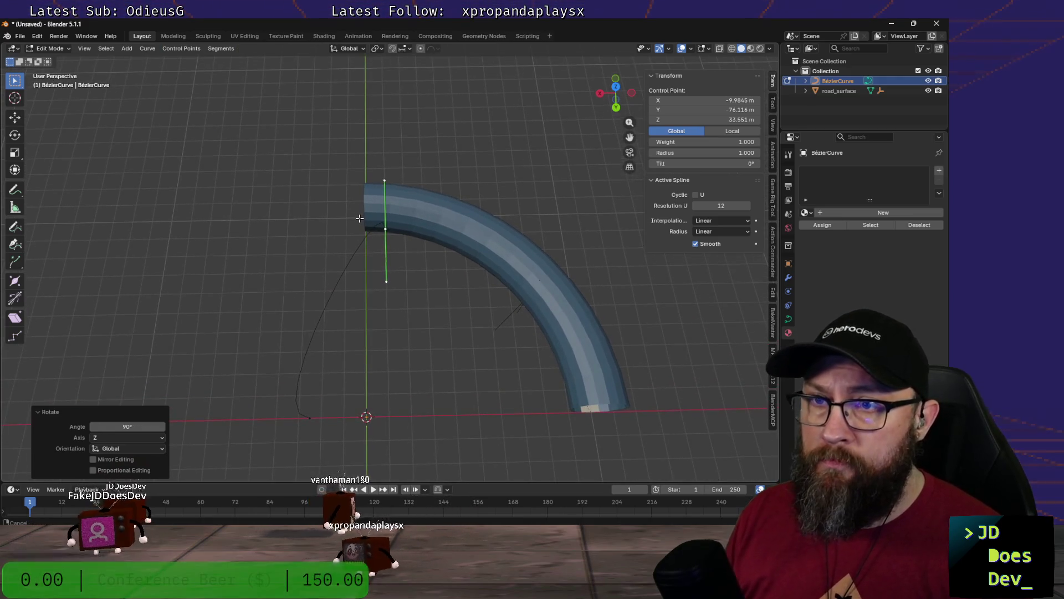
{"action": "left_click_drag", "start_coordinate": [258, 389], "coordinate": [362, 439]}
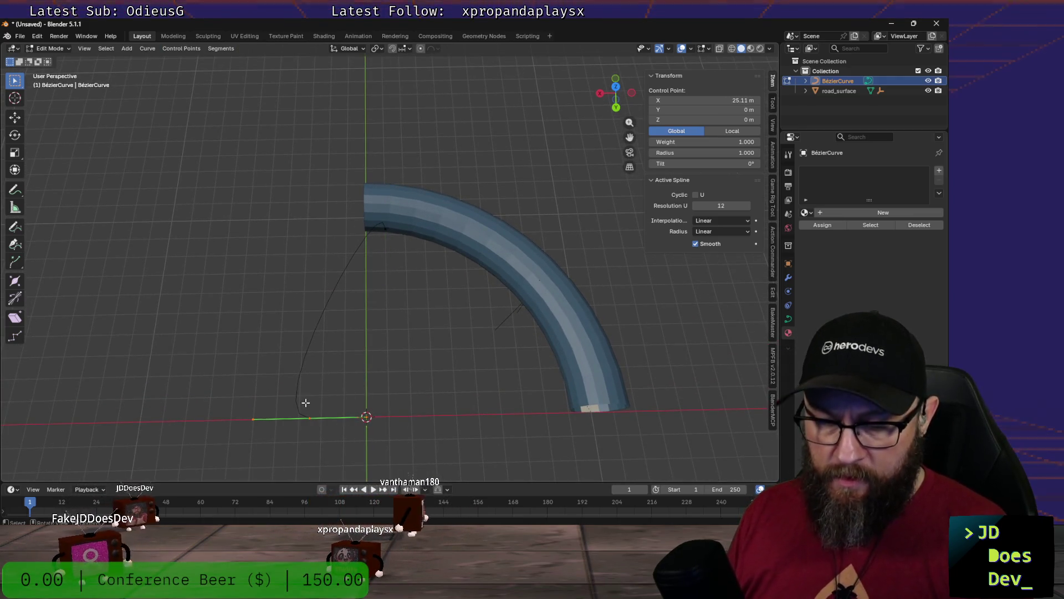
{"action": "key", "text": "g"}
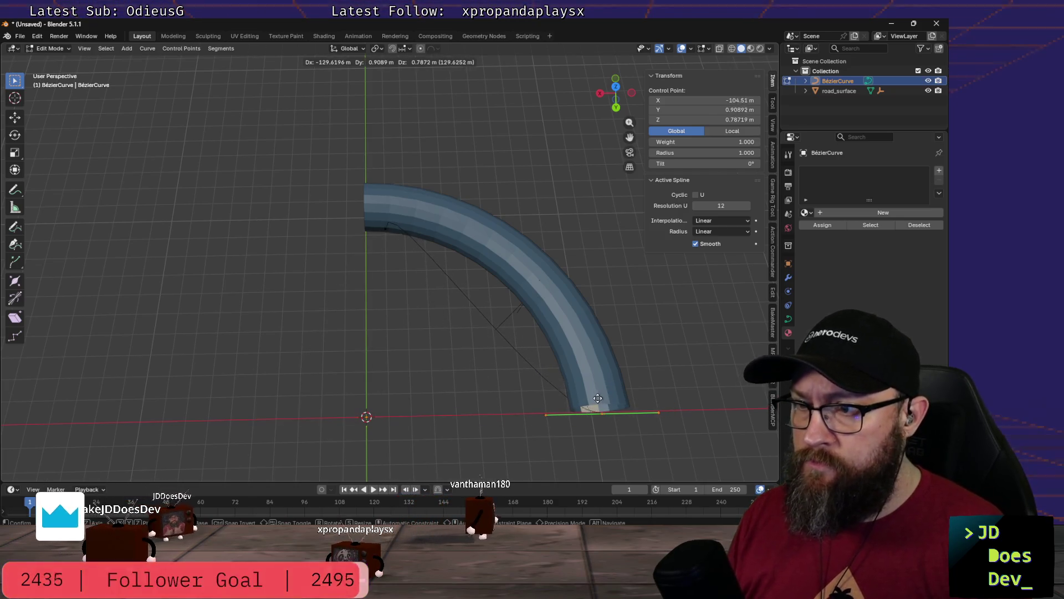
{"action": "key", "text": "ctrl"}
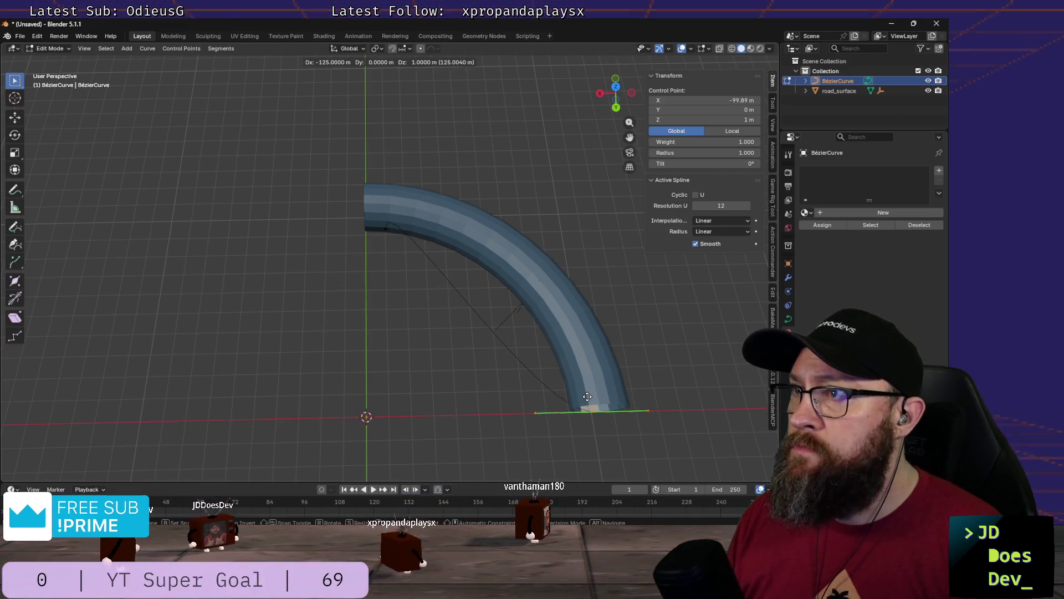
{"action": "left_click", "coordinate": [587, 397]}
{"action": "left_click", "coordinate": [788, 321]}
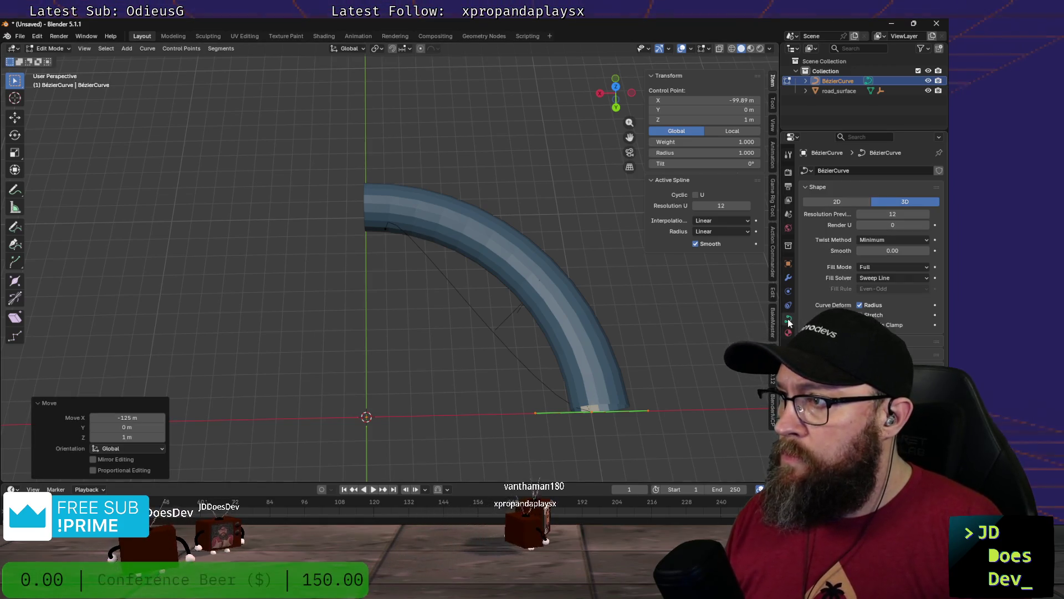
Step: Make the curve 2D in Object Data, flip the start handle 180° and begin rotating the end handle
{"action": "left_click", "coordinate": [825, 204]}
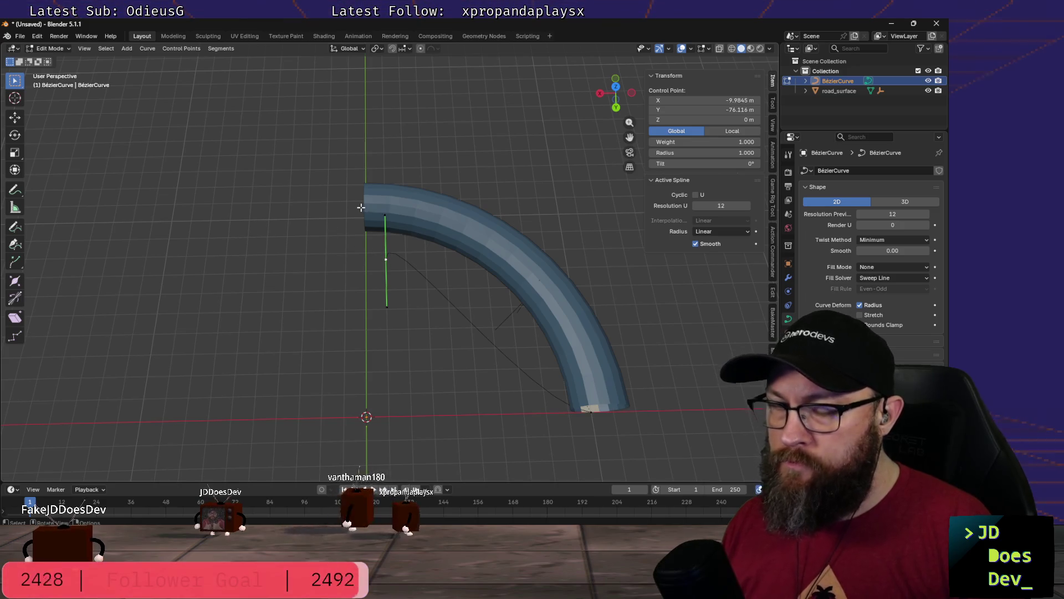
{"action": "key", "text": "r"}
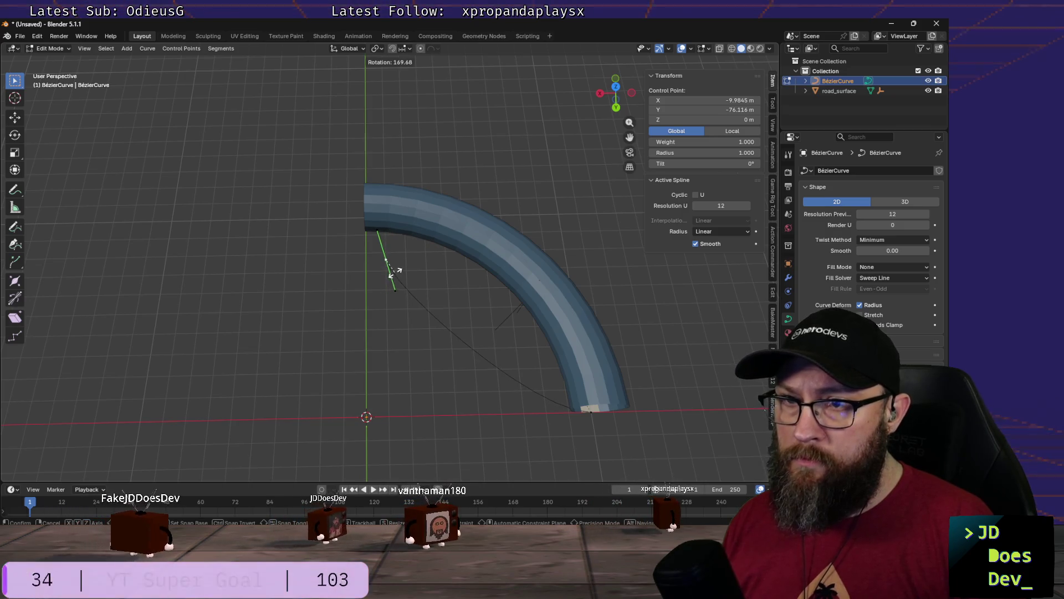
{"action": "key", "text": "Return"}
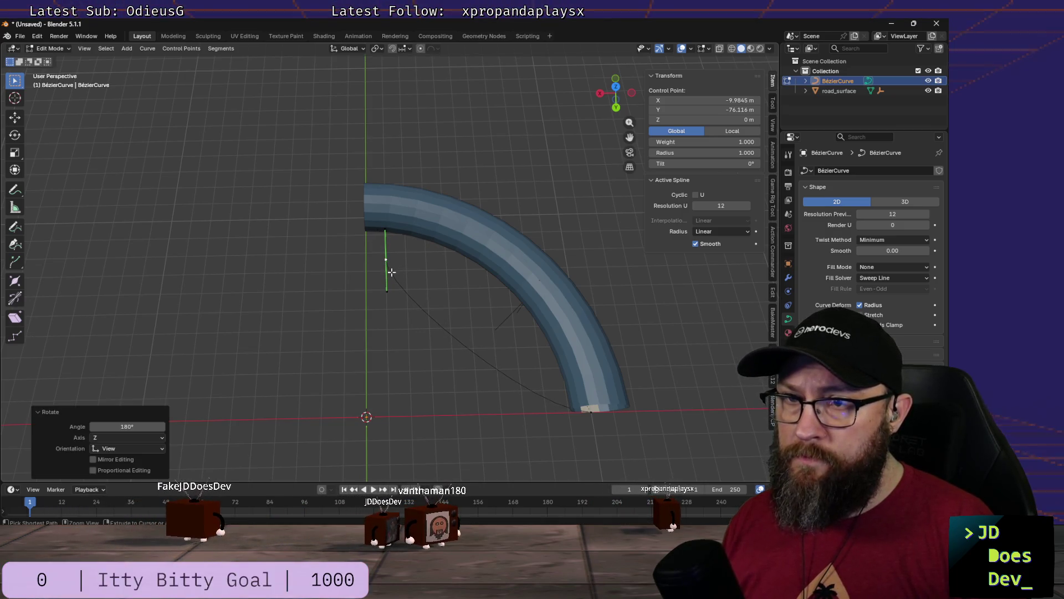
{"action": "left_click", "coordinate": [590, 411]}
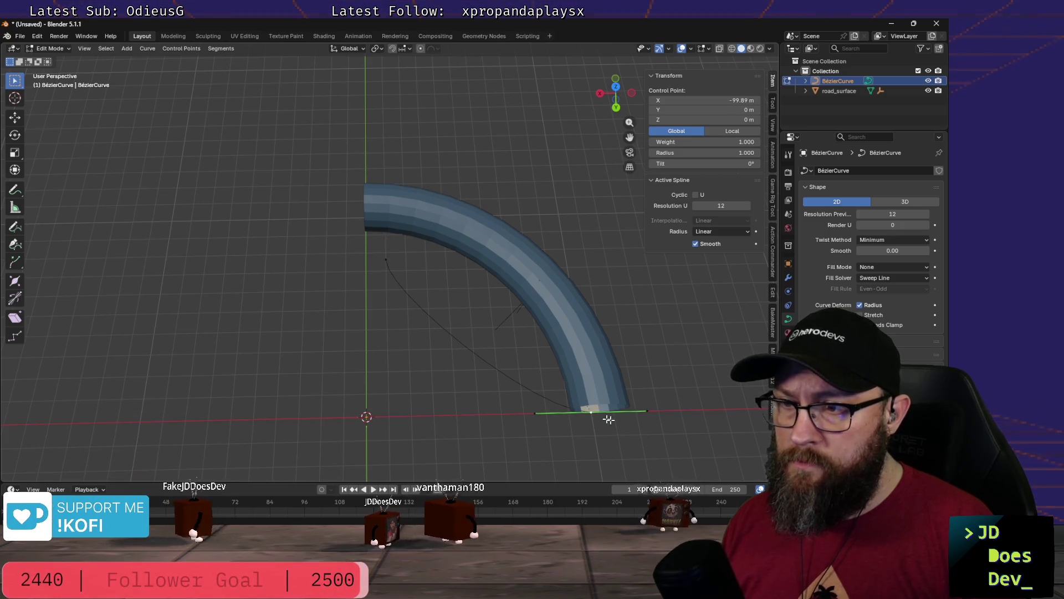
{"action": "key", "text": "r"}
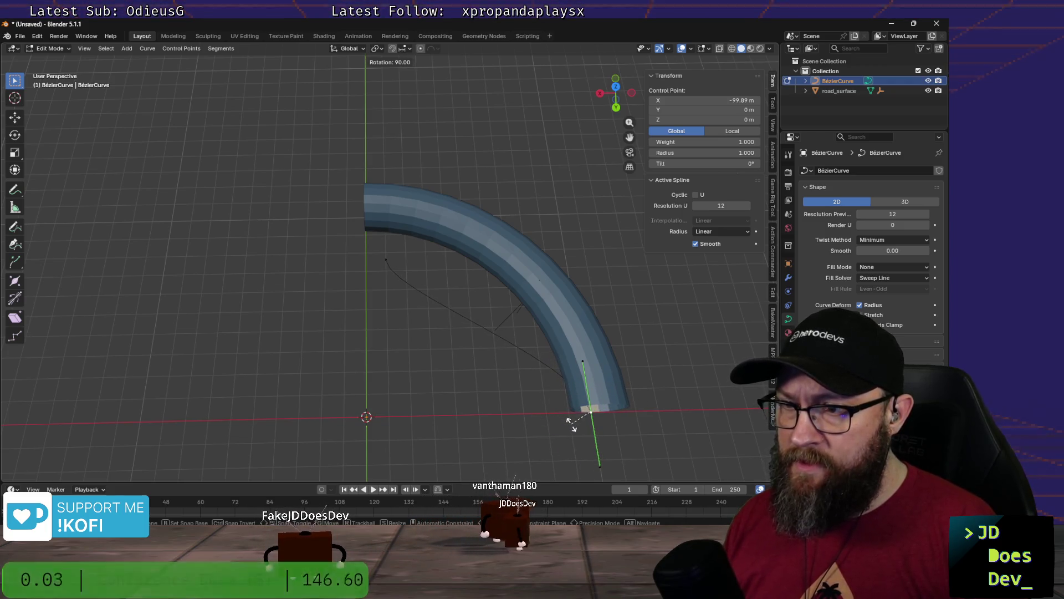
Step: Confirm the end handle at 90°, turn the start handle to -100° and reposition the start point
{"action": "left_click", "coordinate": [572, 420]}
{"action": "left_click_drag", "start_coordinate": [374, 242], "coordinate": [414, 274]}
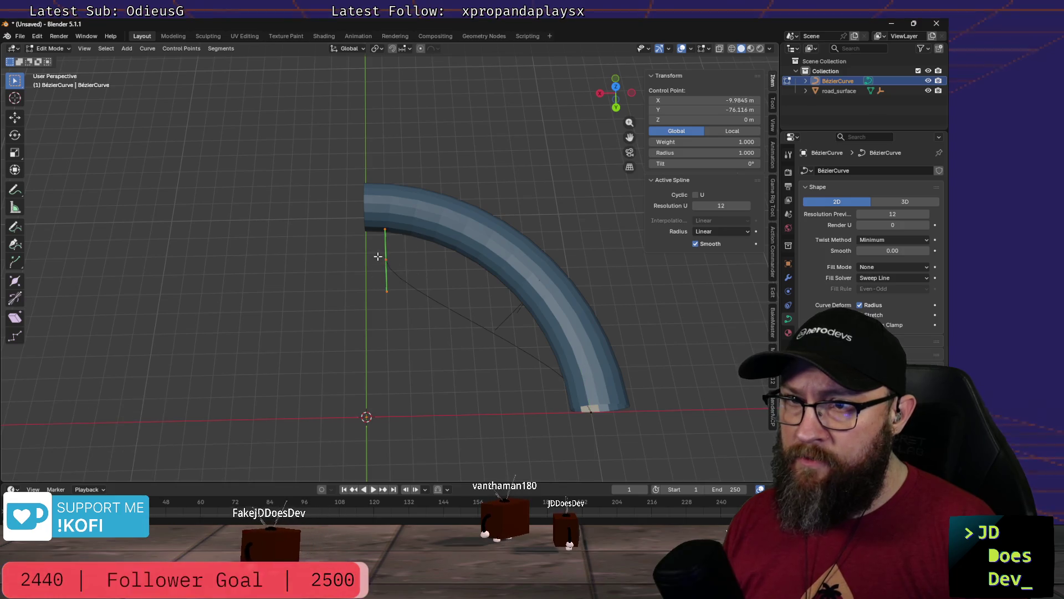
{"action": "key", "text": "r"}
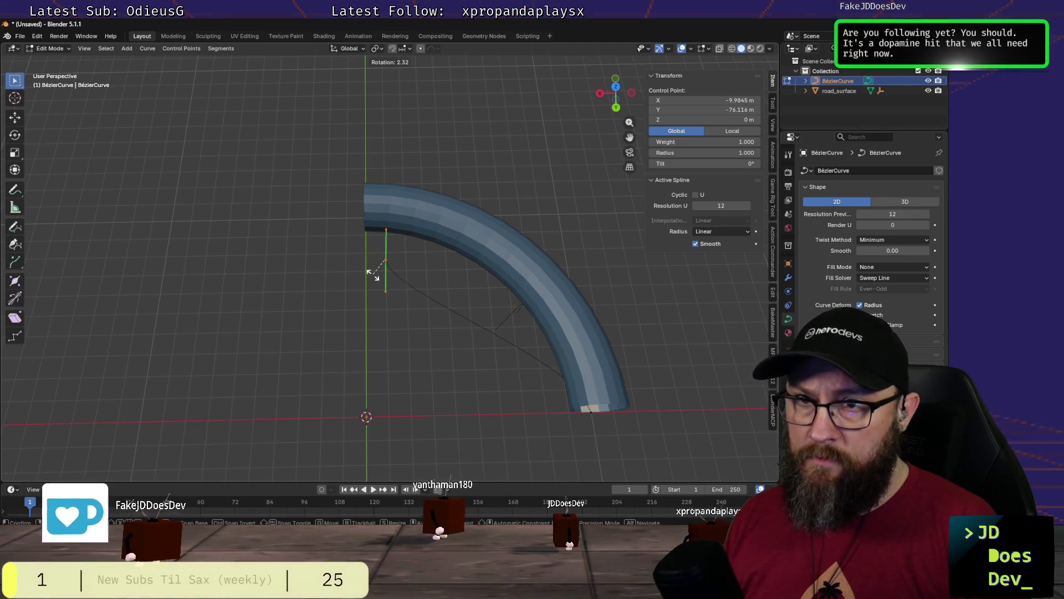
{"action": "left_click", "coordinate": [425, 276]}
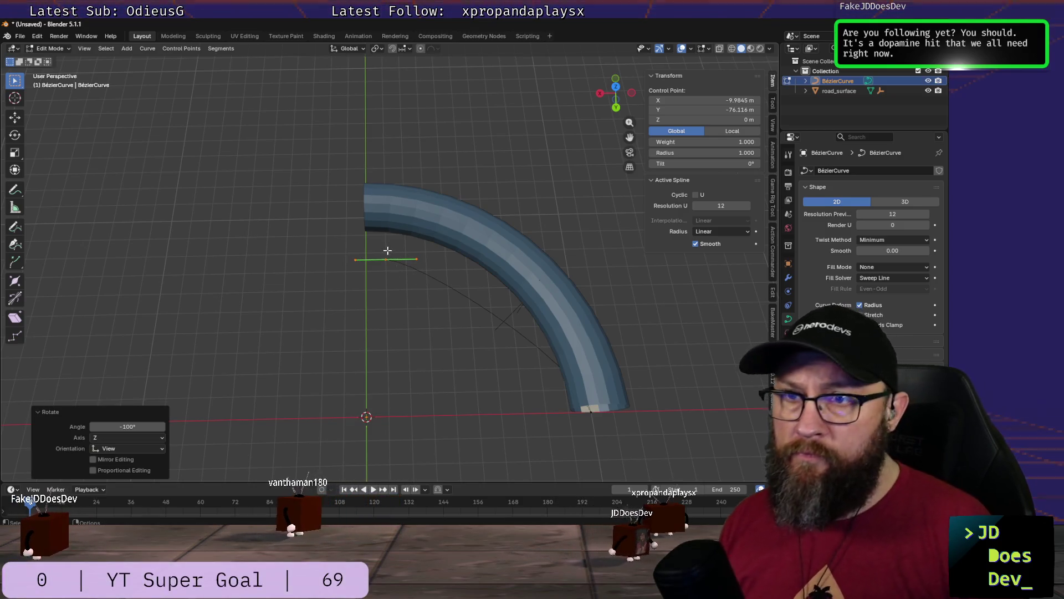
{"action": "key", "text": "g"}
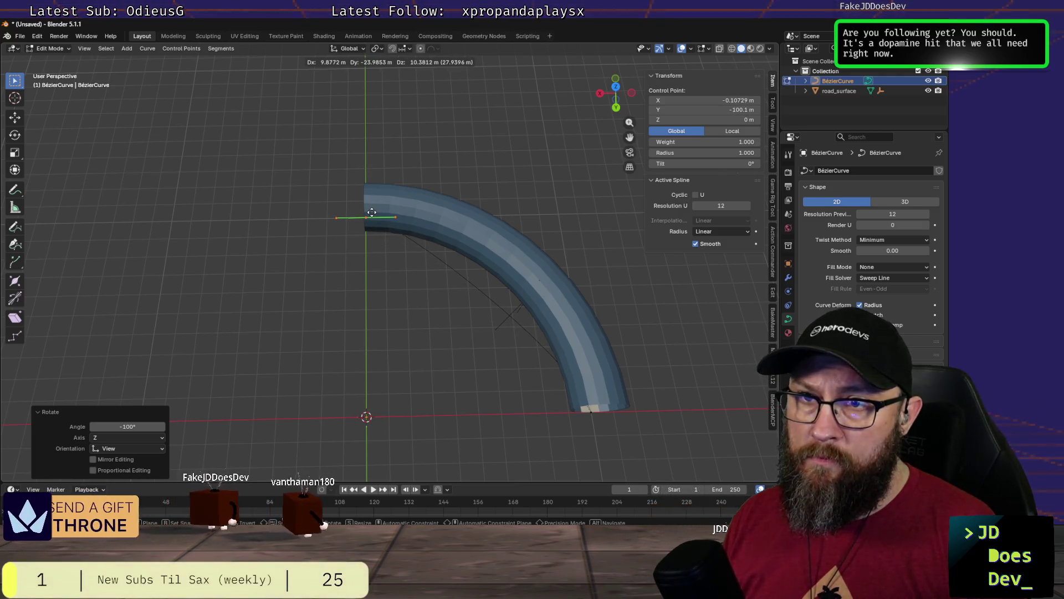
{"action": "left_click", "coordinate": [372, 214]}
{"action": "scroll", "coordinate": [413, 331], "scroll_direction": "down", "scroll_amount": 3}
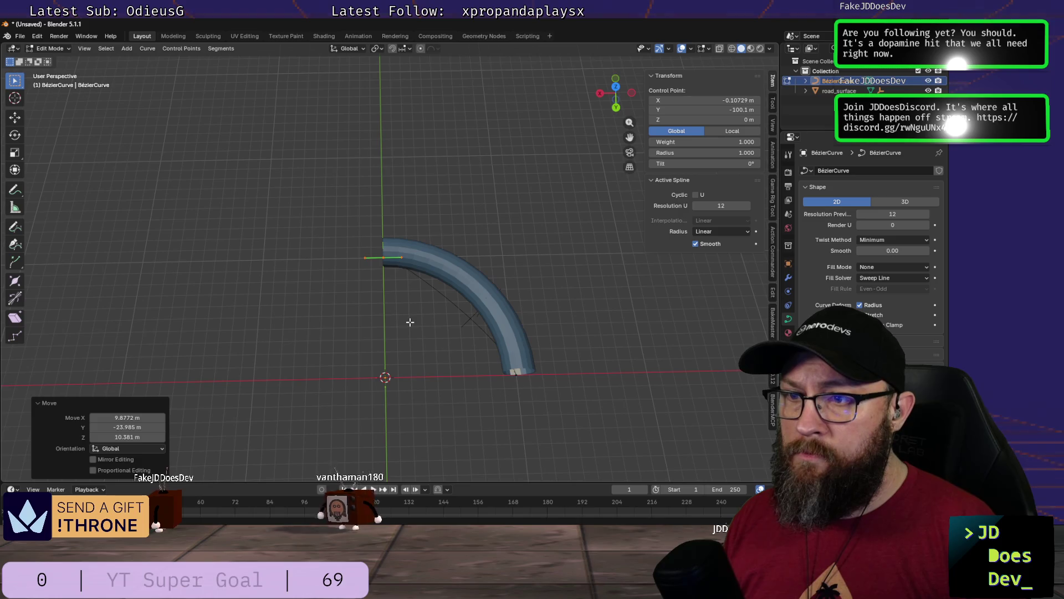
Step: Set the start point's location to X 0, Y -100, Z 0 in the N-panel fields
{"action": "middle_click_drag", "start_coordinate": [414, 325], "coordinate": [500, 373], "text": "shift"}
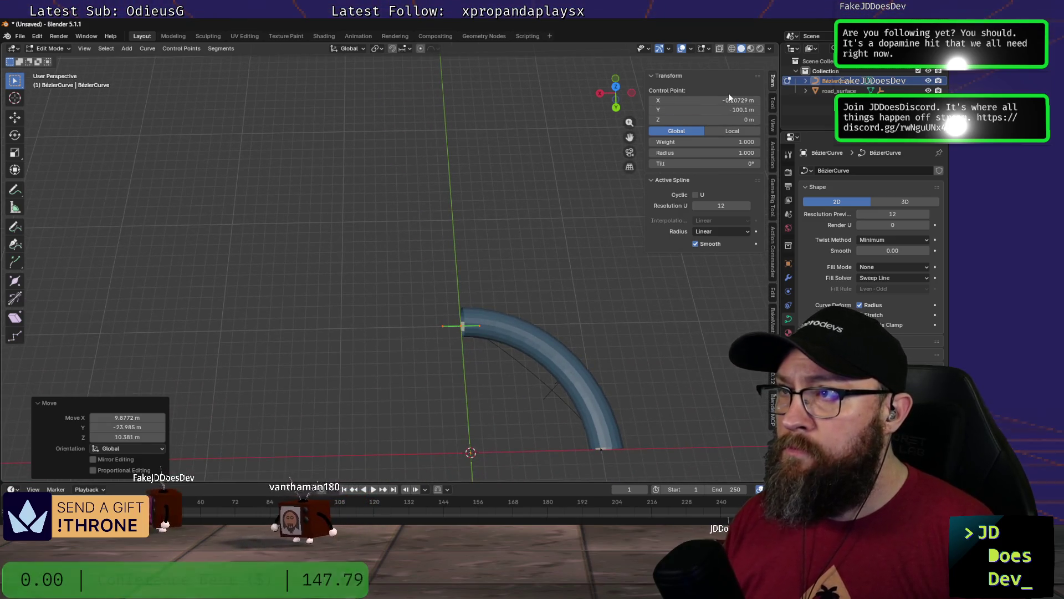
{"action": "type", "text": "0"}
{"action": "key", "text": "Tab"}
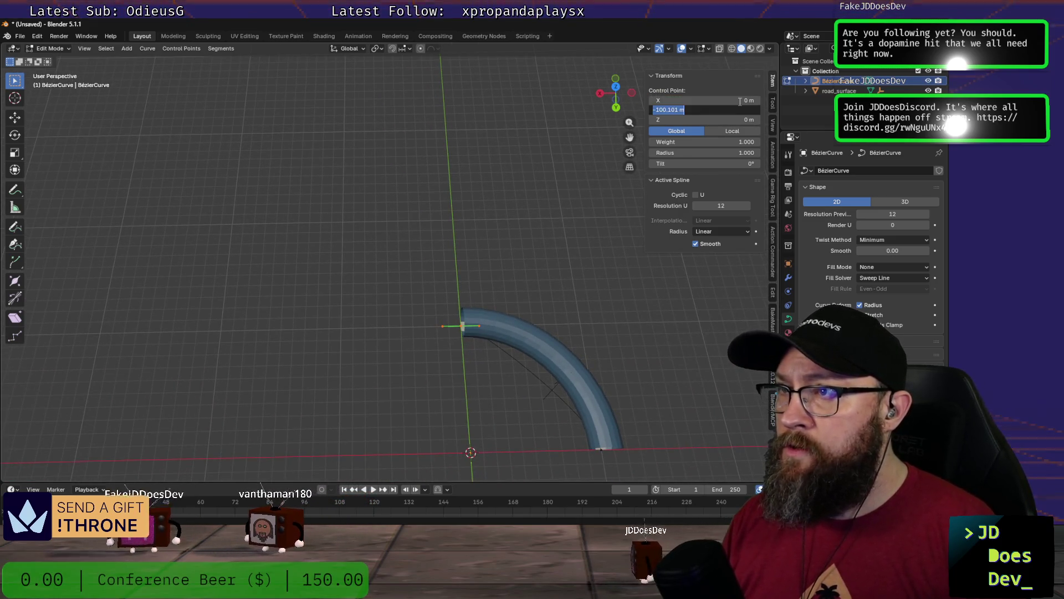
{"action": "type", "text": "-100"}
{"action": "key", "text": "Tab"}
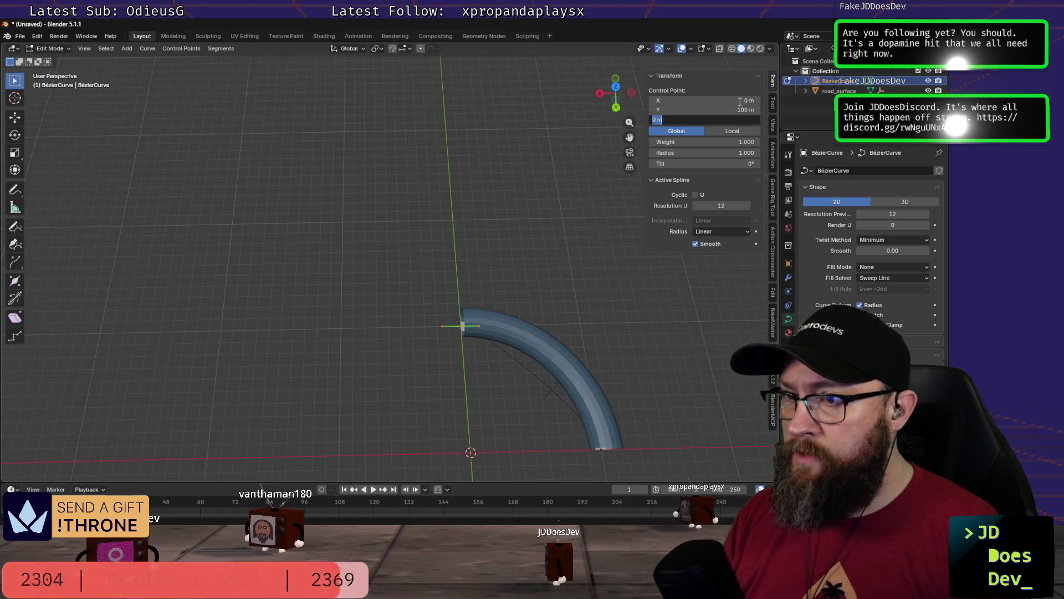
{"action": "key", "text": "Return"}
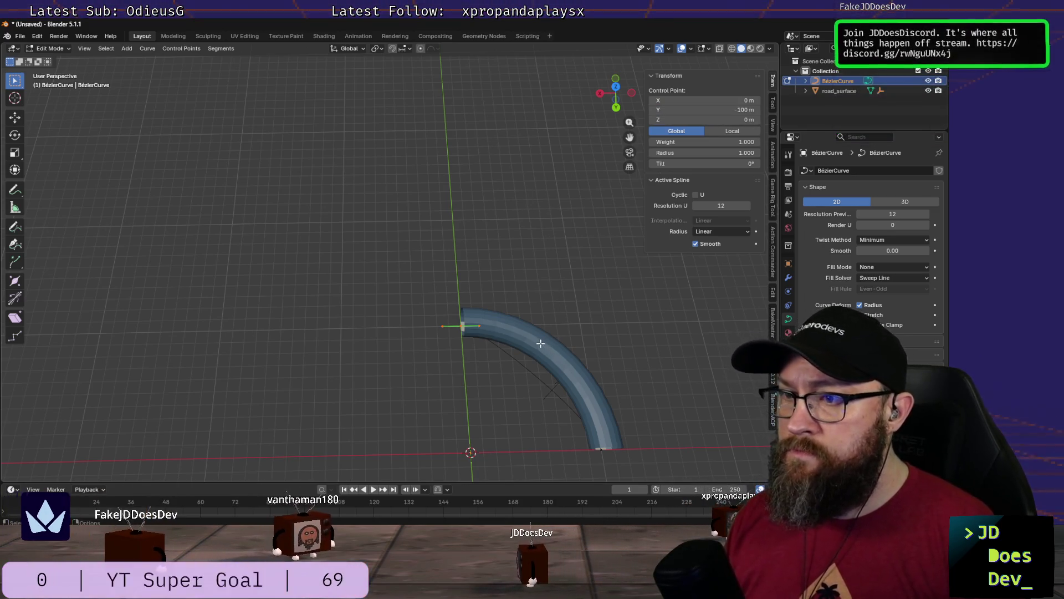
{"action": "scroll", "coordinate": [553, 357], "scroll_direction": "up", "scroll_amount": 1}
{"action": "middle_click_drag", "start_coordinate": [587, 452], "coordinate": [566, 364], "text": "shift"}
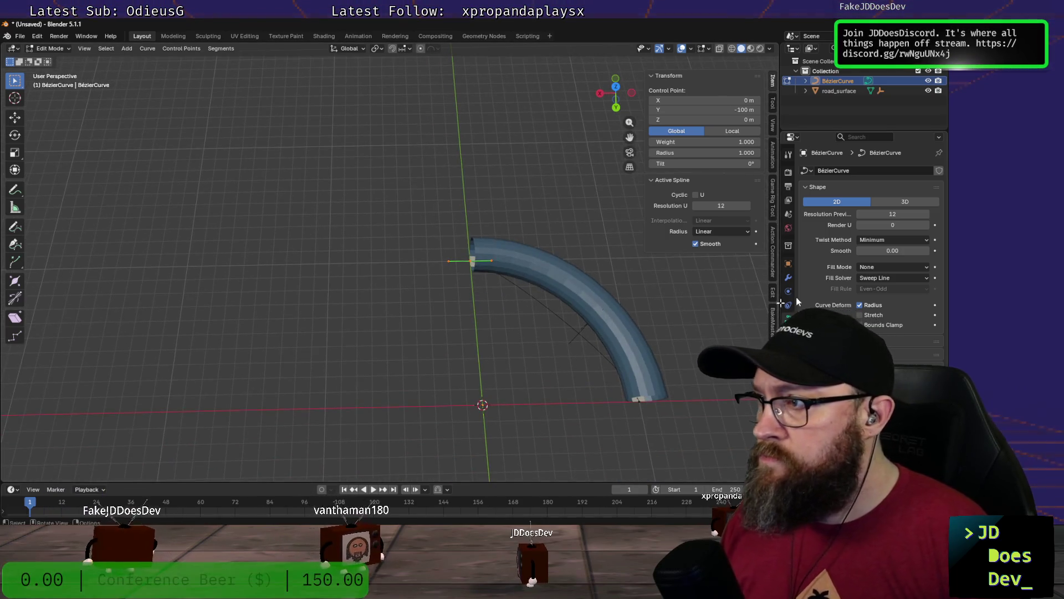
Step: Keep Twist Method Minimum, raise Resolution Preview U to 14, and select all control points
{"action": "left_click", "coordinate": [905, 239]}
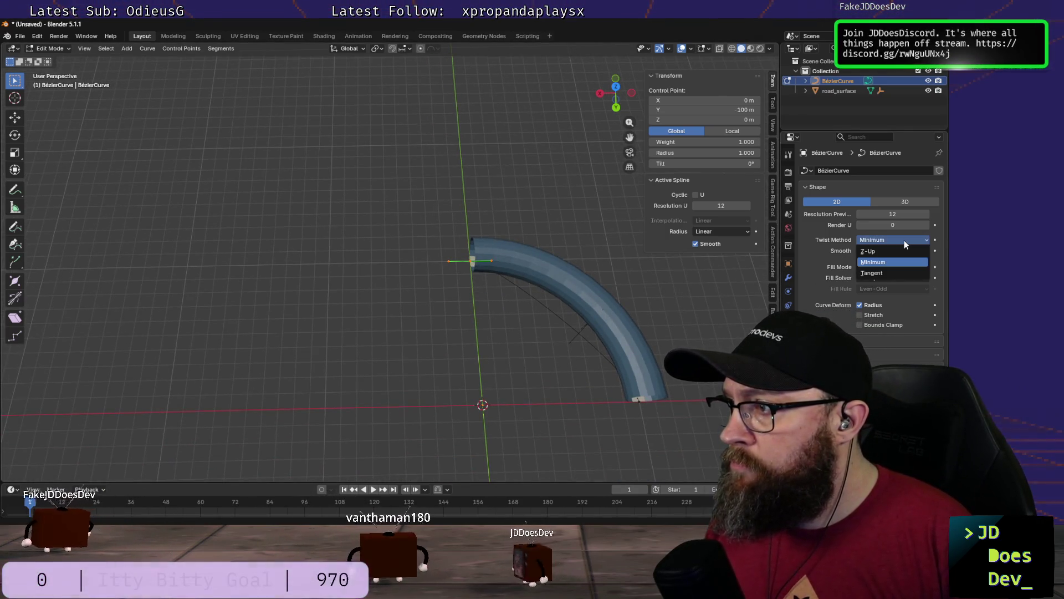
{"action": "left_click", "coordinate": [898, 238]}
{"action": "left_click_drag", "start_coordinate": [893, 214], "coordinate": [915, 214]}
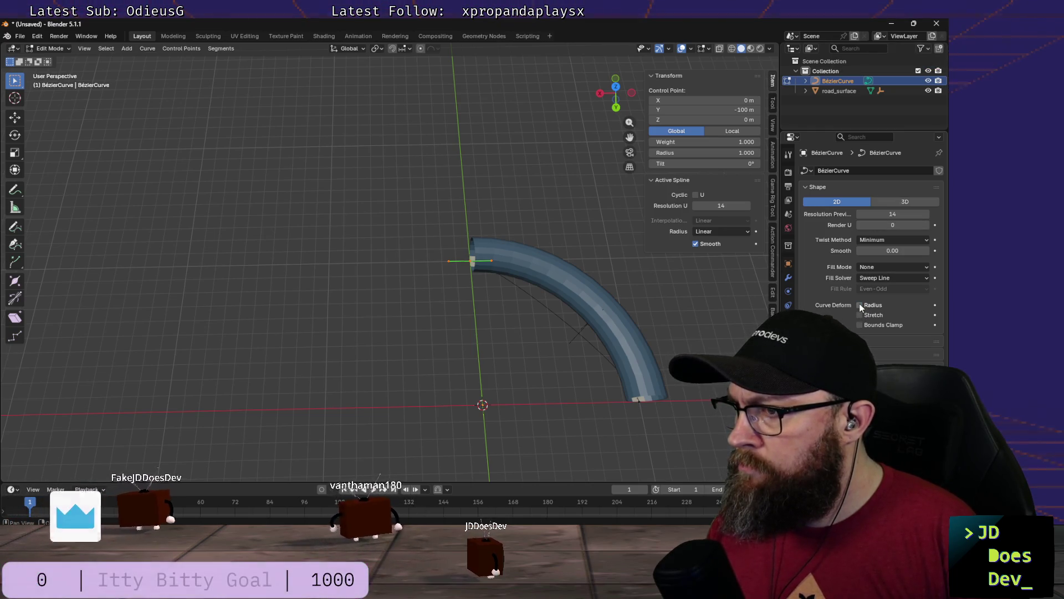
{"action": "scroll", "coordinate": [499, 350], "scroll_direction": "up", "scroll_amount": 2}
{"action": "scroll", "coordinate": [466, 322], "scroll_direction": "up", "scroll_amount": 3}
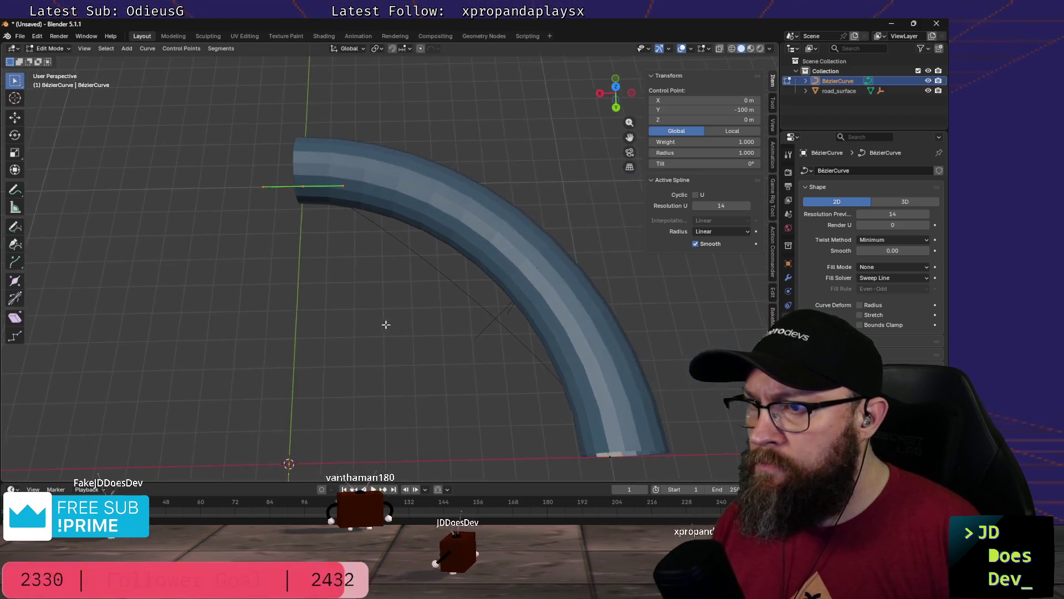
{"action": "left_click", "coordinate": [470, 295]}
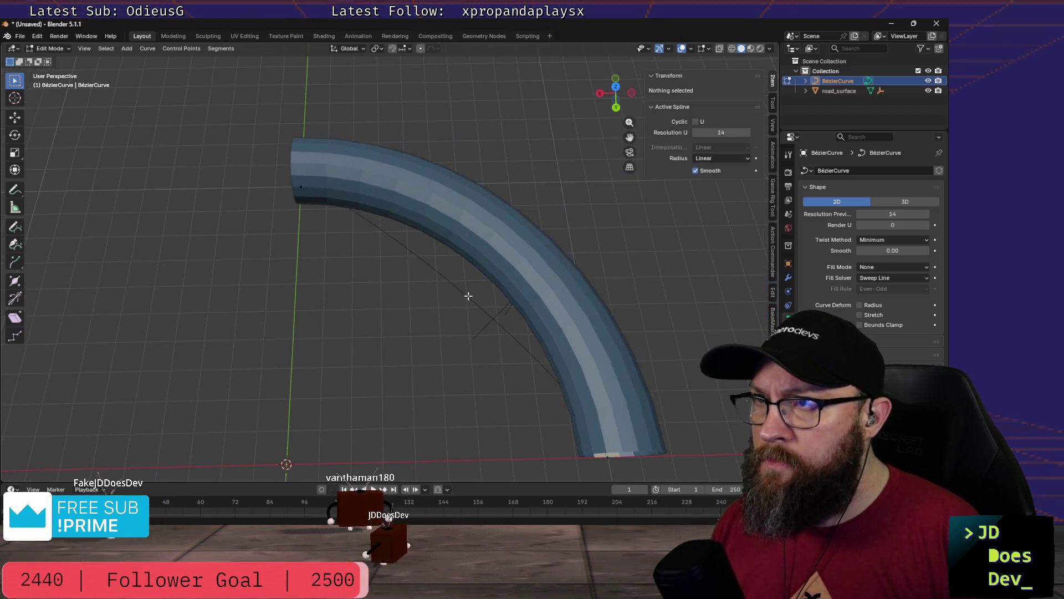
{"action": "key", "text": "a"}
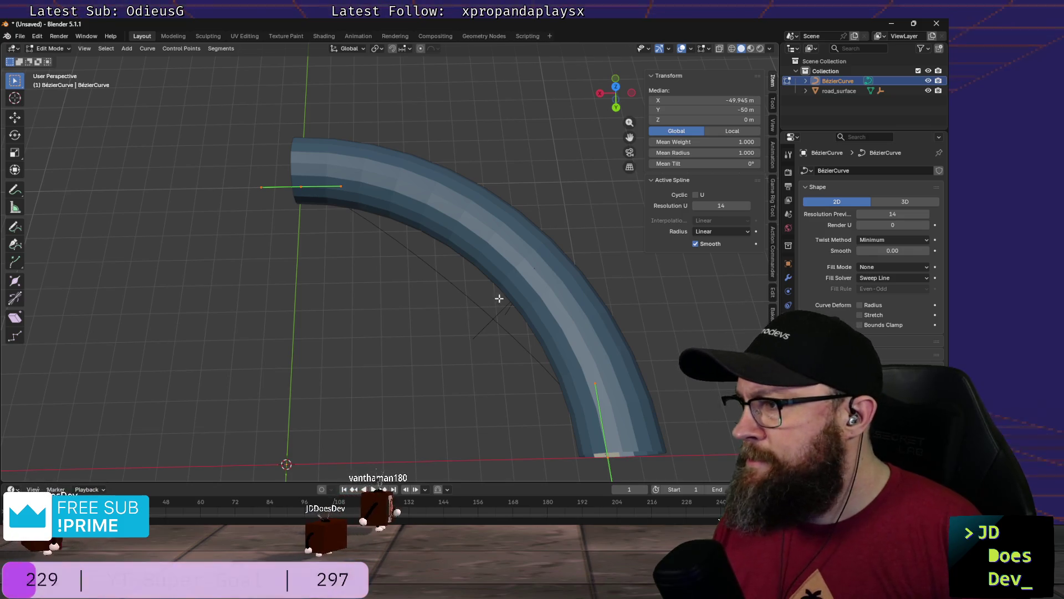
Step: Subdivide the curve segment and select the new middle control point
{"action": "right_click", "coordinate": [408, 302]}
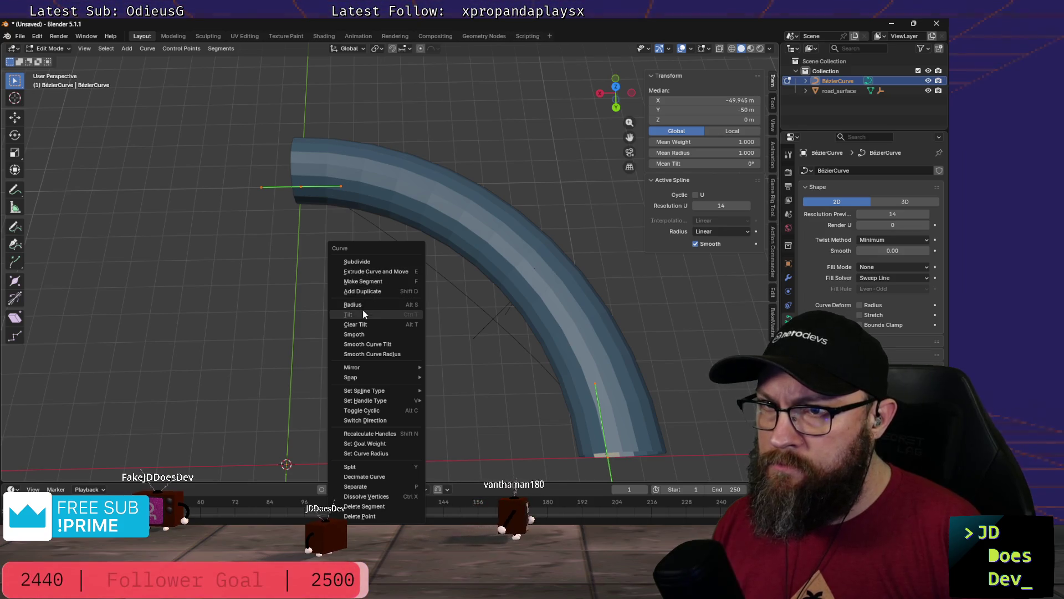
{"action": "left_click", "coordinate": [362, 261]}
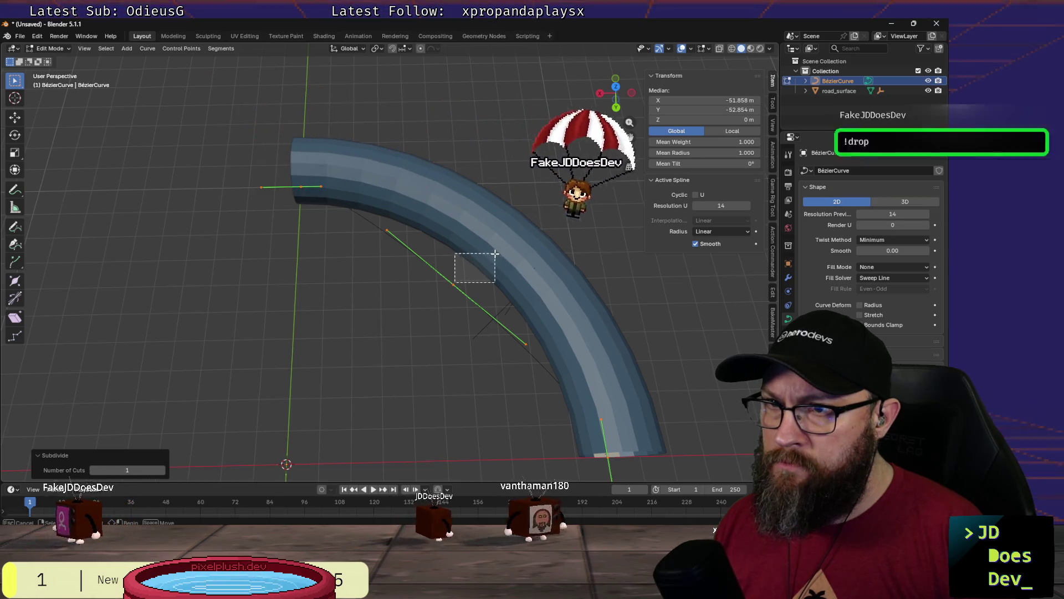
{"action": "left_click", "coordinate": [442, 266]}
{"action": "left_click", "coordinate": [453, 285]}
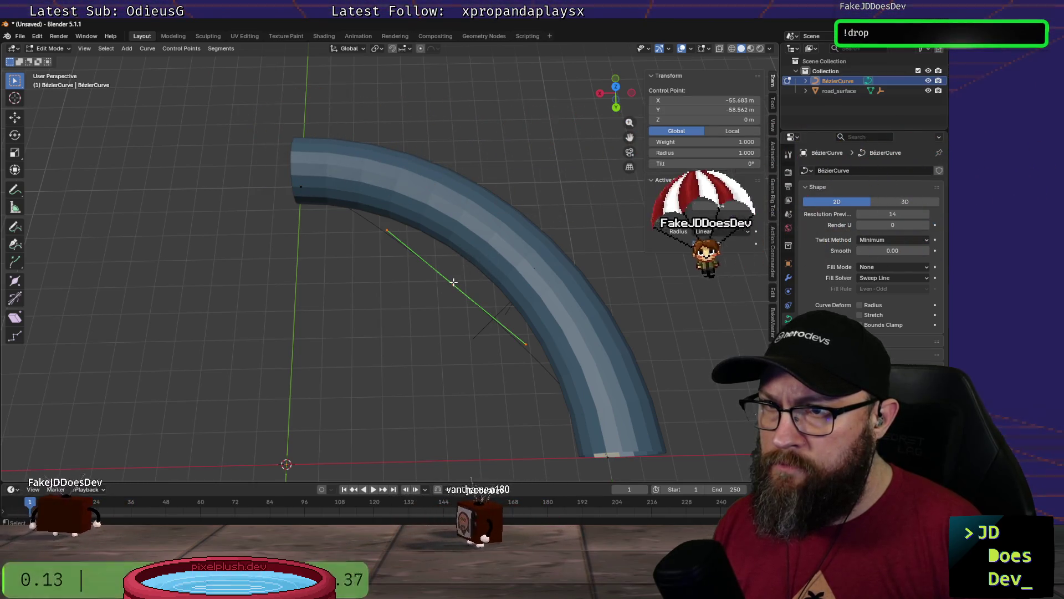
Step: Move the middle point onto the bent road mesh and return to Object Mode
{"action": "key", "text": "g"}
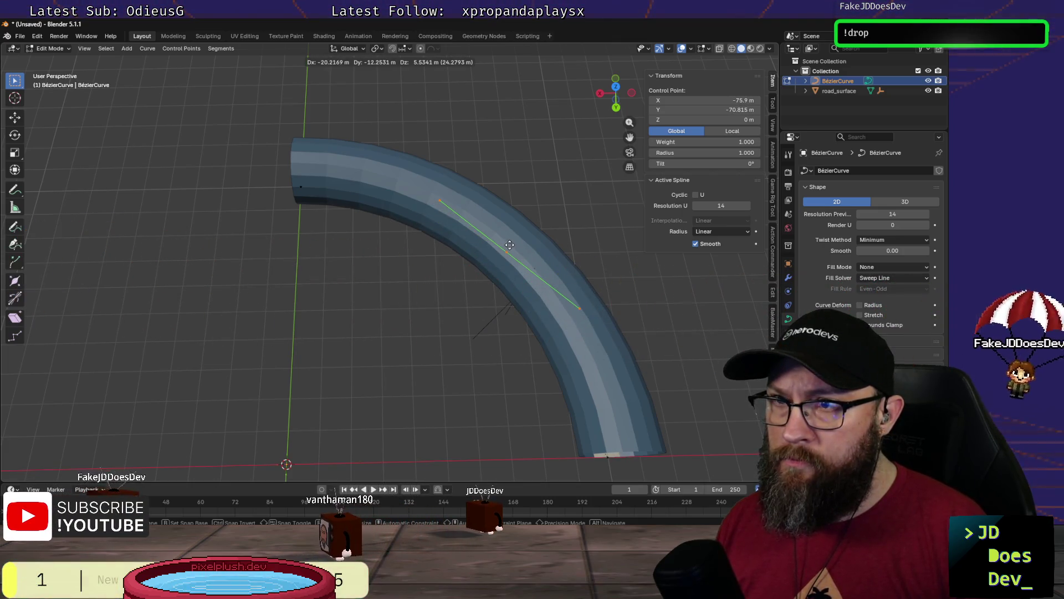
{"action": "left_click", "coordinate": [510, 236]}
{"action": "key", "text": "ctrl+Tab"}
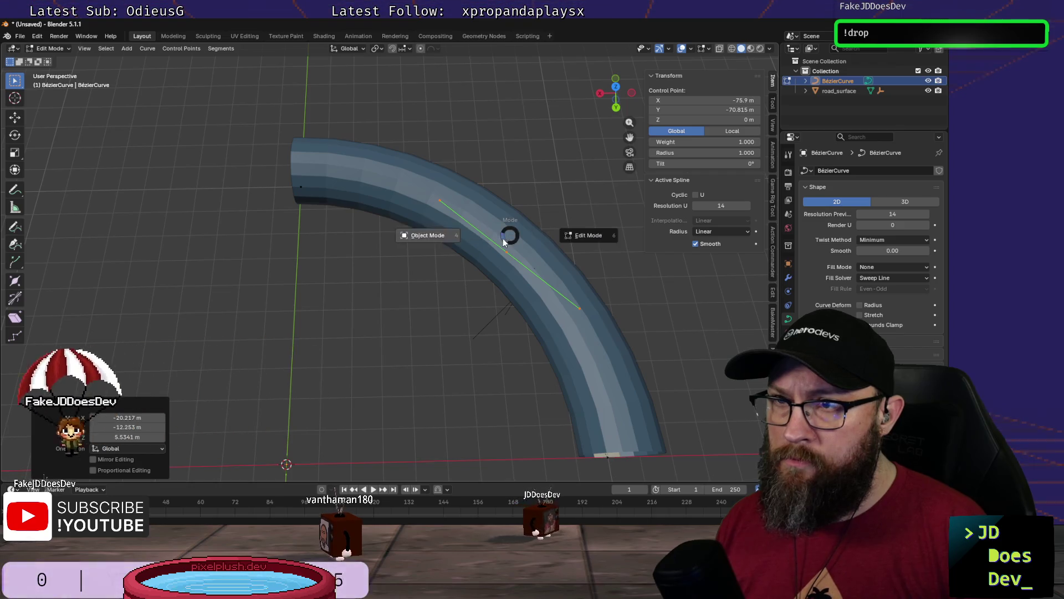
{"action": "left_click", "coordinate": [408, 238]}
Step: Enable X-Ray on road_surface so the curve shows, then reselect the centerline curve
{"action": "left_click", "coordinate": [410, 197]}
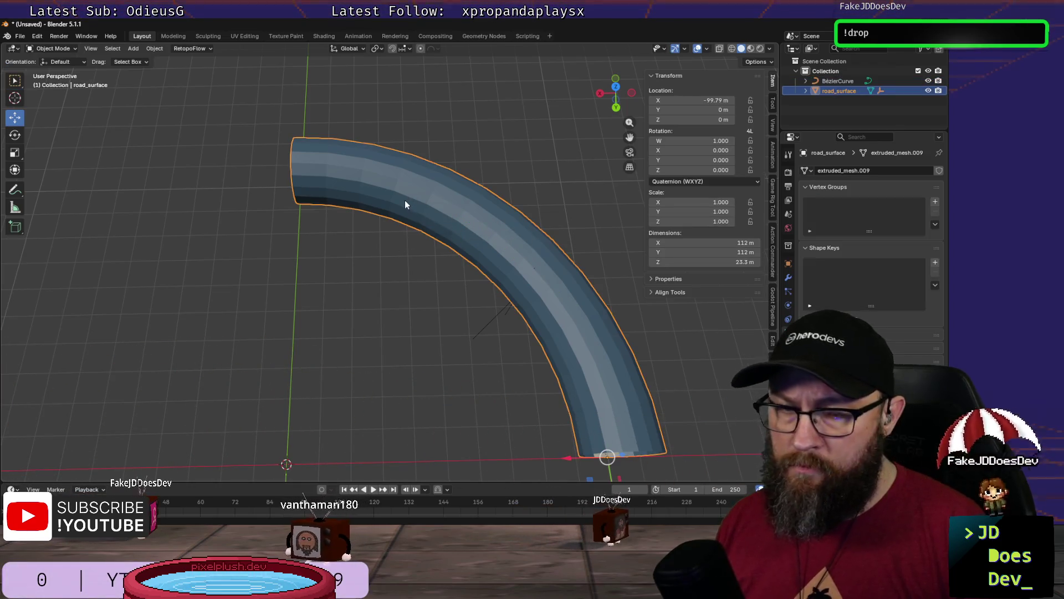
{"action": "key", "text": "z"}
{"action": "left_click", "coordinate": [404, 257]}
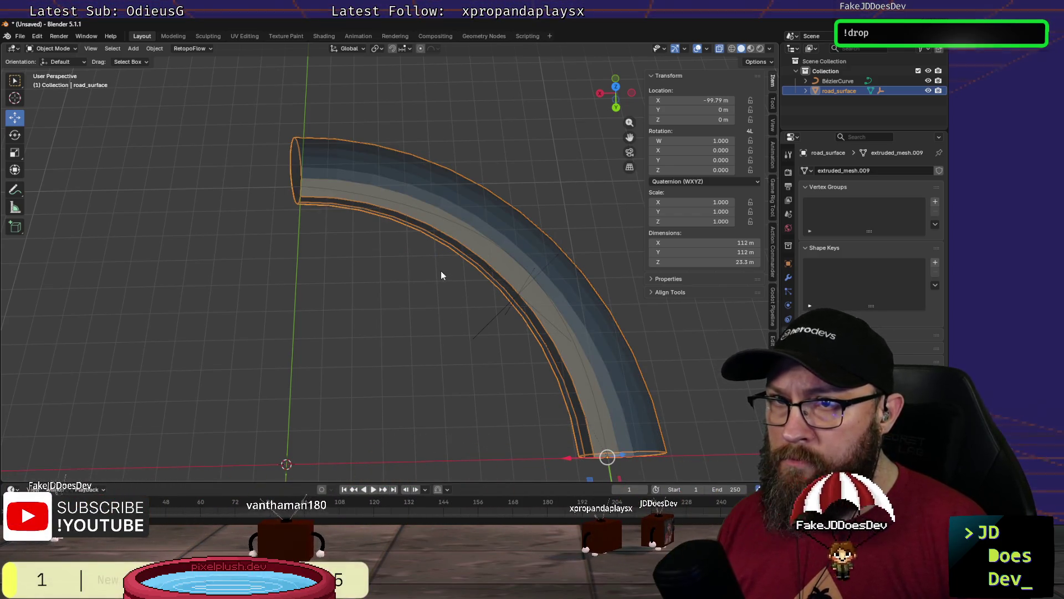
{"action": "left_click", "coordinate": [415, 282]}
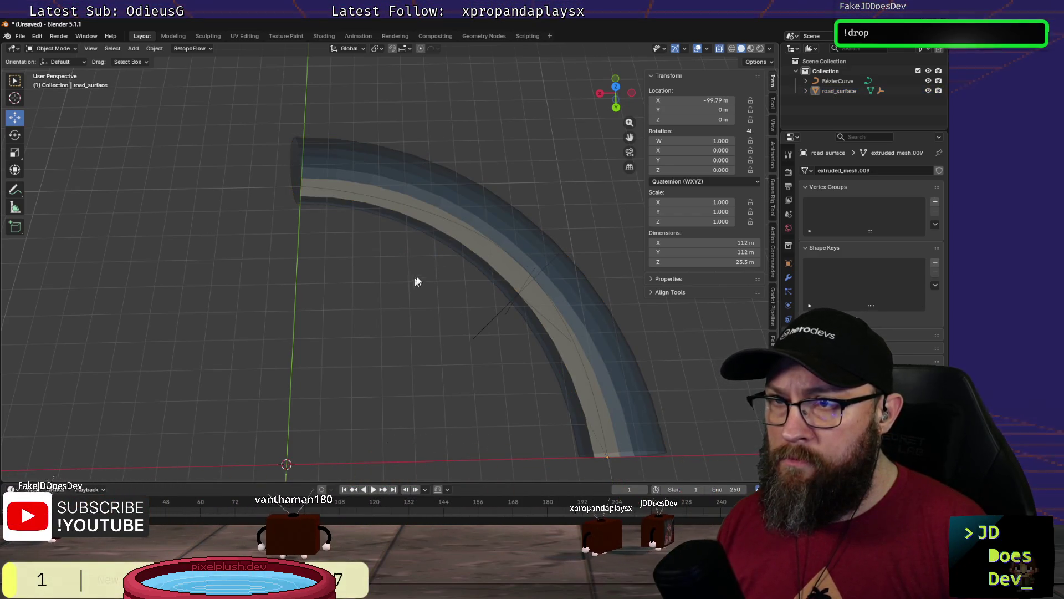
{"action": "left_click", "coordinate": [442, 222]}
{"action": "key", "text": "ctrl+Tab"}
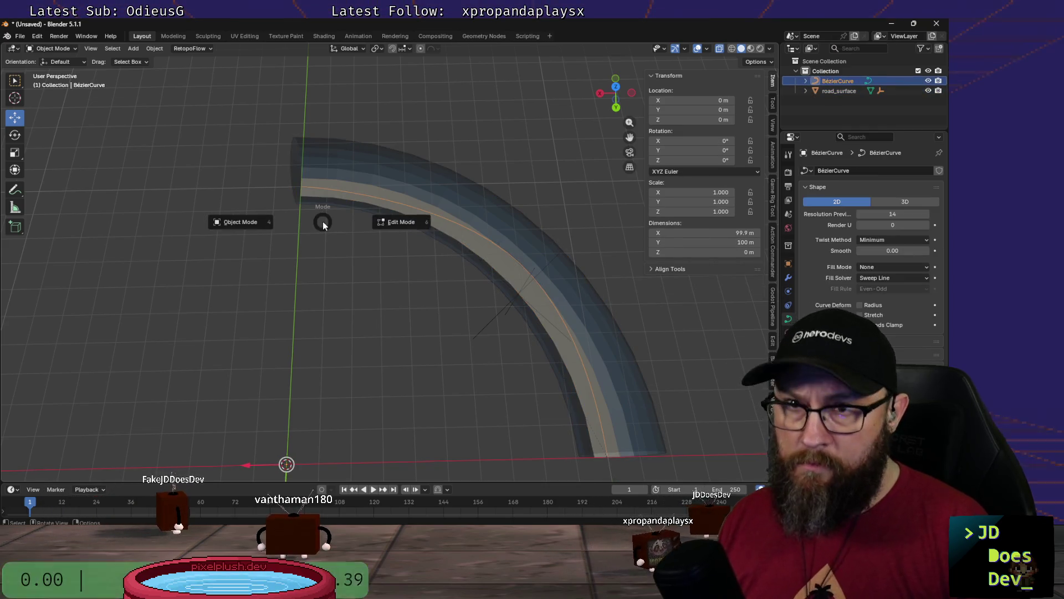
Step: Nudge the middle control point about 1.5 m along the road and view it from the top
{"action": "left_click", "coordinate": [396, 223]}
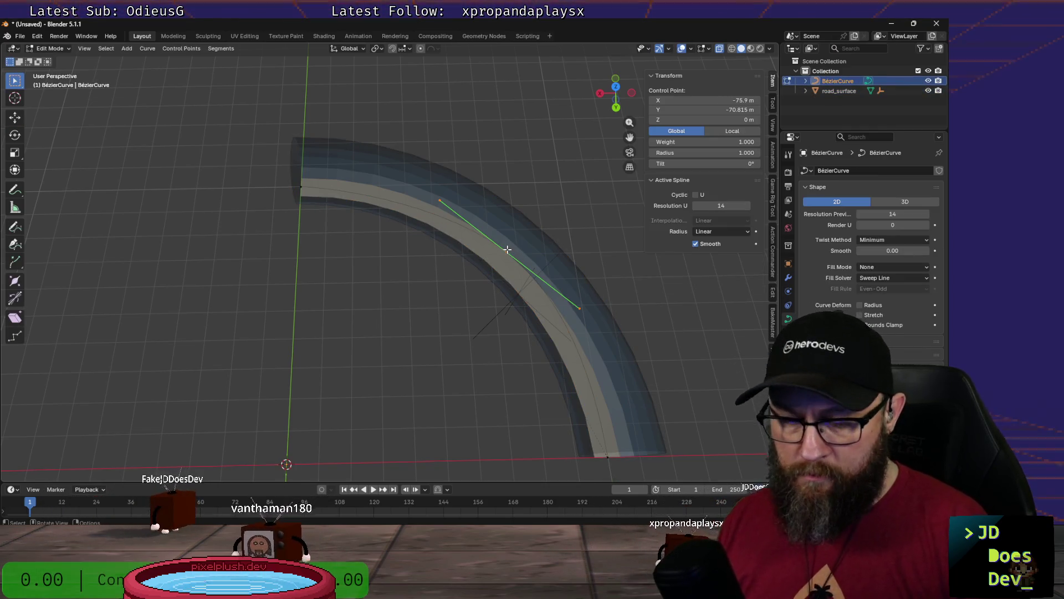
{"action": "key", "text": "g"}
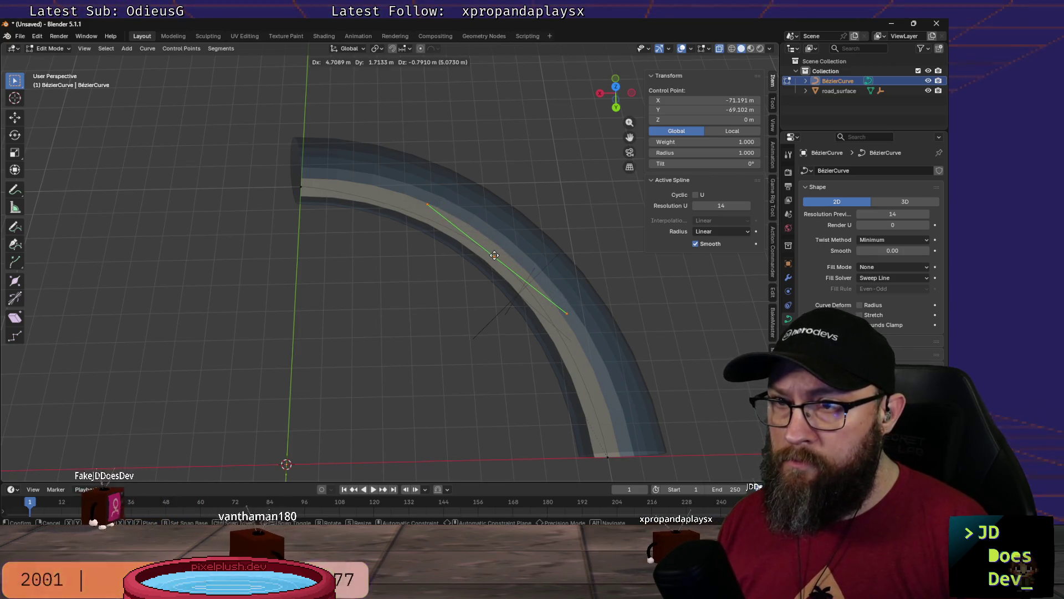
{"action": "left_click", "coordinate": [494, 255]}
{"action": "left_click", "coordinate": [414, 338]}
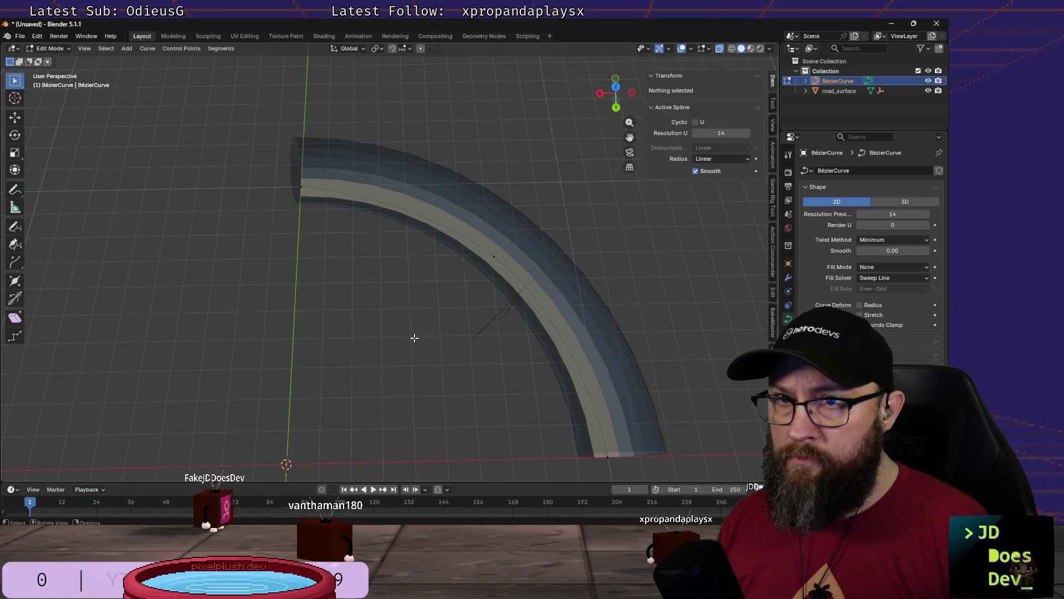
{"action": "left_click", "coordinate": [495, 256]}
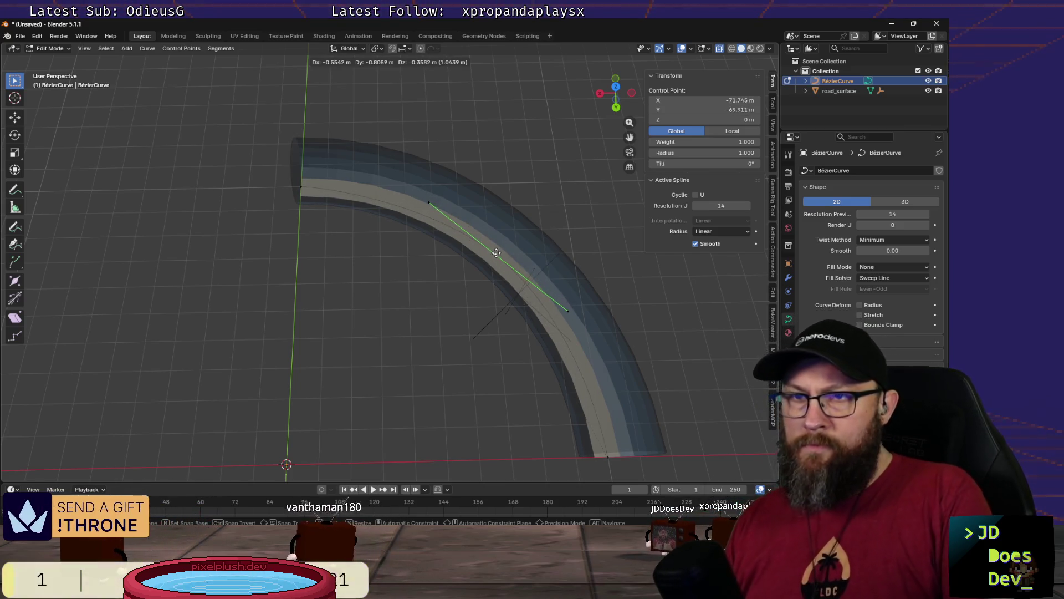
{"action": "left_click", "coordinate": [495, 251]}
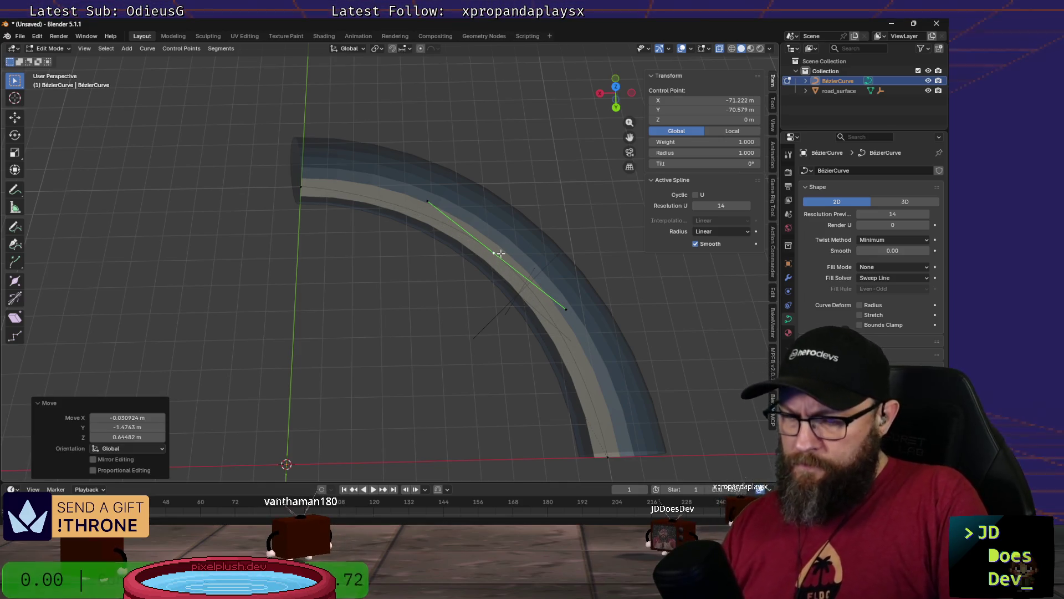
{"action": "key", "text": "KP_7"}
{"action": "scroll", "coordinate": [505, 250], "scroll_direction": "down", "scroll_amount": 1}
{"action": "scroll", "coordinate": [515, 245], "scroll_direction": "down", "scroll_amount": 2}
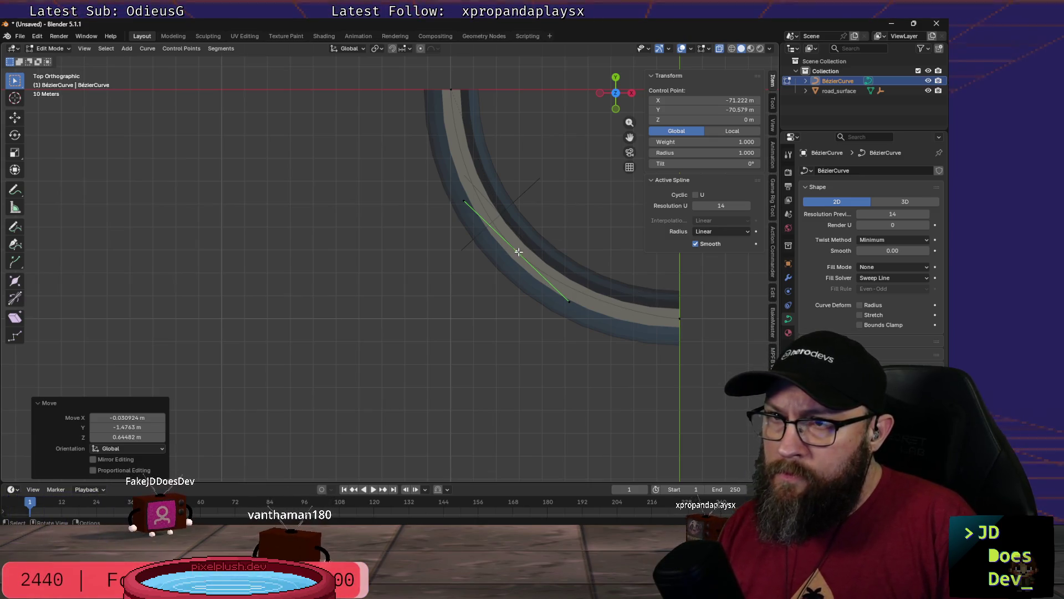
{"action": "left_click", "coordinate": [570, 300]}
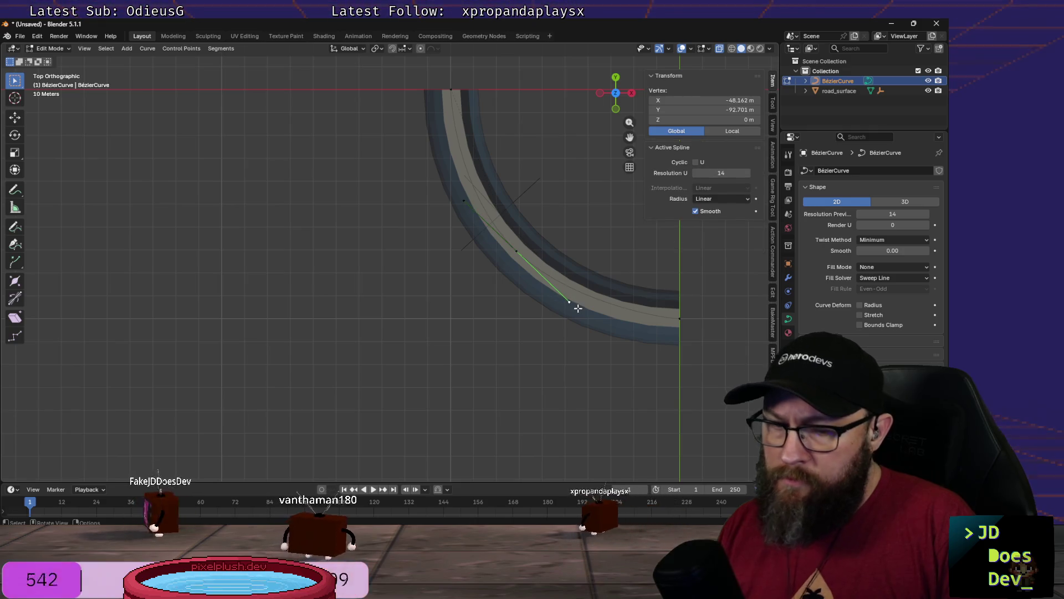
{"action": "key", "text": "g"}
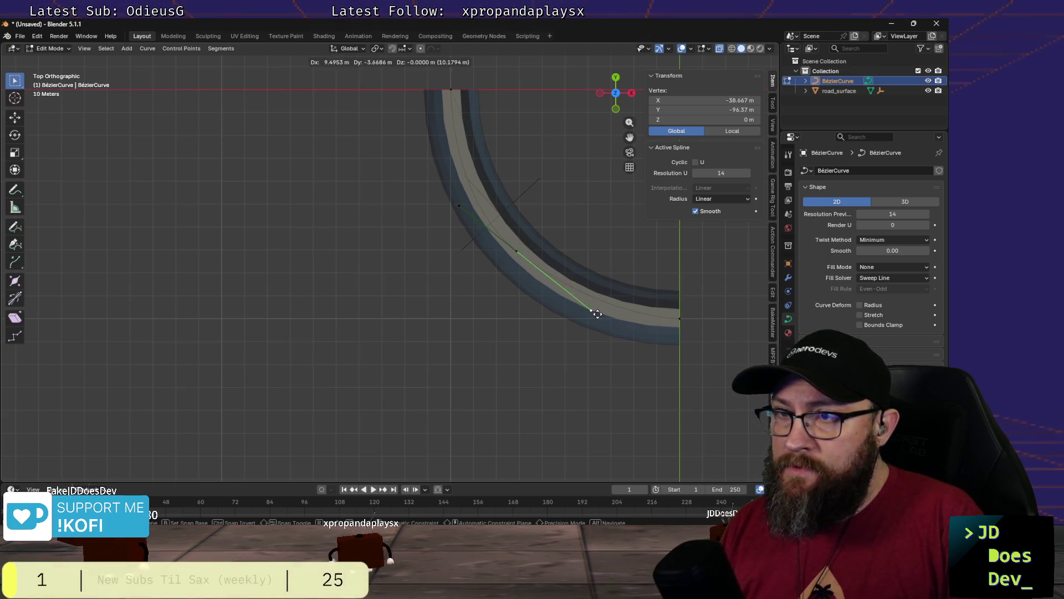
{"action": "left_click", "coordinate": [594, 310]}
{"action": "key", "text": "g"}
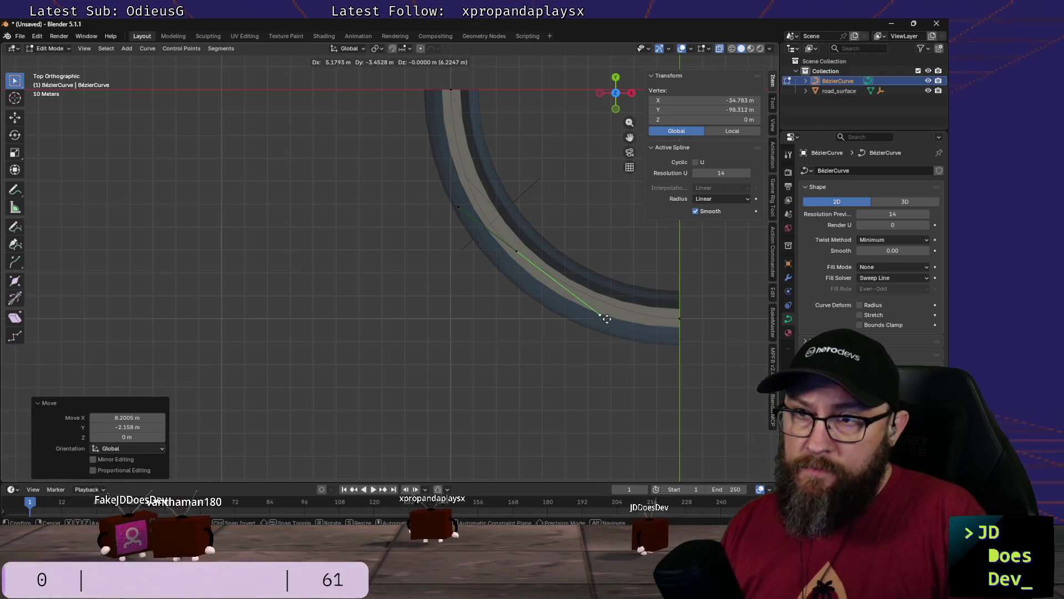
{"action": "key", "text": "Escape"}
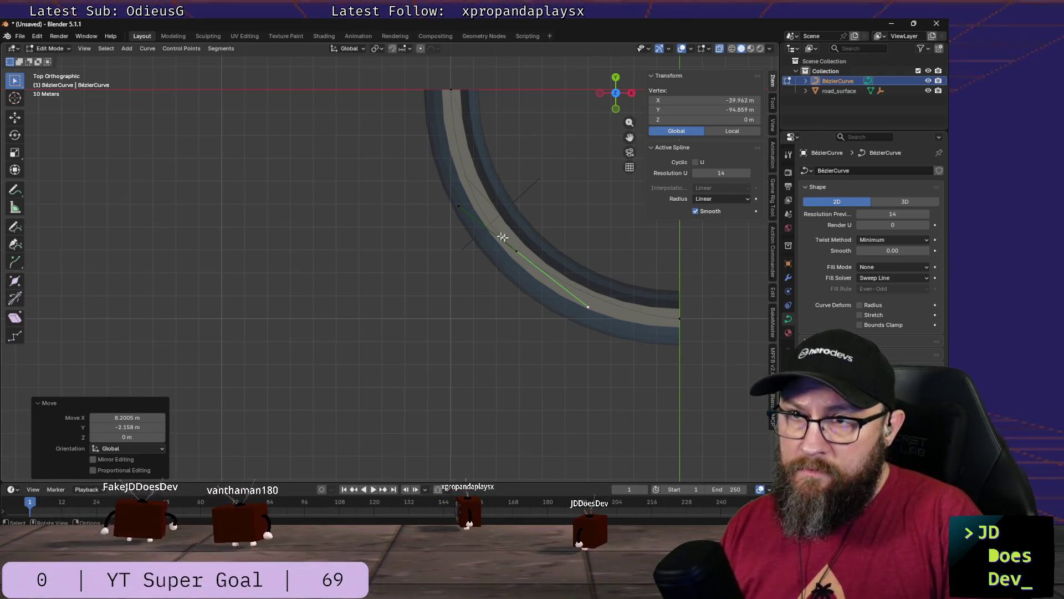
{"action": "key", "text": "ctrl+z"}
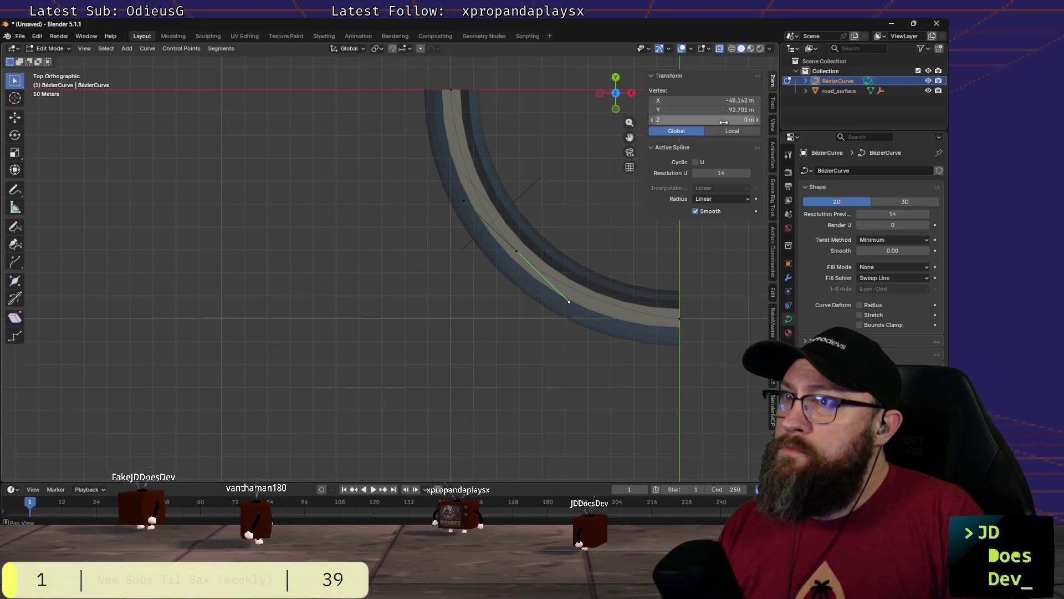
Step: Try Ease radius interpolation and the global readout, then undo the spline changes
{"action": "left_click", "coordinate": [703, 199]}
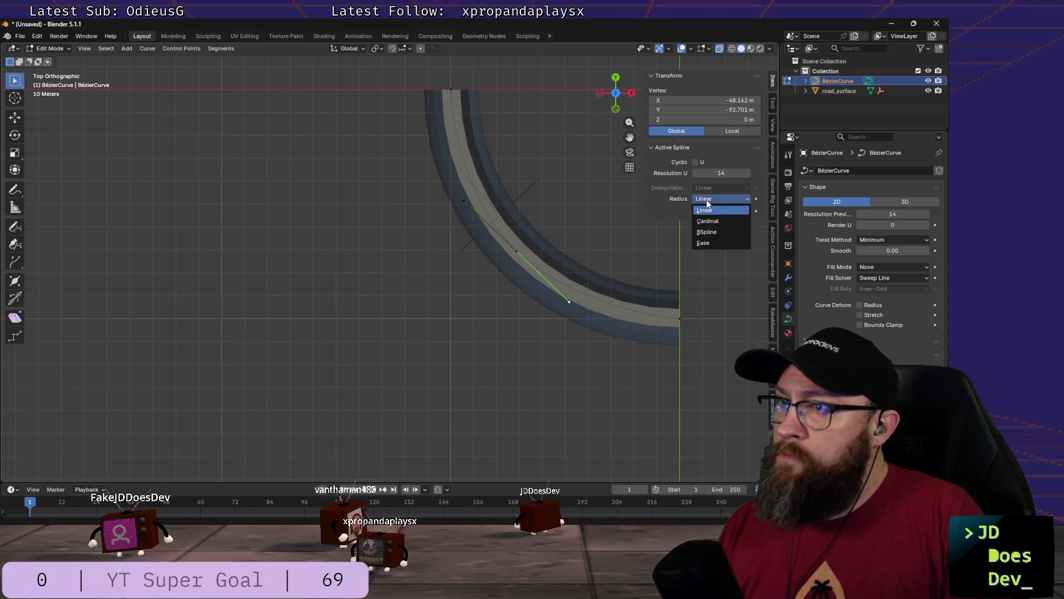
{"action": "left_click", "coordinate": [706, 243]}
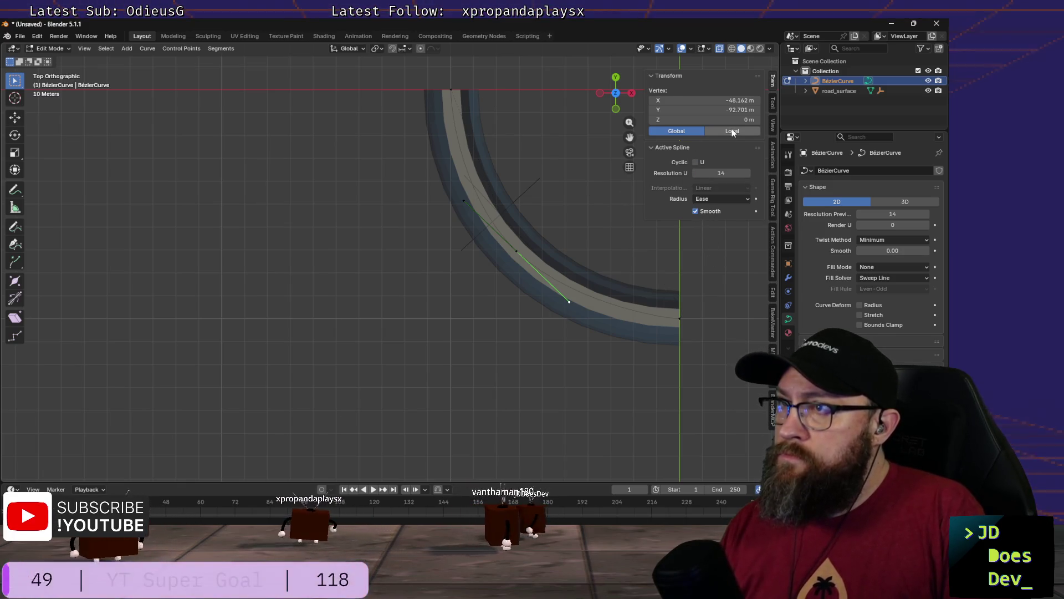
{"action": "left_click", "coordinate": [677, 131]}
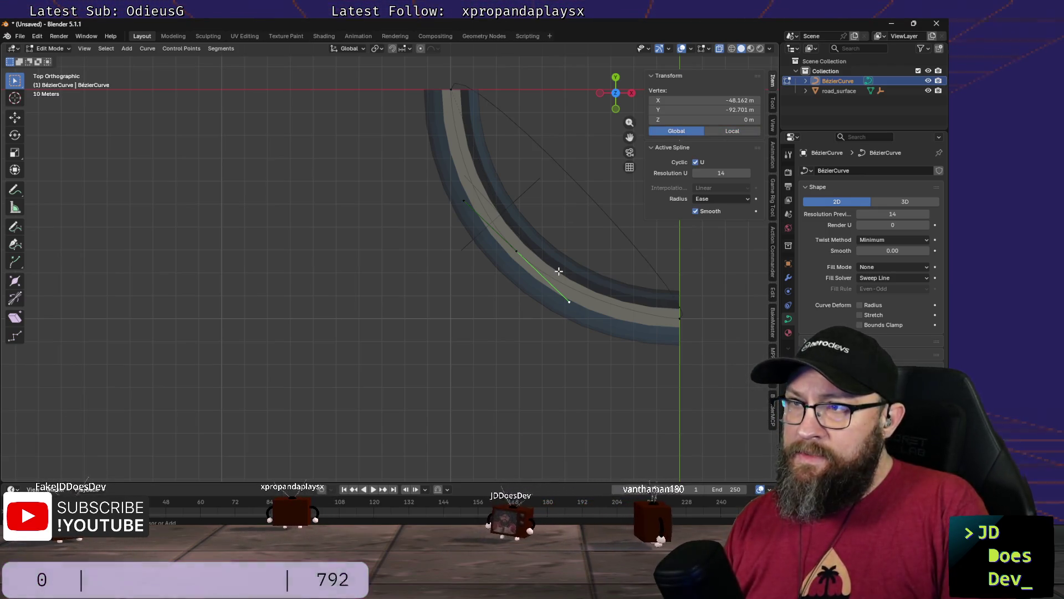
{"action": "key", "text": "alt+a"}
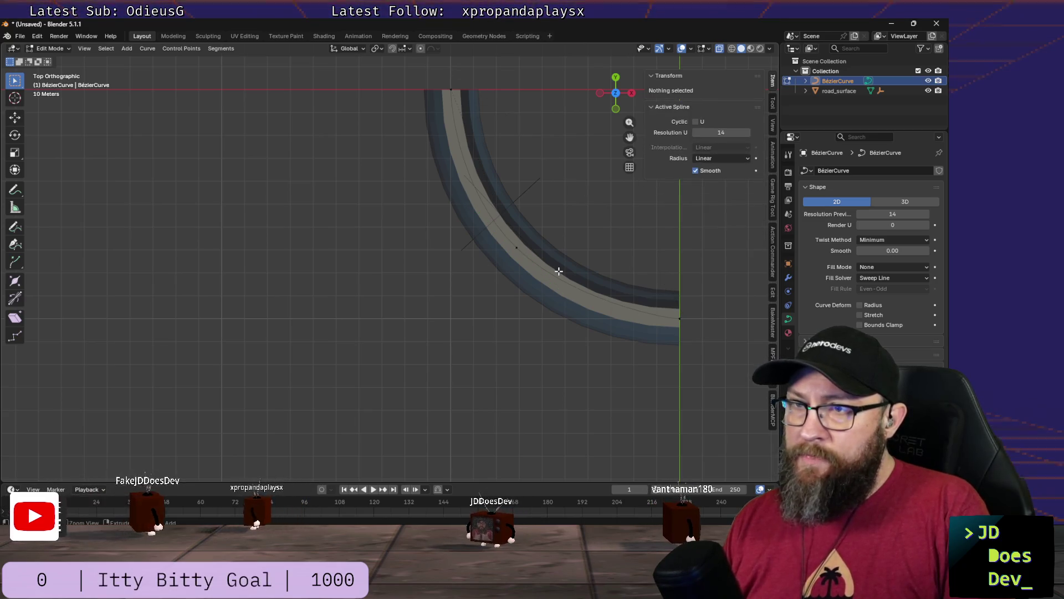
Step: Leave curve editing for Object Mode and make the road_surface mesh active
{"action": "left_click", "coordinate": [559, 270]}
{"action": "key", "text": "Tab"}
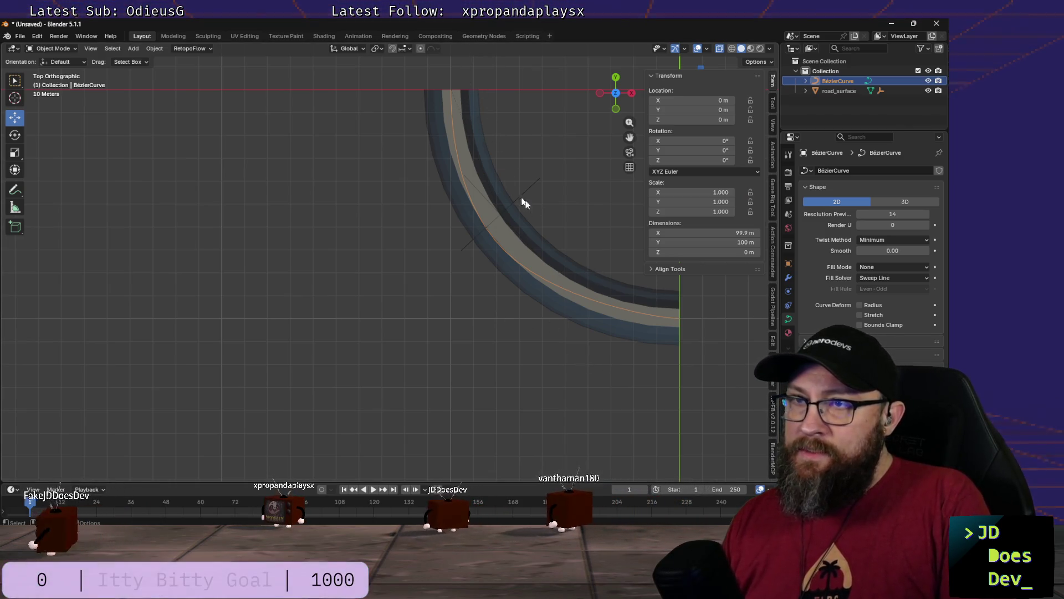
{"action": "left_click", "coordinate": [679, 318]}
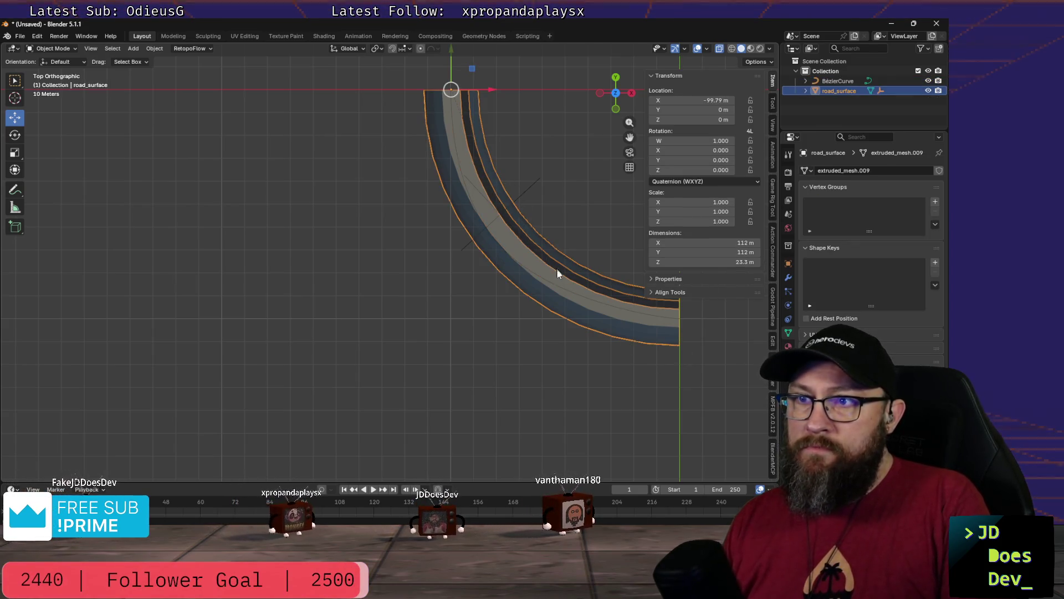
Step: Re-select the centerline curve and enter Edit Mode on it
{"action": "left_click", "coordinate": [653, 315]}
{"action": "key", "text": "ctrl+Tab"}
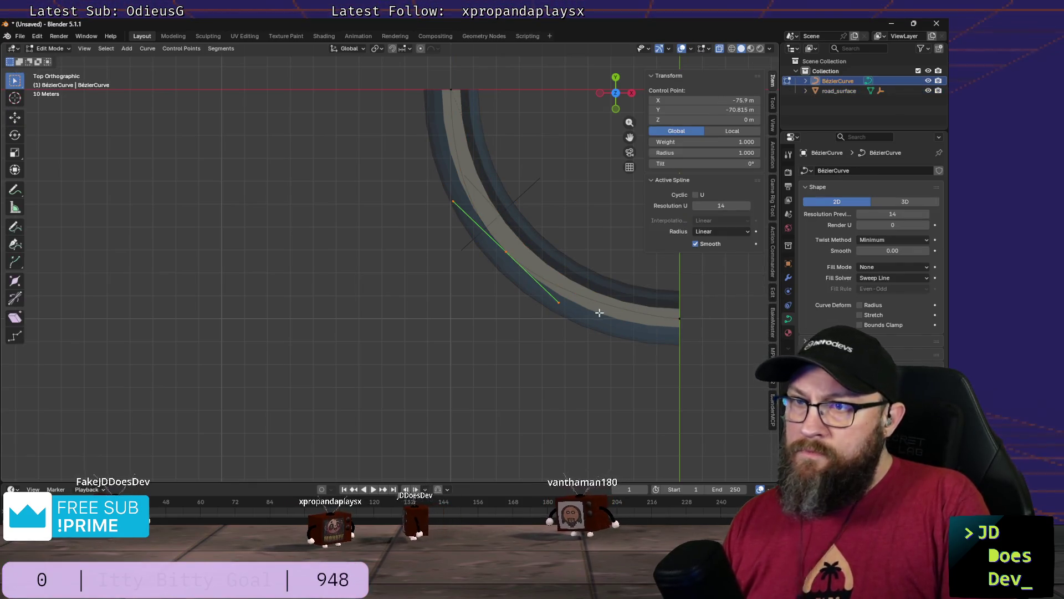
{"action": "key", "text": "Tab"}
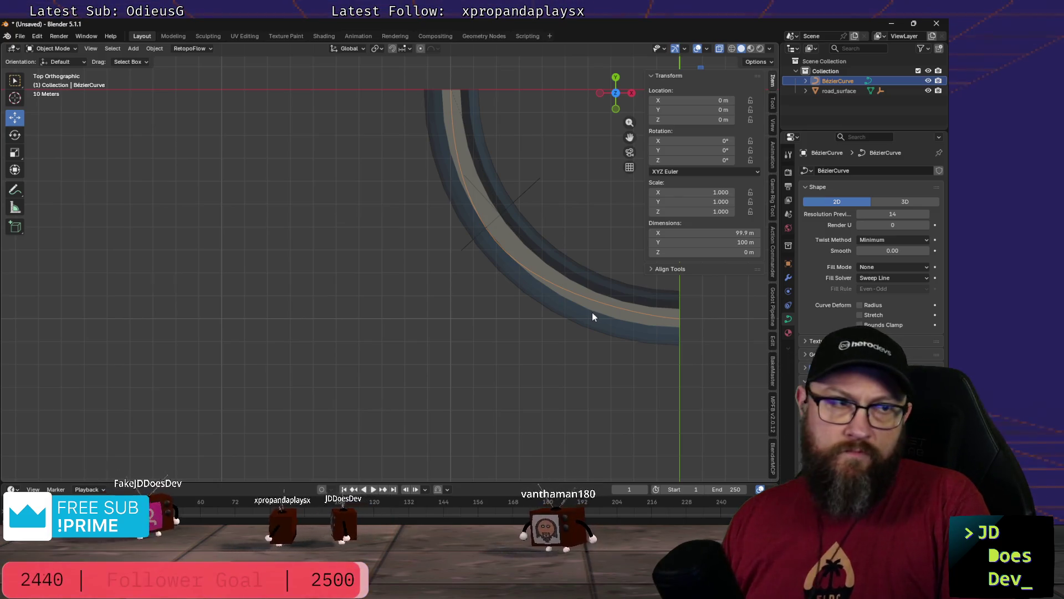
{"action": "left_click", "coordinate": [590, 314]}
{"action": "left_click", "coordinate": [591, 313]}
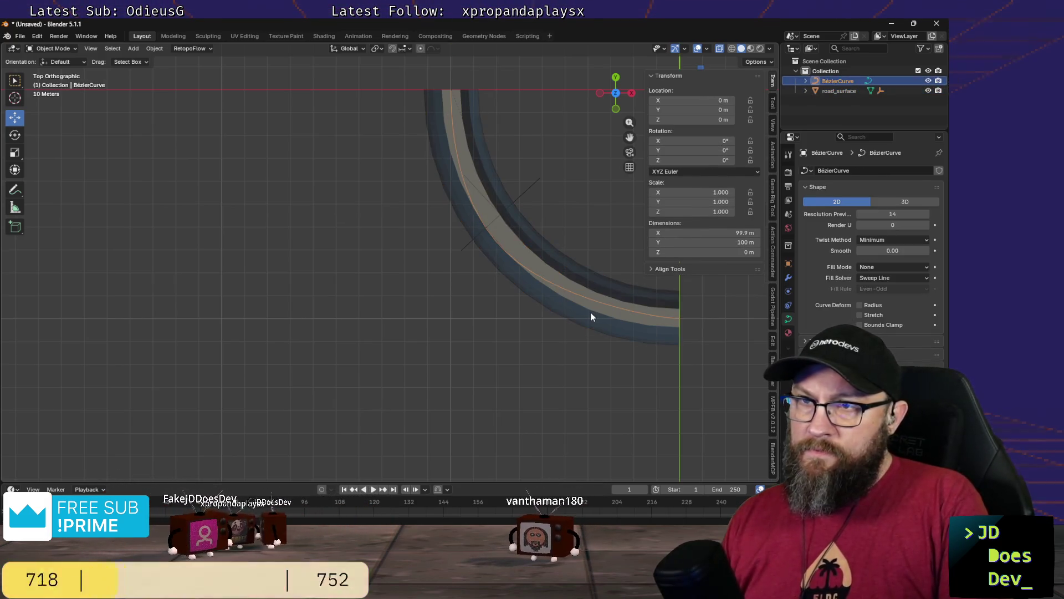
{"action": "key", "text": "Tab"}
Step: Delete the curve's middle control point
{"action": "left_click", "coordinate": [591, 312]}
{"action": "key", "text": "Delete"}
{"action": "key", "text": "a"}
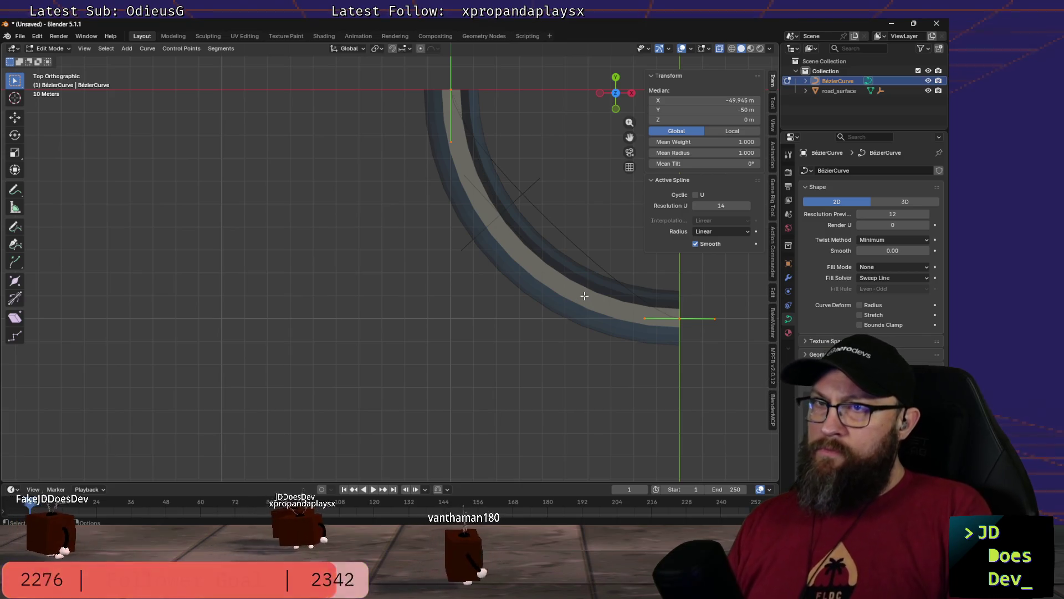
Step: Move the right end point left to roughly X -100 m, Y -100 m
{"action": "left_click", "coordinate": [648, 317]}
{"action": "key", "text": "g"}
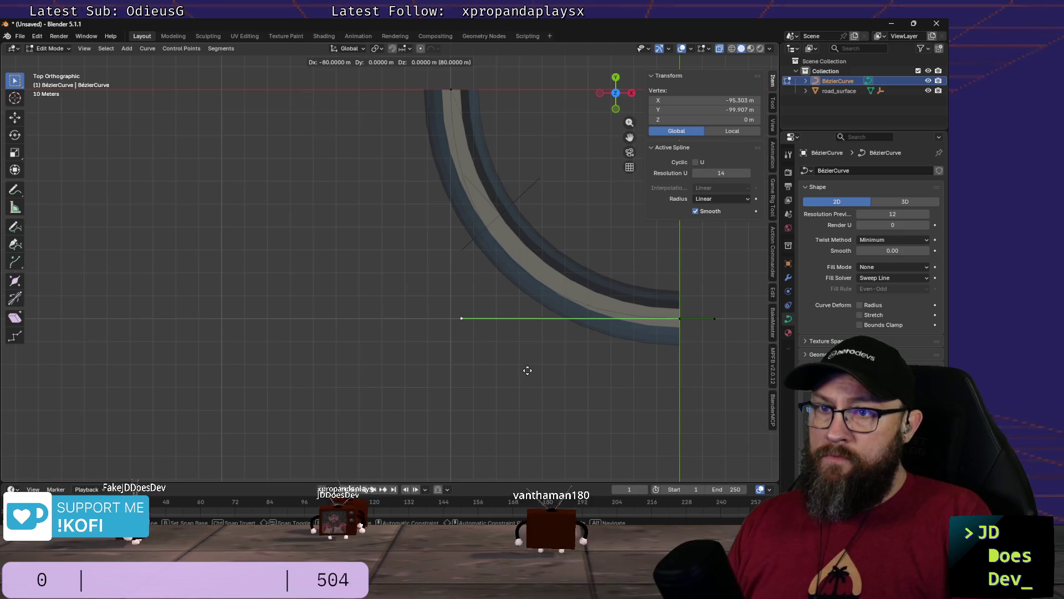
{"action": "left_click", "coordinate": [525, 370]}
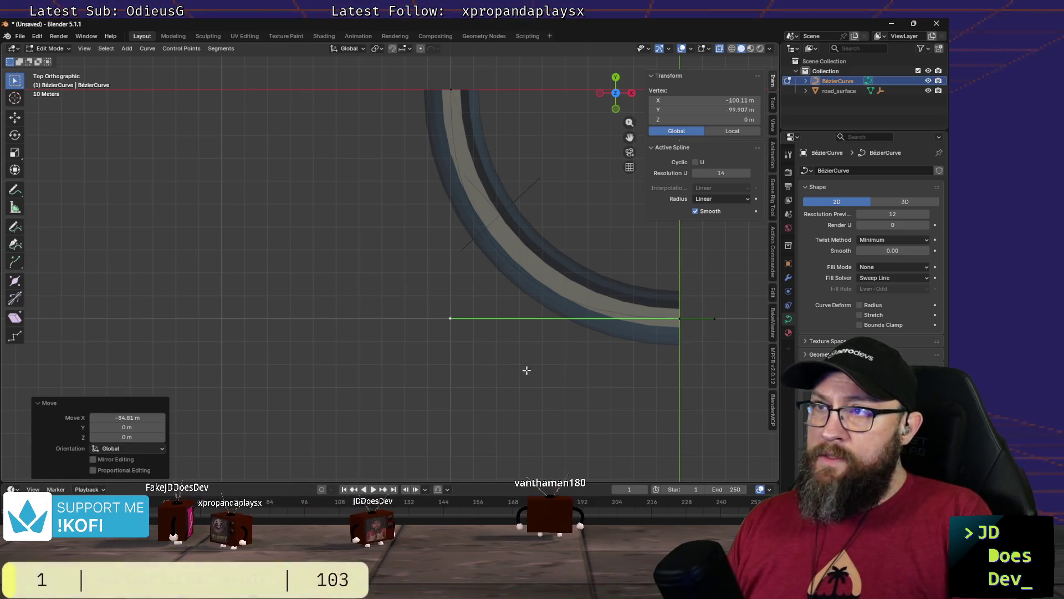
Step: Set the end point's position exactly to X -100, Y -100
{"action": "left_click", "coordinate": [745, 100]}
{"action": "key", "text": "BackSpace"}
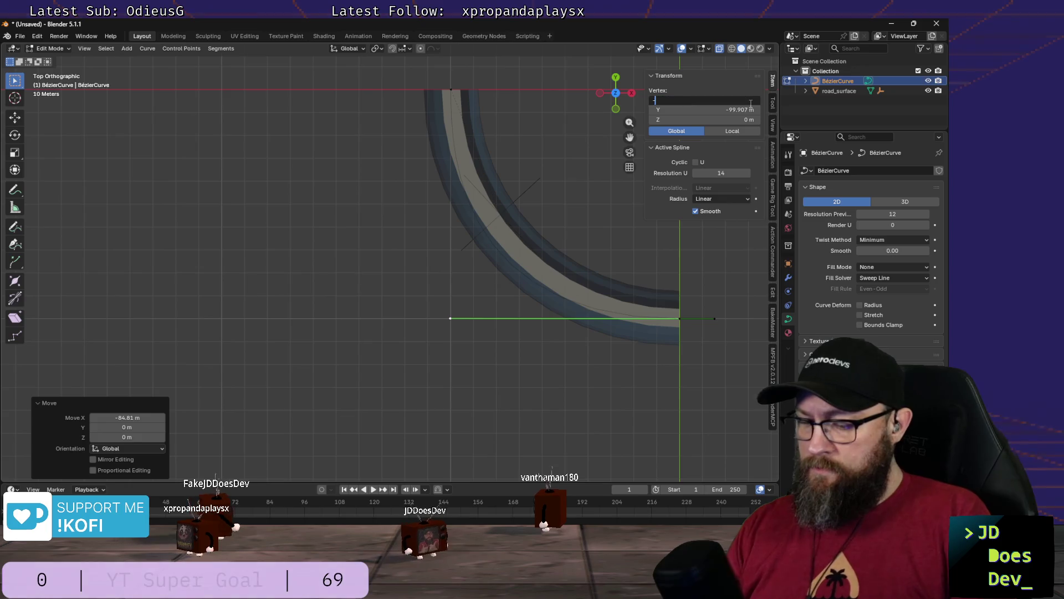
{"action": "type", "text": "-10"}
{"action": "key", "text": "Tab"}
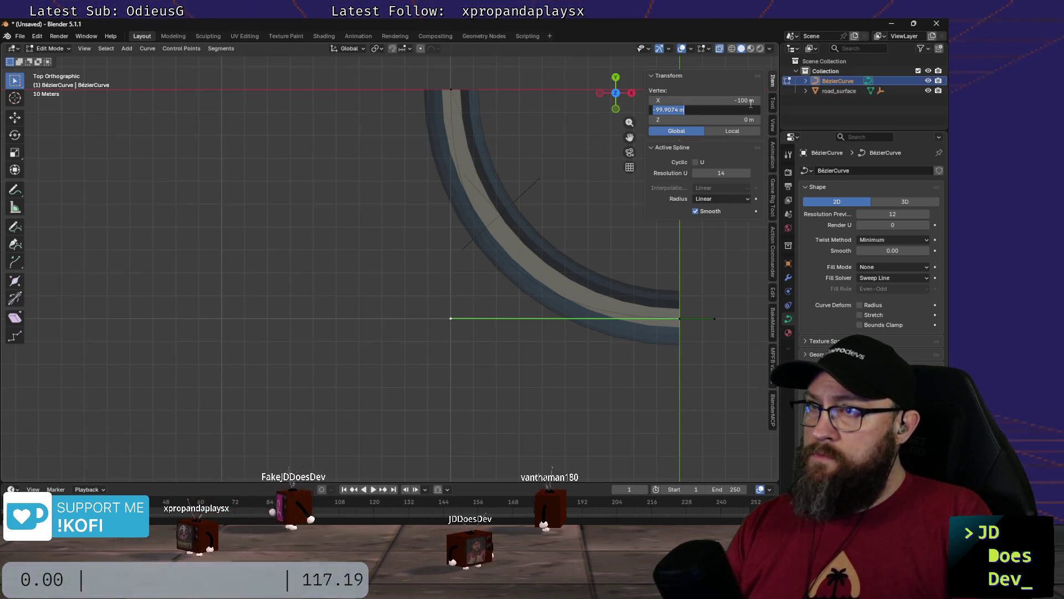
{"action": "type", "text": "-1"}
{"action": "key", "text": "Return"}
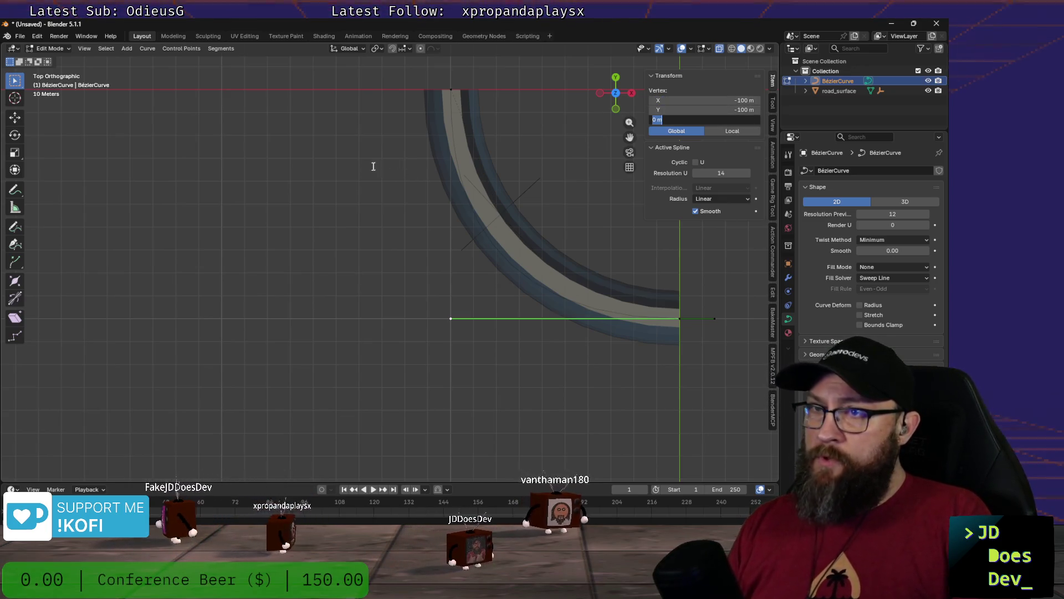
Step: Set the top point's handle to X -100, Y -100, Z 0 so it aims straight down
{"action": "left_click", "coordinate": [452, 90]}
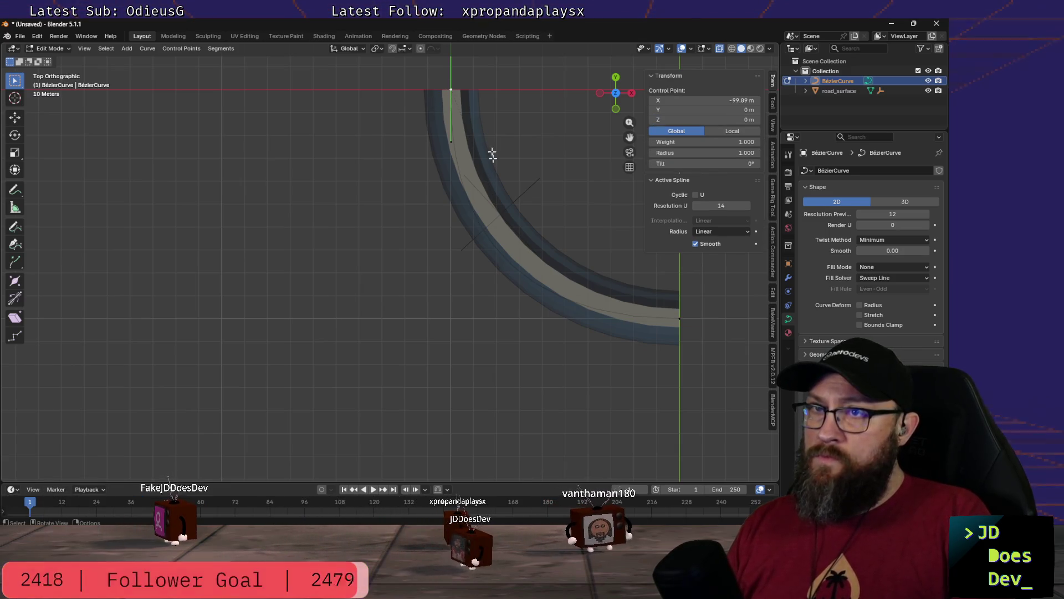
{"action": "left_click", "coordinate": [451, 141]}
{"action": "left_click", "coordinate": [735, 101]}
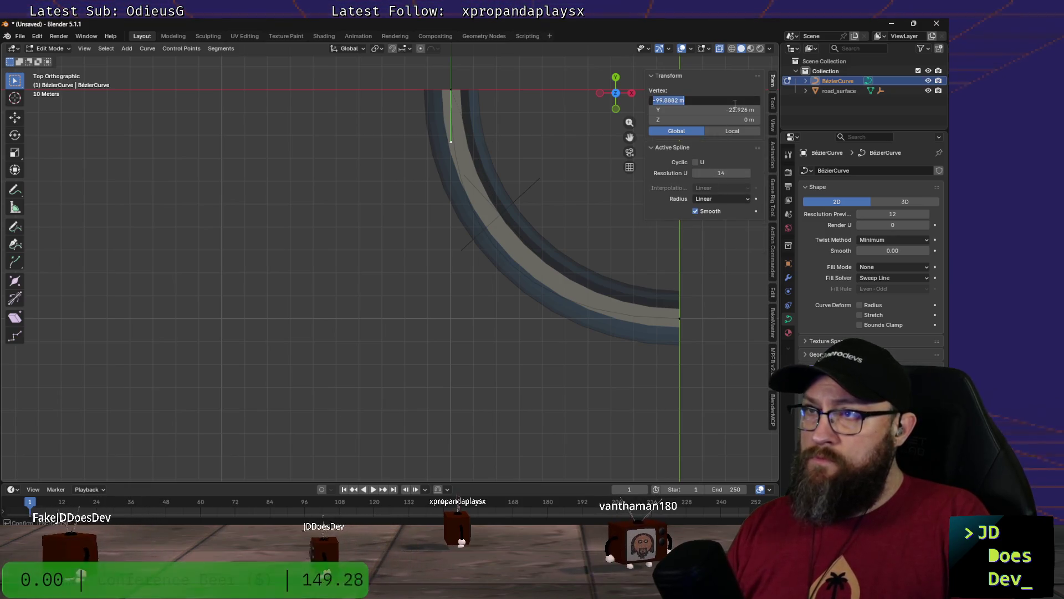
{"action": "key", "text": "Tab"}
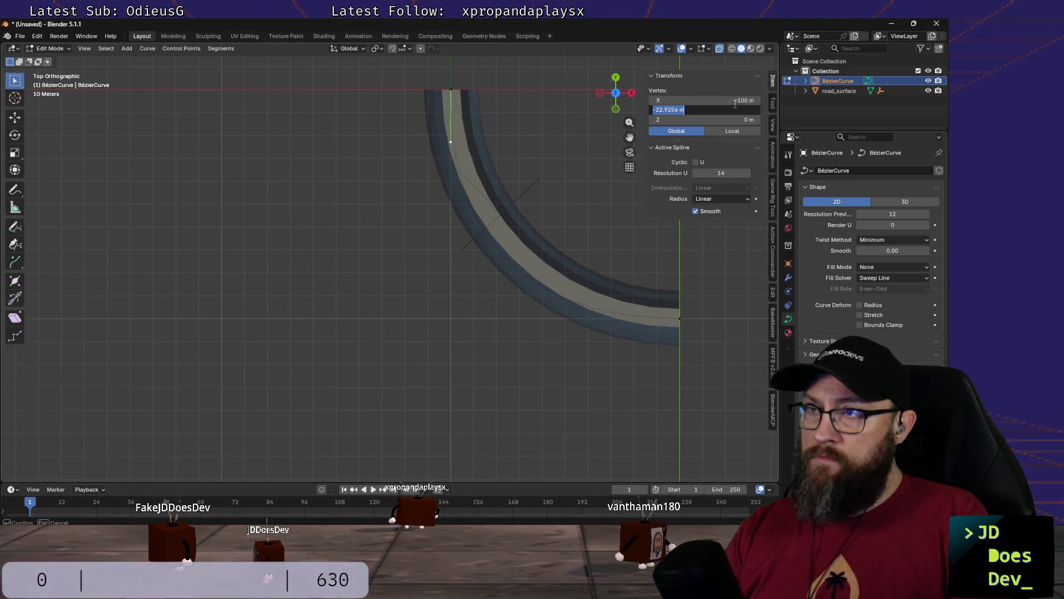
{"action": "type", "text": "00"}
{"action": "key", "text": "Tab"}
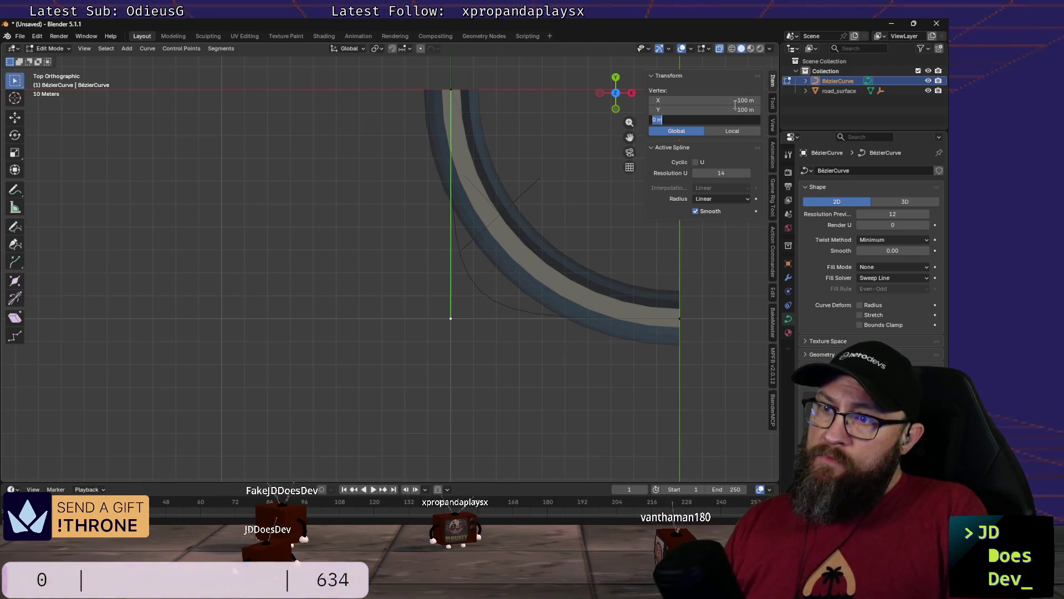
{"action": "key", "text": "Return"}
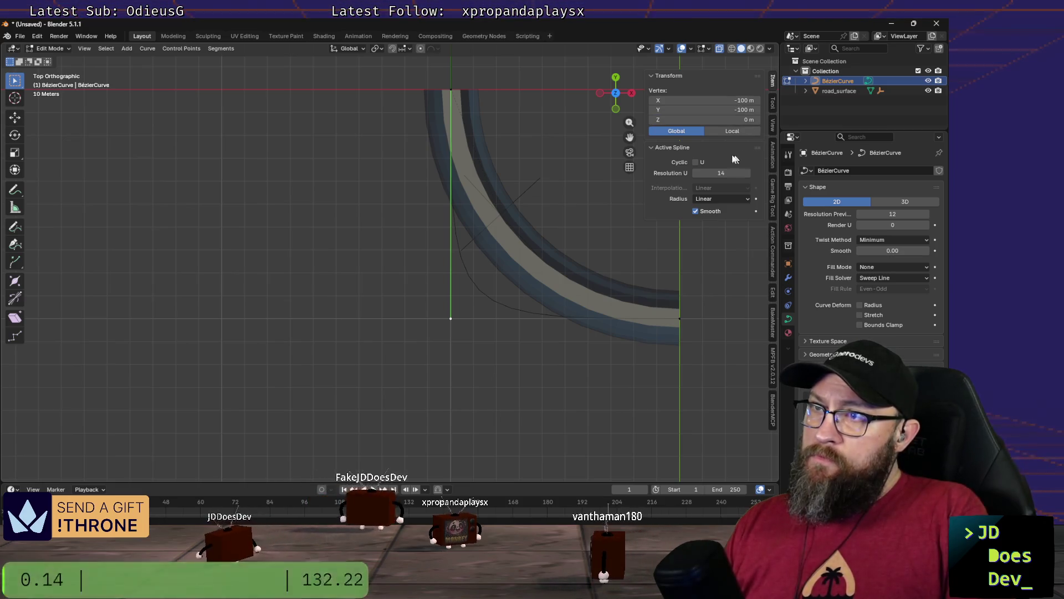
Step: Try Ease radius interpolation, then keep it at Linear
{"action": "left_click", "coordinate": [722, 200]}
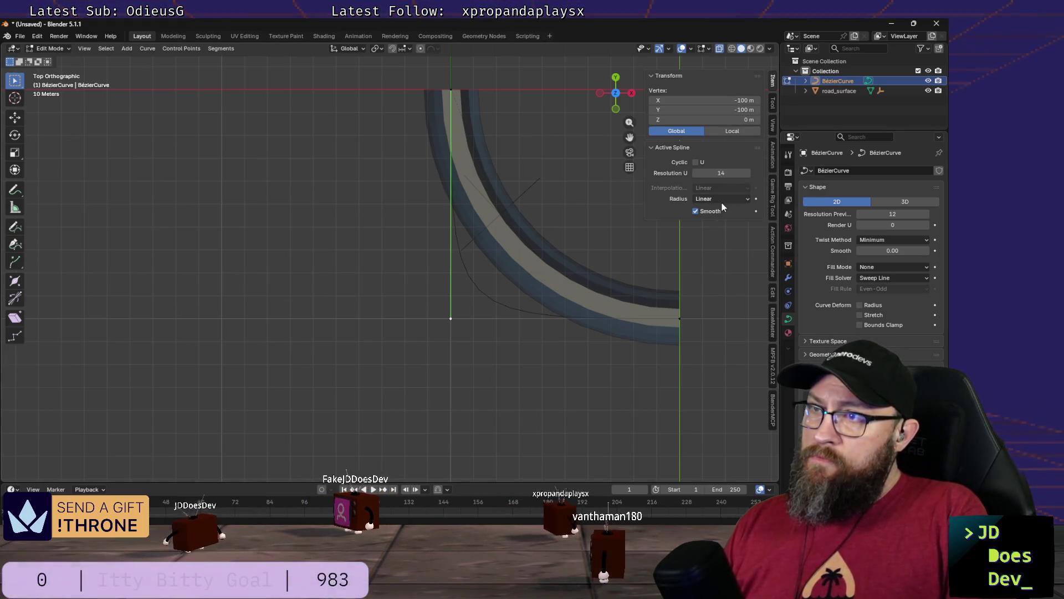
{"action": "left_click", "coordinate": [717, 242]}
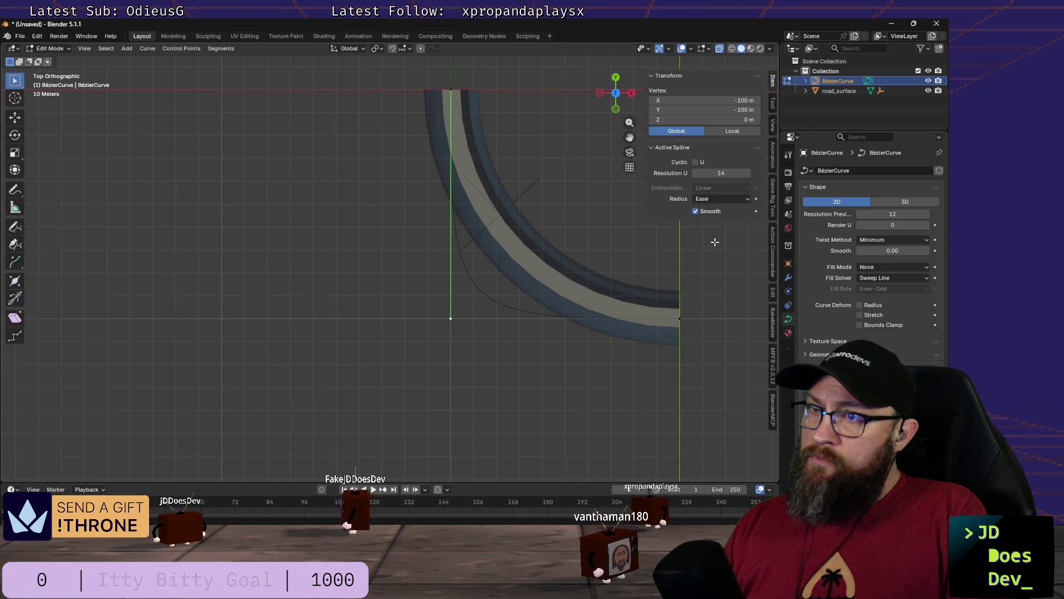
{"action": "left_click", "coordinate": [721, 200]}
{"action": "left_click", "coordinate": [720, 212]}
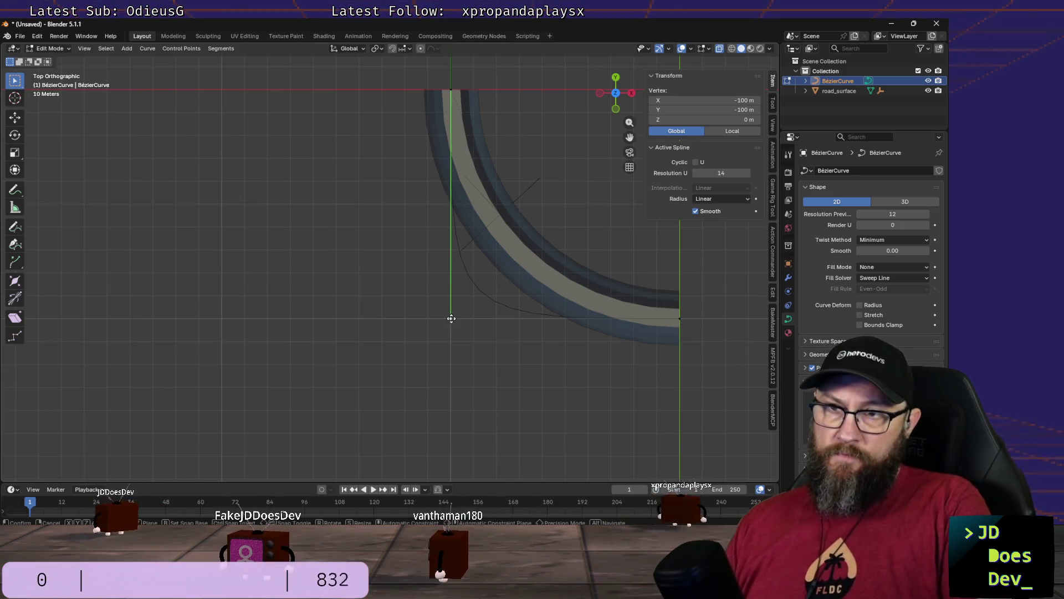
Step: Confirm the handle at Y -50, then shift the lower handle 40 m along X to X -60
{"action": "left_click", "coordinate": [448, 215]}
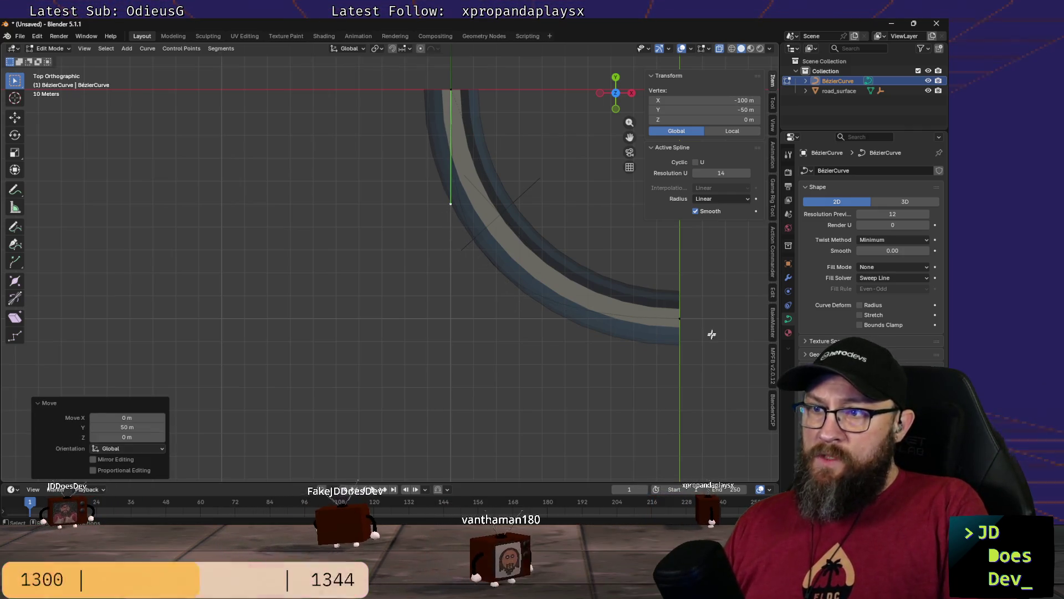
{"action": "left_click", "coordinate": [679, 317]}
{"action": "right_click", "coordinate": [447, 319], "text": "ctrl"}
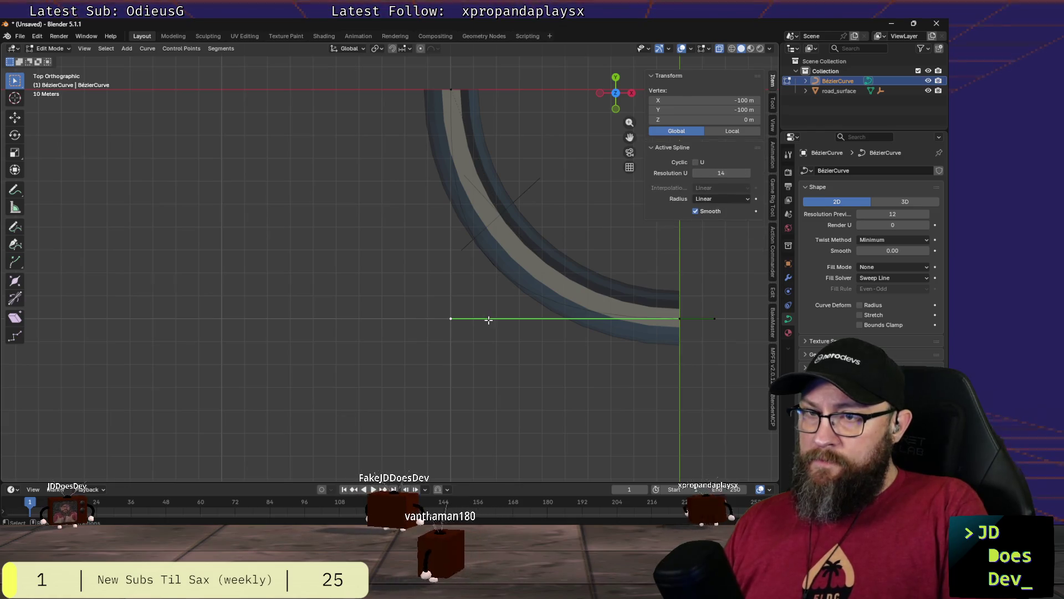
{"action": "key", "text": "g"}
{"action": "key", "text": "x"}
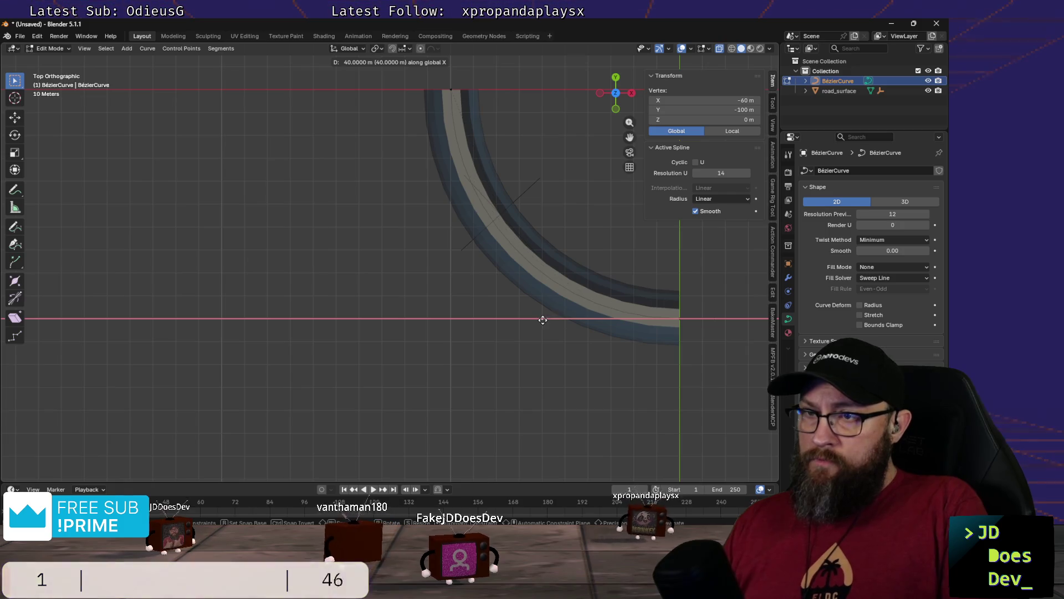
{"action": "left_click", "coordinate": [542, 319]}
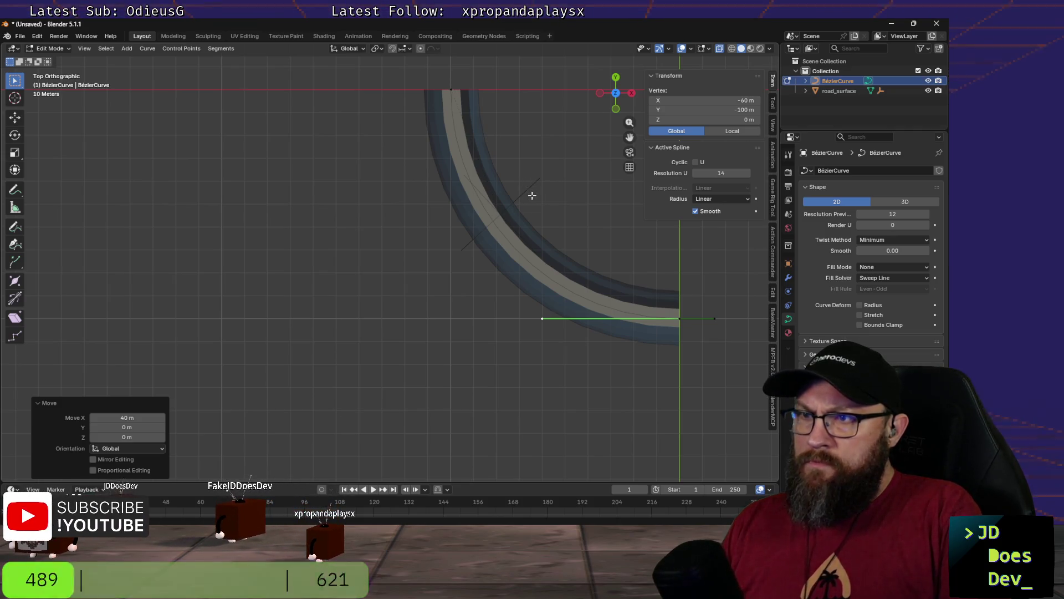
Step: Return to Object Mode via the mode pie menu
{"action": "key", "text": "ctrl+Tab"}
{"action": "left_click", "coordinate": [444, 191]}
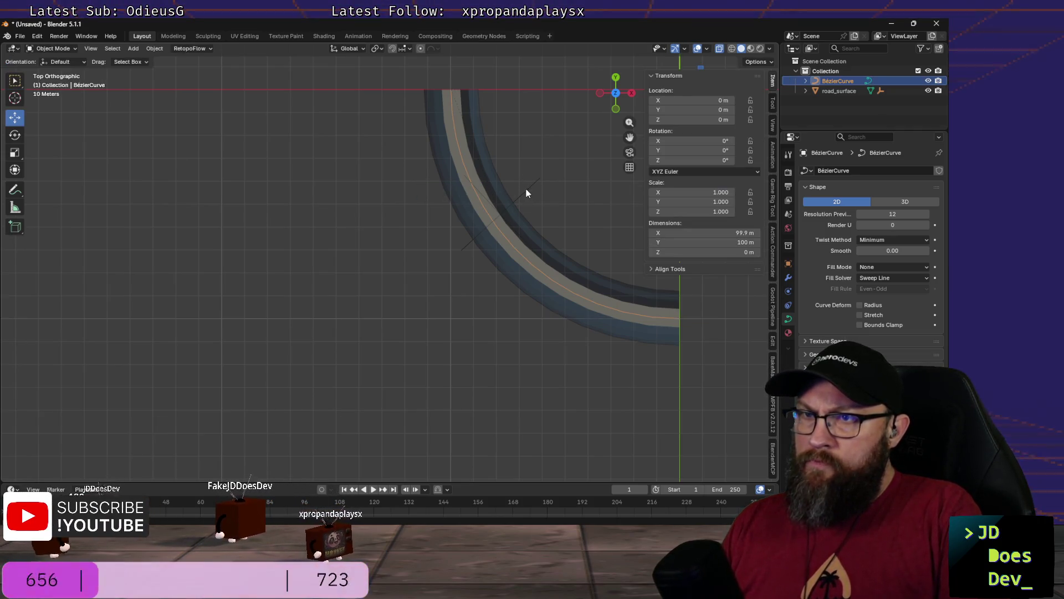
Step: Set socket_out's location to X 100 m, Y -100 m, Z 0
{"action": "left_click", "coordinate": [526, 191]}
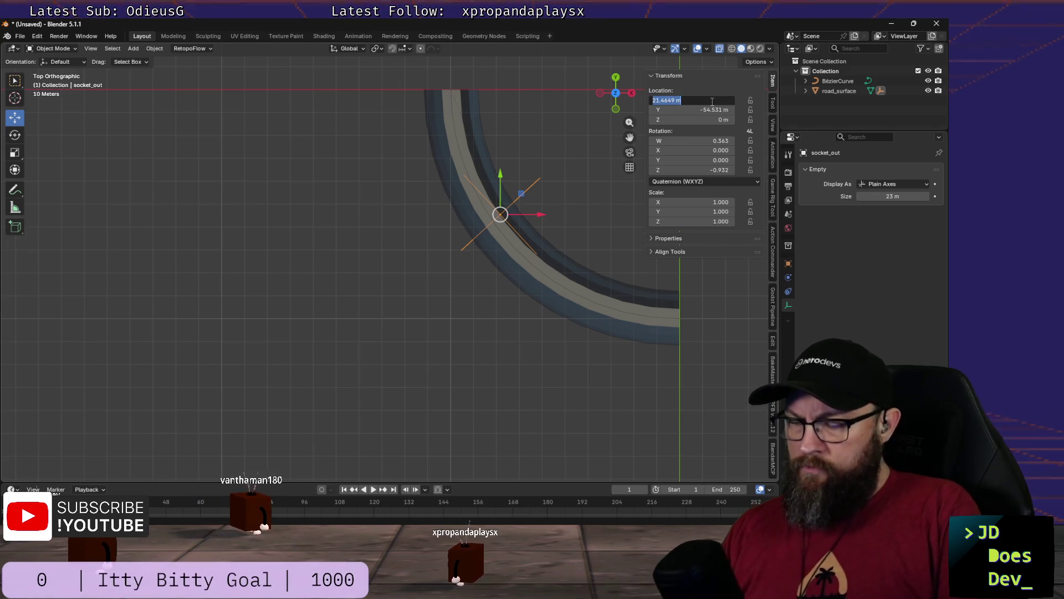
{"action": "type", "text": "0"}
{"action": "key", "text": "Tab"}
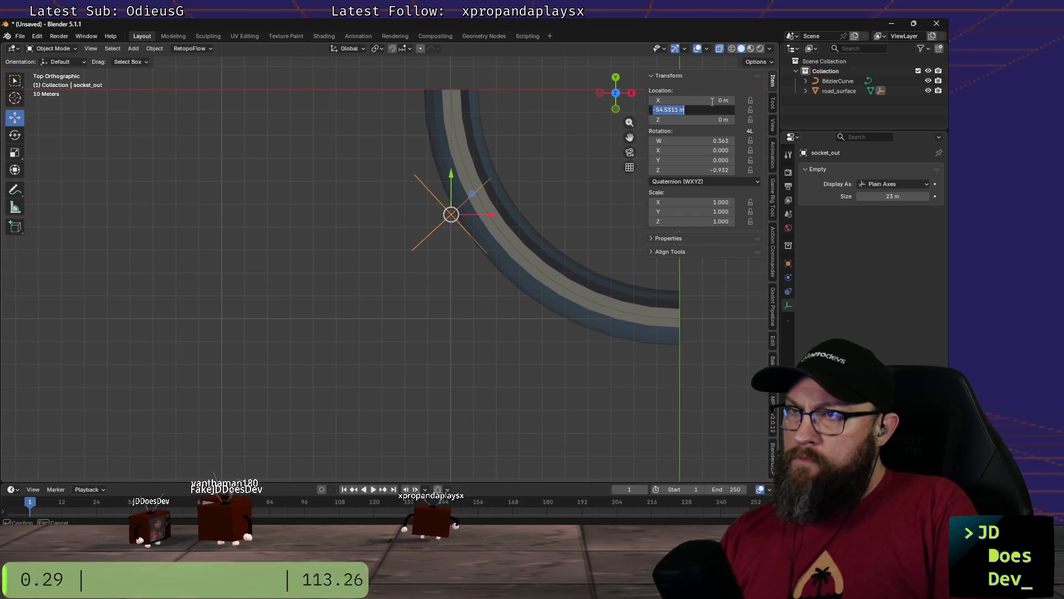
{"action": "type", "text": "-"}
{"action": "key", "text": "Tab"}
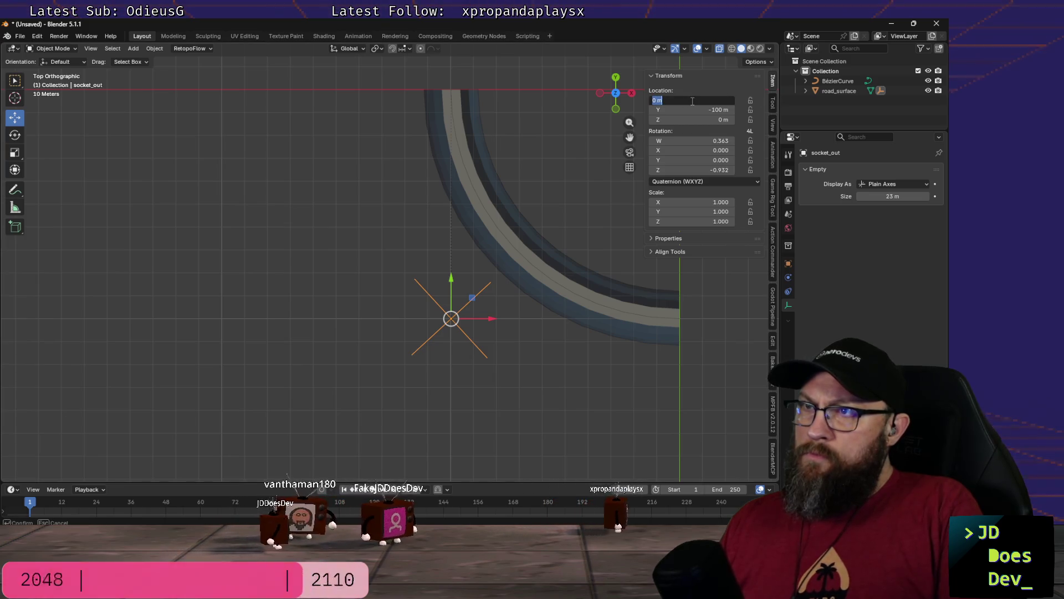
{"action": "left_click", "coordinate": [691, 101]}
{"action": "type", "text": "100"}
{"action": "key", "text": "Tab"}
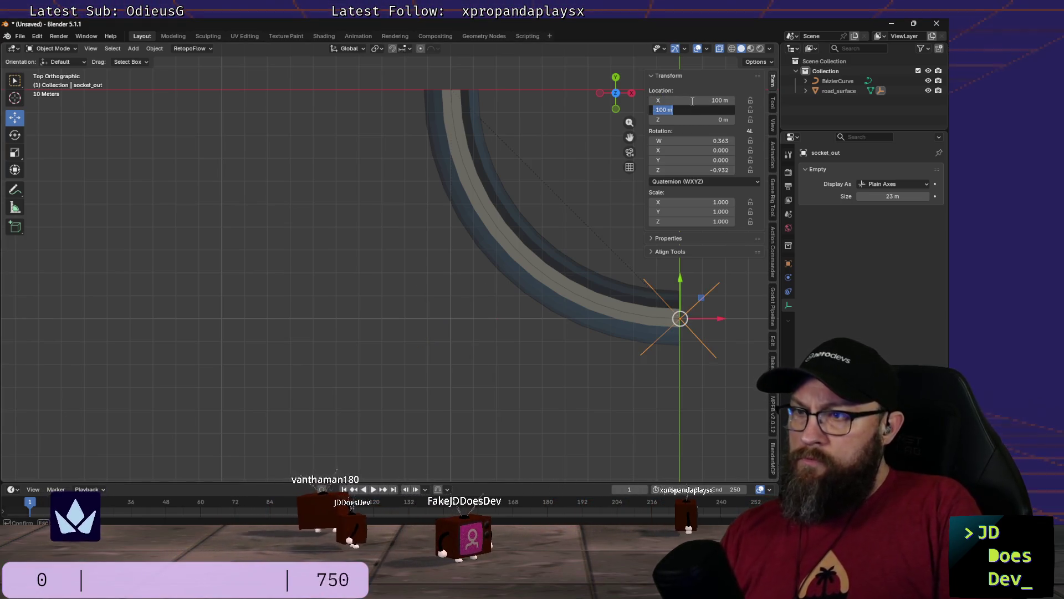
{"action": "scroll", "coordinate": [457, 284], "scroll_direction": "down", "scroll_amount": 2}
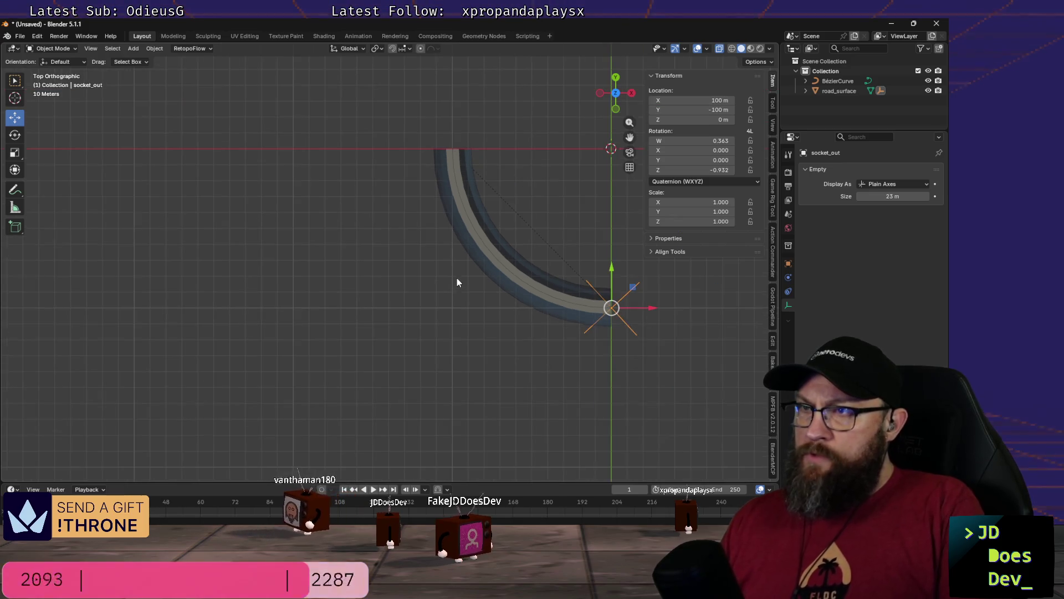
Step: Reread the 'In Blender:' setup steps in VS Code, then switch back to Blender
{"action": "key", "text": "alt+Tab"}
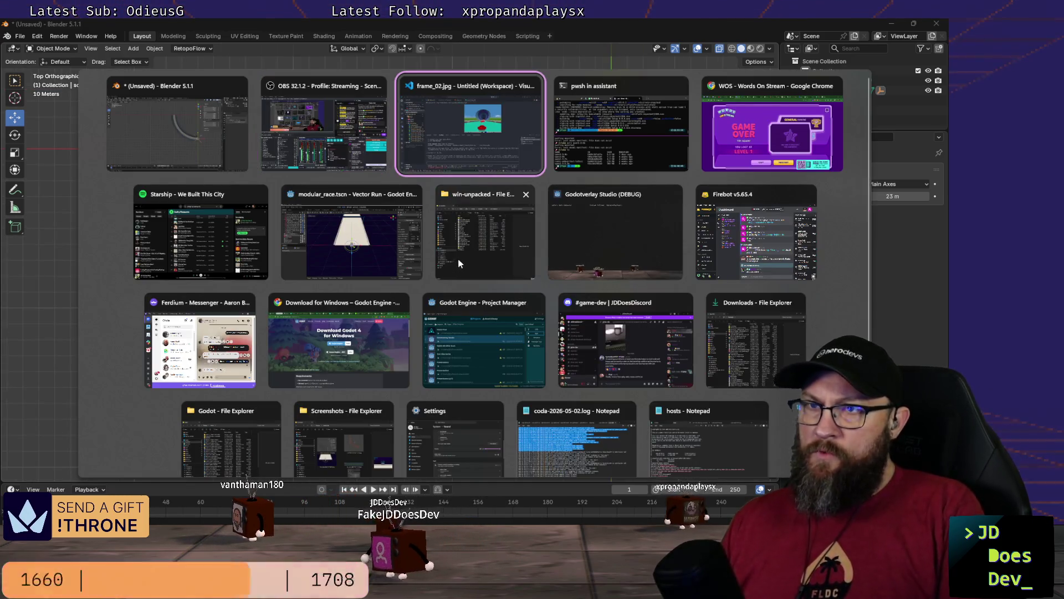
{"action": "scroll", "coordinate": [321, 405], "scroll_direction": "up", "scroll_amount": 3}
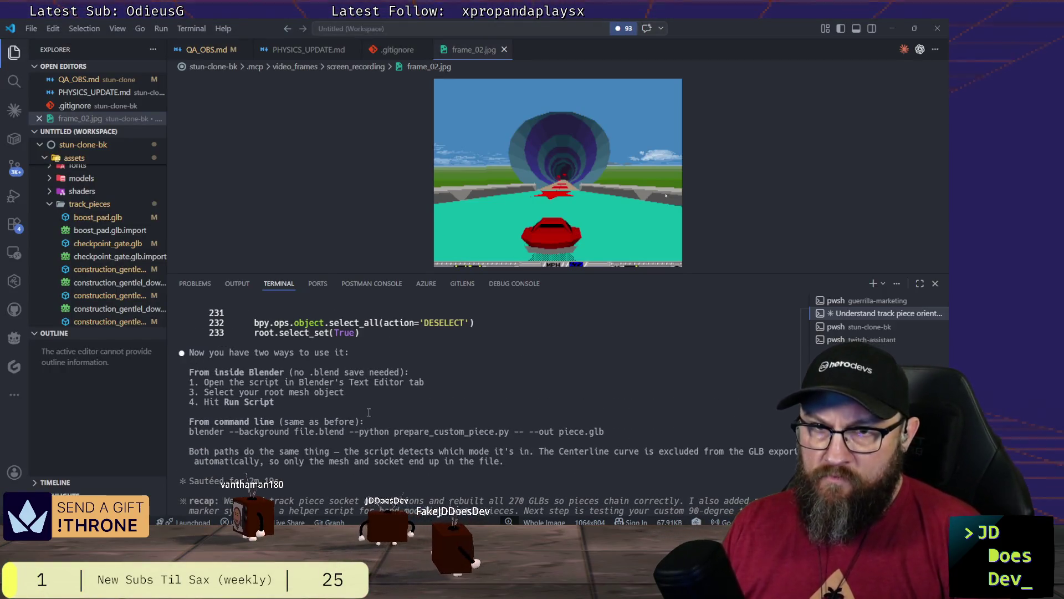
{"action": "scroll", "coordinate": [368, 412], "scroll_direction": "up", "scroll_amount": 2}
{"action": "scroll", "coordinate": [368, 413], "scroll_direction": "down", "scroll_amount": 3}
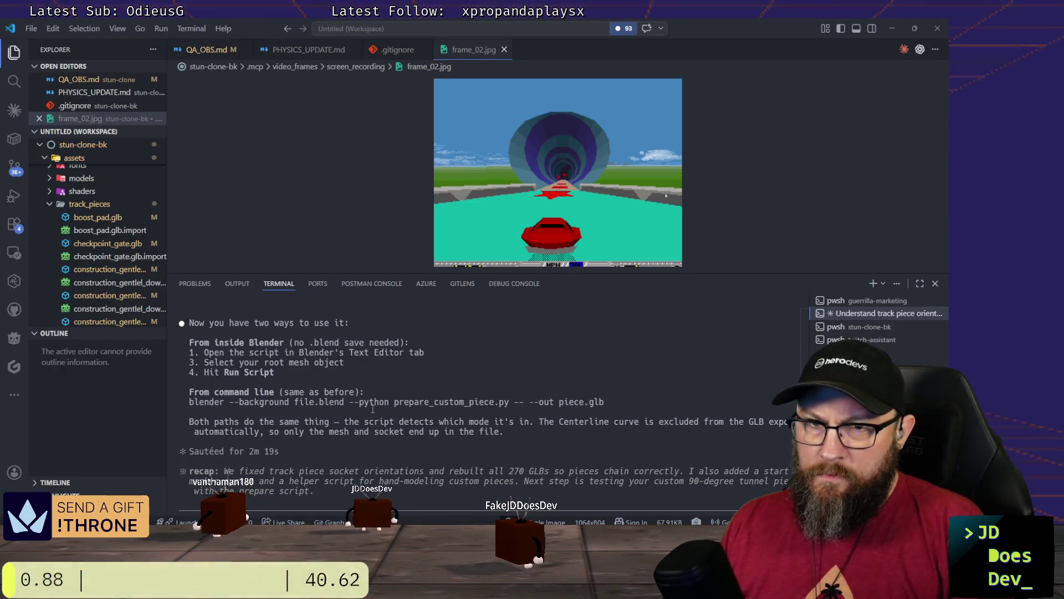
{"action": "scroll", "coordinate": [369, 407], "scroll_direction": "up", "scroll_amount": 5}
{"action": "scroll", "coordinate": [369, 408], "scroll_direction": "up", "scroll_amount": 5}
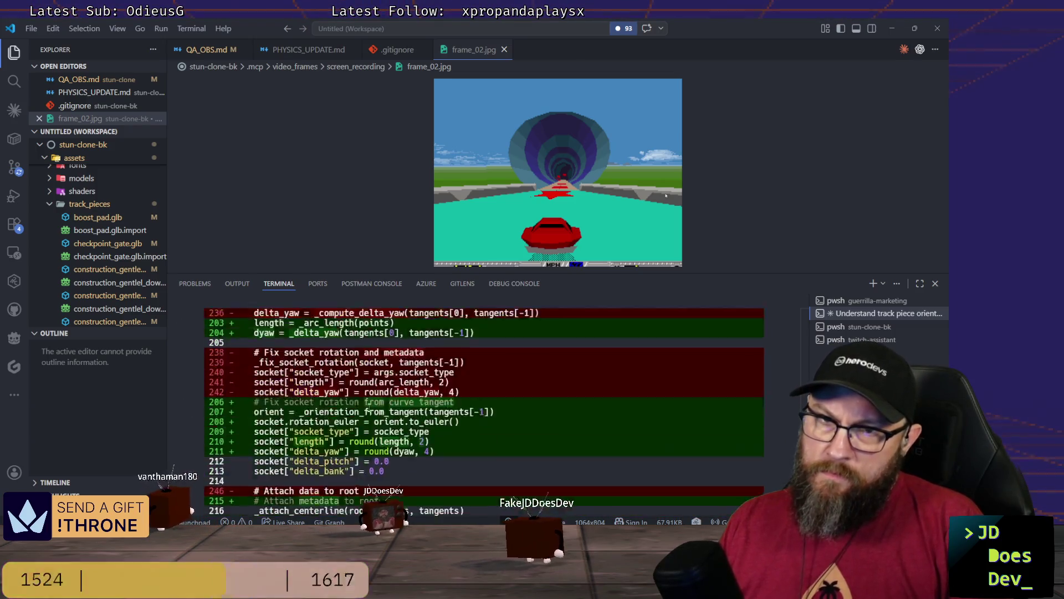
{"action": "scroll", "coordinate": [369, 409], "scroll_direction": "up", "scroll_amount": 3}
{"action": "scroll", "coordinate": [368, 409], "scroll_direction": "up", "scroll_amount": 3}
{"action": "scroll", "coordinate": [368, 409], "scroll_direction": "up", "scroll_amount": 2}
{"action": "scroll", "coordinate": [368, 409], "scroll_direction": "up", "scroll_amount": 2}
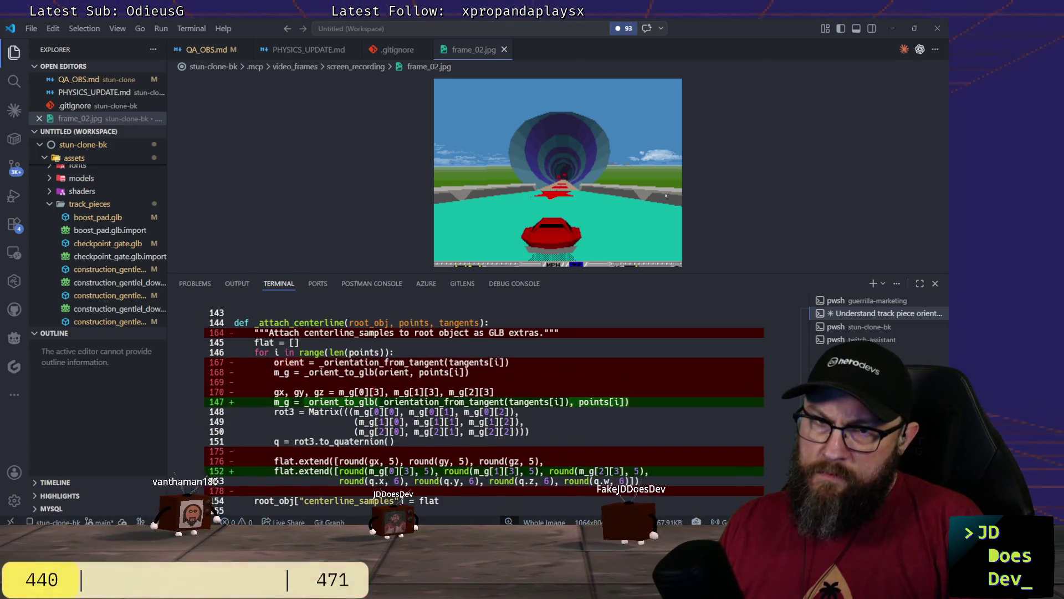
{"action": "scroll", "coordinate": [368, 408], "scroll_direction": "up", "scroll_amount": 3}
{"action": "scroll", "coordinate": [368, 408], "scroll_direction": "up", "scroll_amount": 3}
{"action": "scroll", "coordinate": [368, 409], "scroll_direction": "up", "scroll_amount": 3}
{"action": "scroll", "coordinate": [369, 408], "scroll_direction": "up", "scroll_amount": 3}
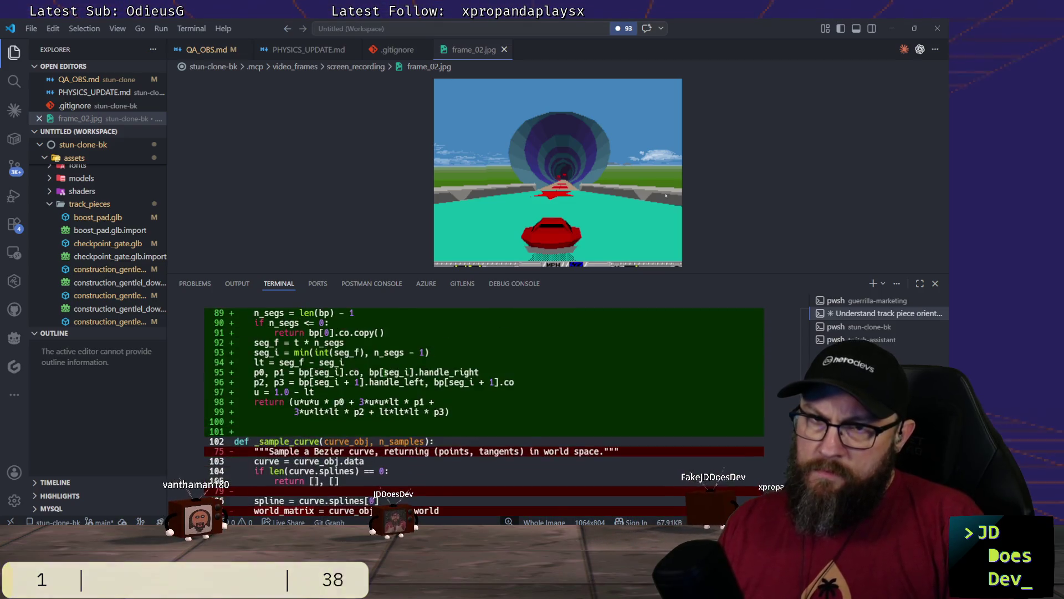
{"action": "scroll", "coordinate": [390, 367], "scroll_direction": "up", "scroll_amount": 3}
{"action": "scroll", "coordinate": [391, 366], "scroll_direction": "up", "scroll_amount": 3}
{"action": "scroll", "coordinate": [390, 366], "scroll_direction": "up", "scroll_amount": 3}
{"action": "scroll", "coordinate": [390, 366], "scroll_direction": "up", "scroll_amount": 3}
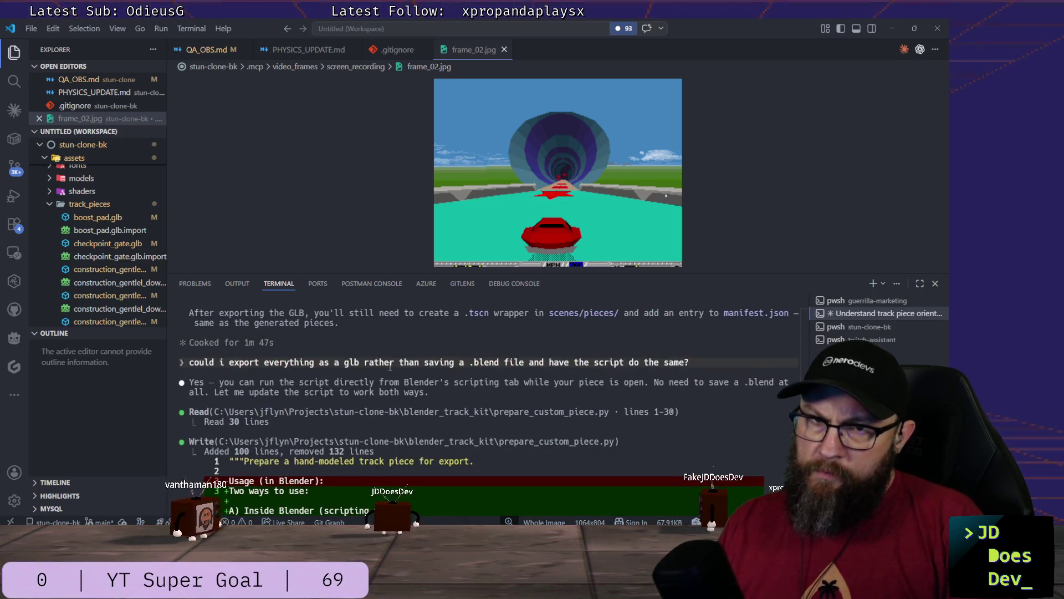
{"action": "scroll", "coordinate": [379, 389], "scroll_direction": "up", "scroll_amount": 3}
{"action": "scroll", "coordinate": [374, 389], "scroll_direction": "up", "scroll_amount": 2}
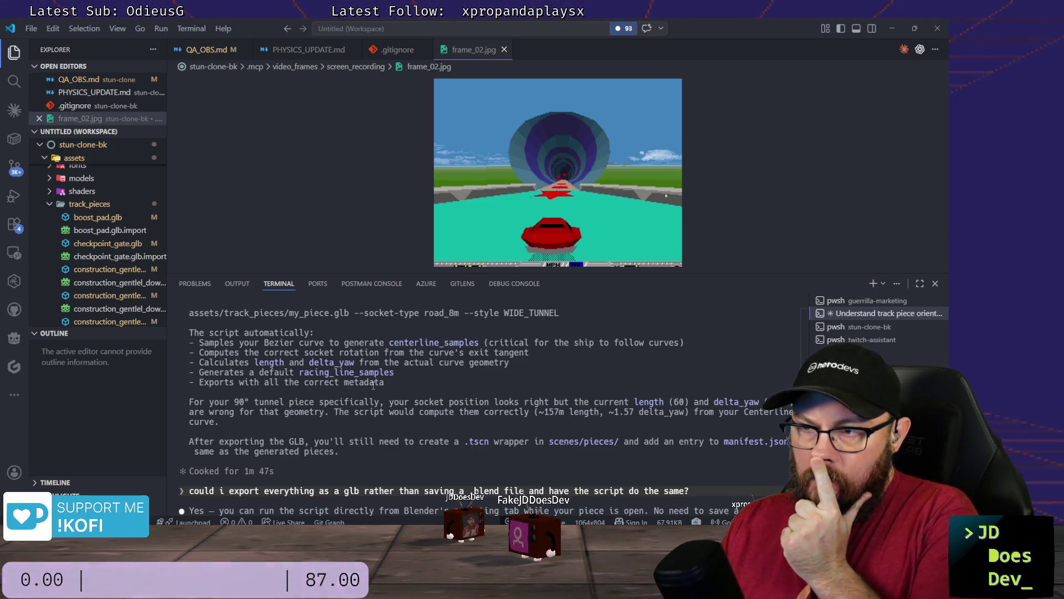
{"action": "scroll", "coordinate": [378, 384], "scroll_direction": "up", "scroll_amount": 1}
{"action": "scroll", "coordinate": [372, 387], "scroll_direction": "up", "scroll_amount": 1}
{"action": "scroll", "coordinate": [371, 386], "scroll_direction": "up", "scroll_amount": 1}
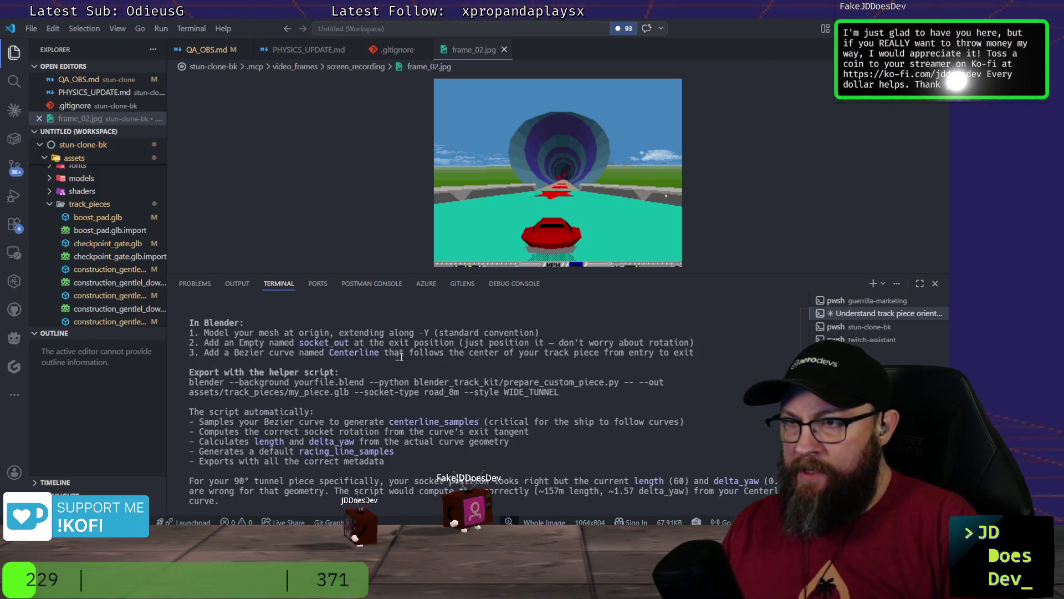
{"action": "key", "text": "alt+Tab"}
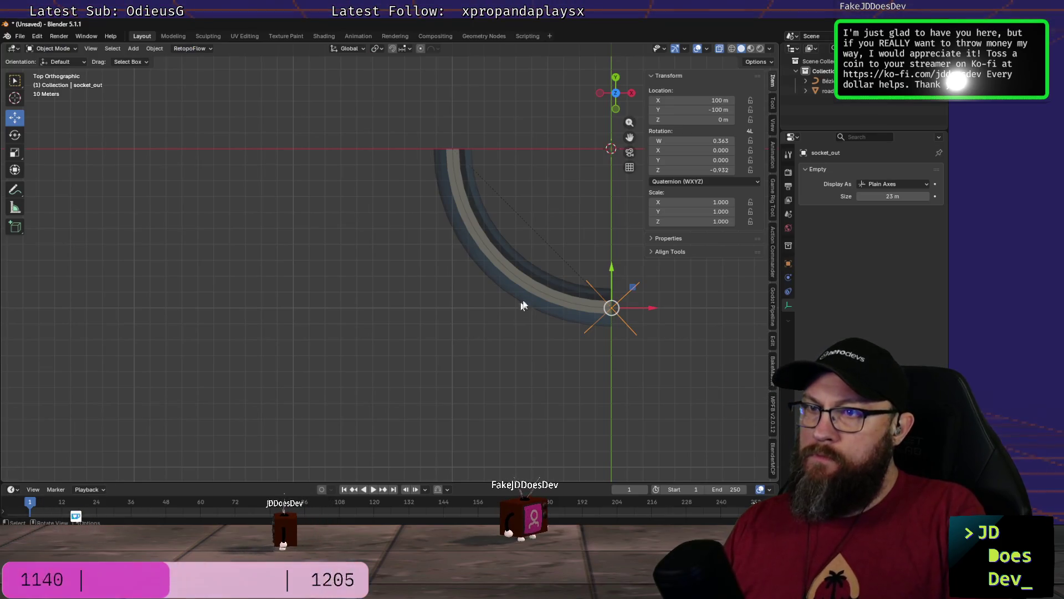
Step: Rename the BézierCurve object to centerline
{"action": "left_click", "coordinate": [531, 288]}
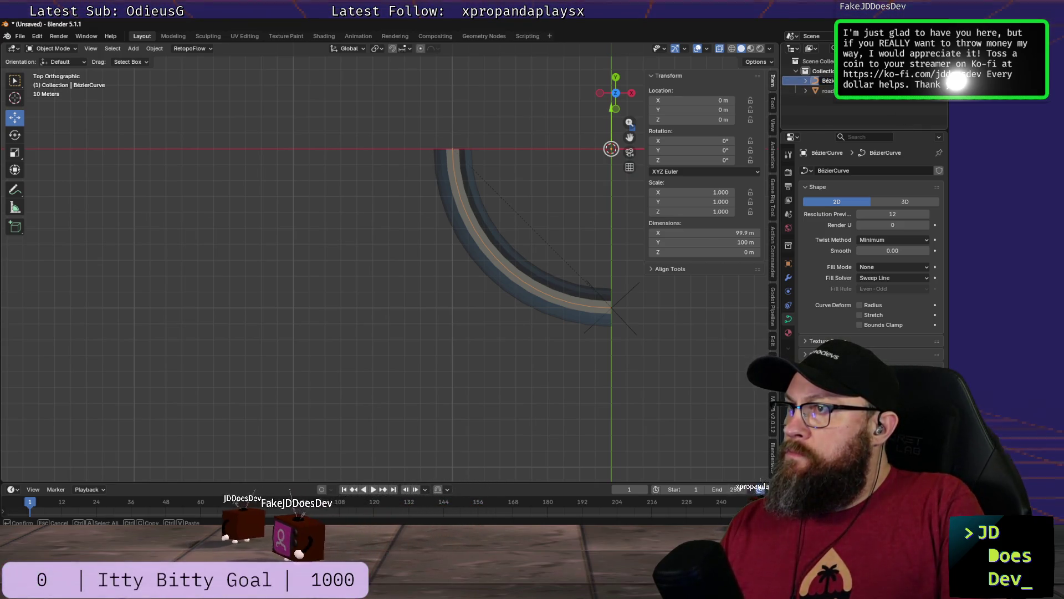
{"action": "key", "text": "F2"}
{"action": "type", "text": "cent"}
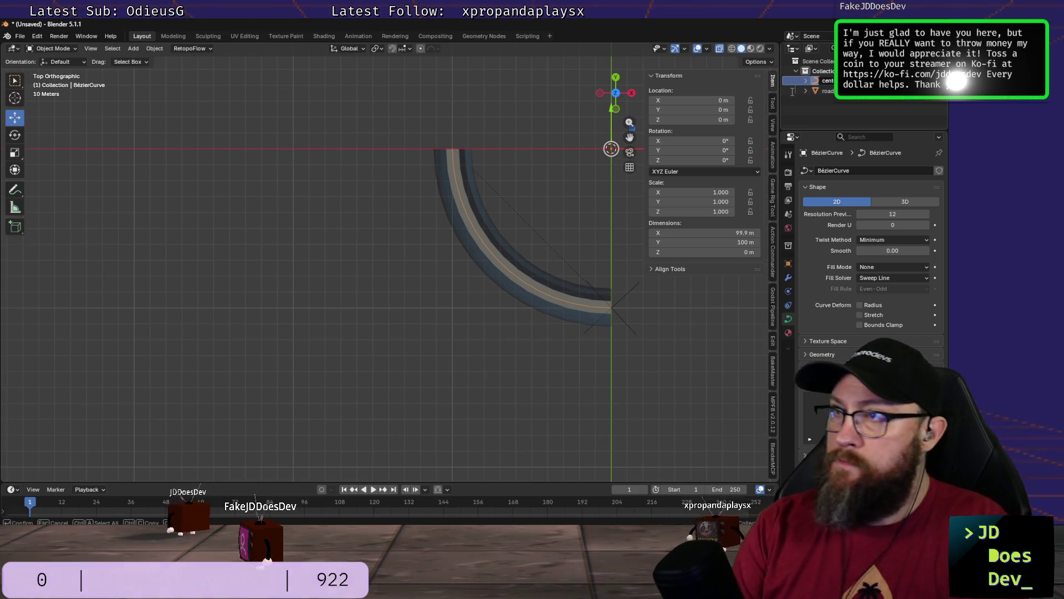
{"action": "type", "text": "erline"}
{"action": "key", "text": "Return"}
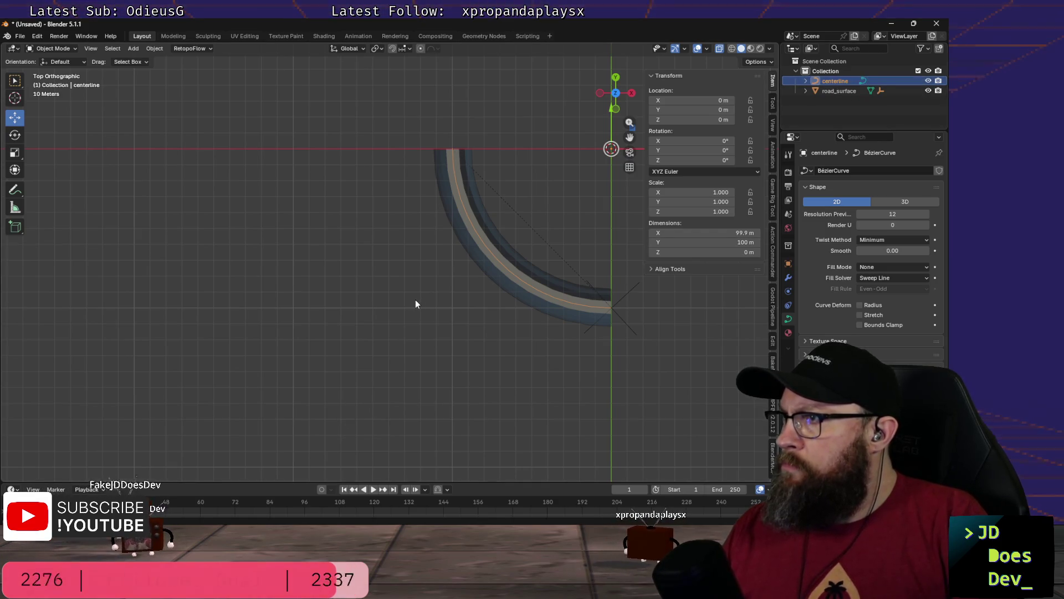
Step: Expand centerline and road_surface in the Outliner and screenshot the hierarchy
{"action": "left_click", "coordinate": [806, 81]}
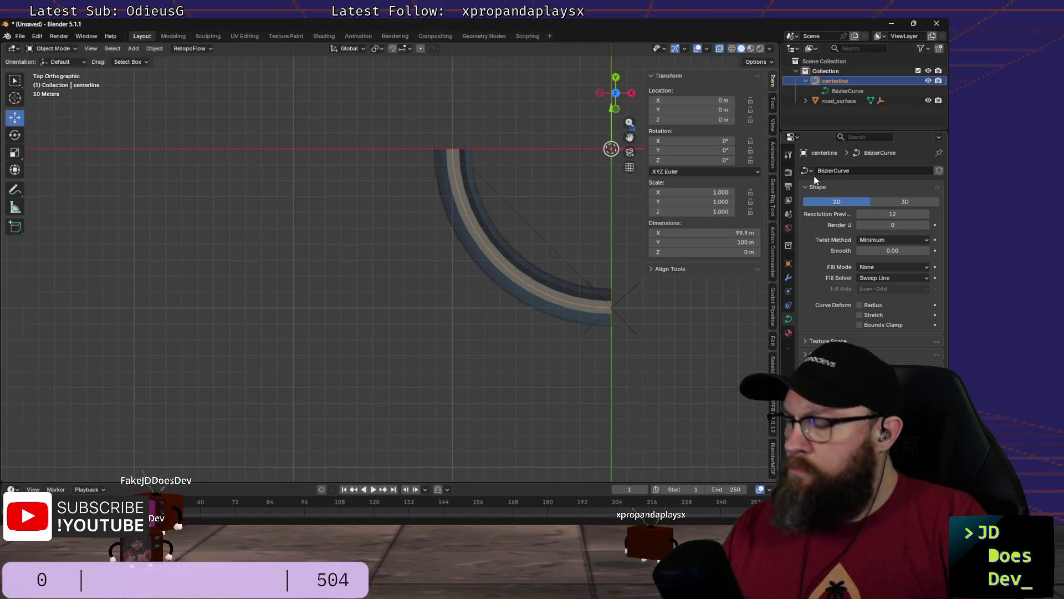
{"action": "left_click", "coordinate": [806, 100]}
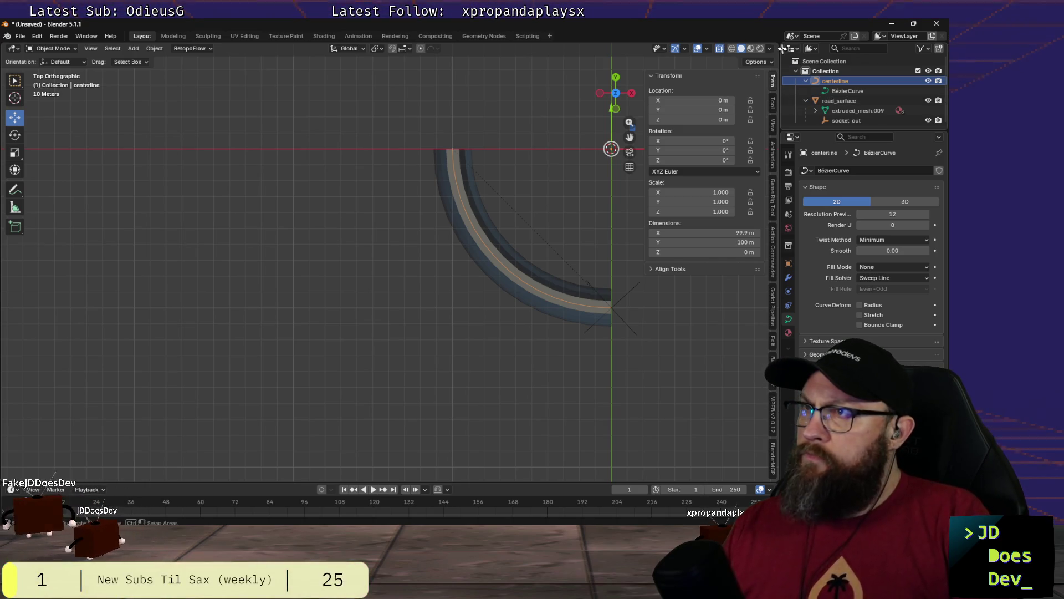
{"action": "key", "text": "super+shift+s"}
{"action": "left_click_drag", "start_coordinate": [755, 36], "coordinate": [944, 144]}
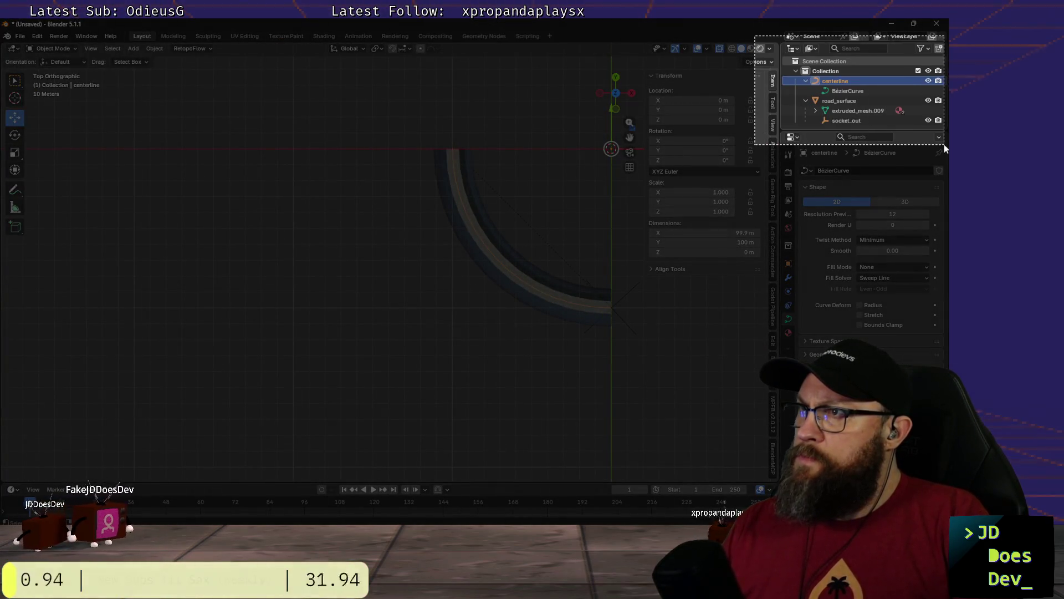
Step: Switch back to the assistant conversation in VS Code
{"action": "key", "text": "alt+Tab"}
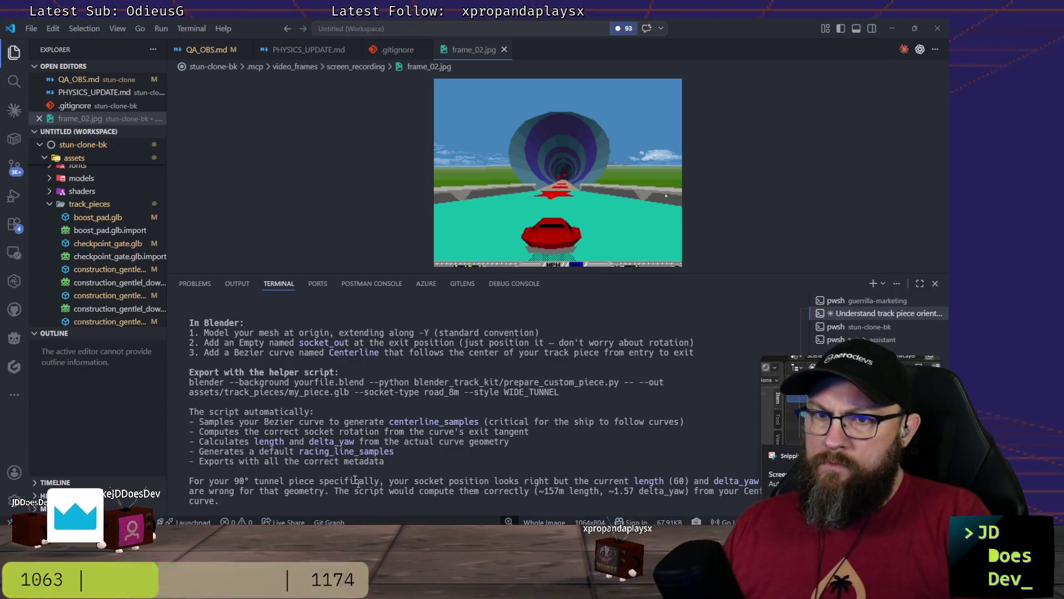
{"action": "scroll", "coordinate": [362, 487], "scroll_direction": "down", "scroll_amount": 3}
{"action": "scroll", "coordinate": [341, 420], "scroll_direction": "down", "scroll_amount": 5}
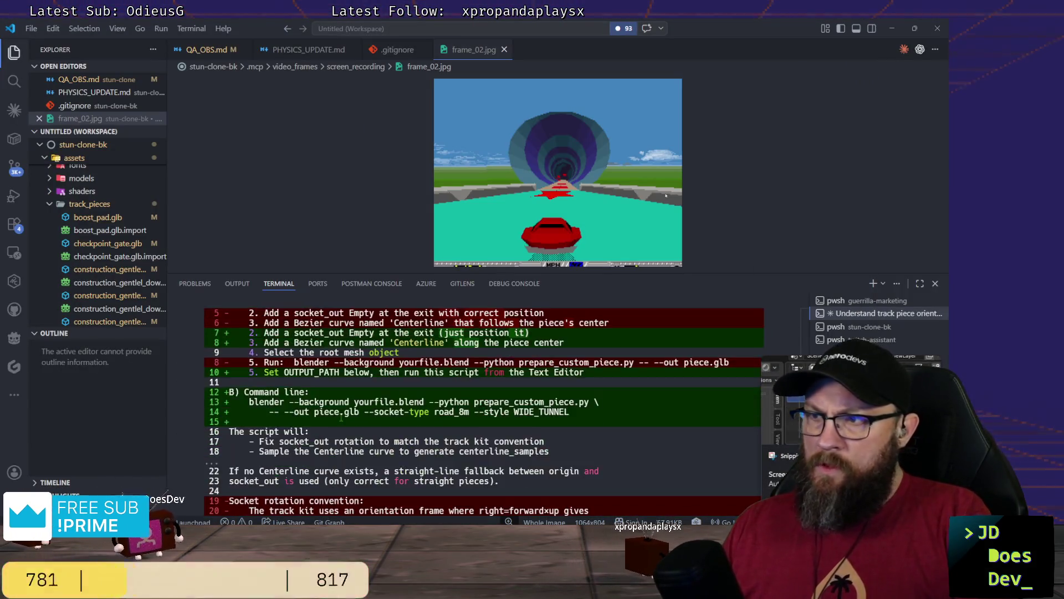
{"action": "scroll", "coordinate": [341, 421], "scroll_direction": "down", "scroll_amount": 5}
{"action": "scroll", "coordinate": [449, 437], "scroll_direction": "down", "scroll_amount": 10}
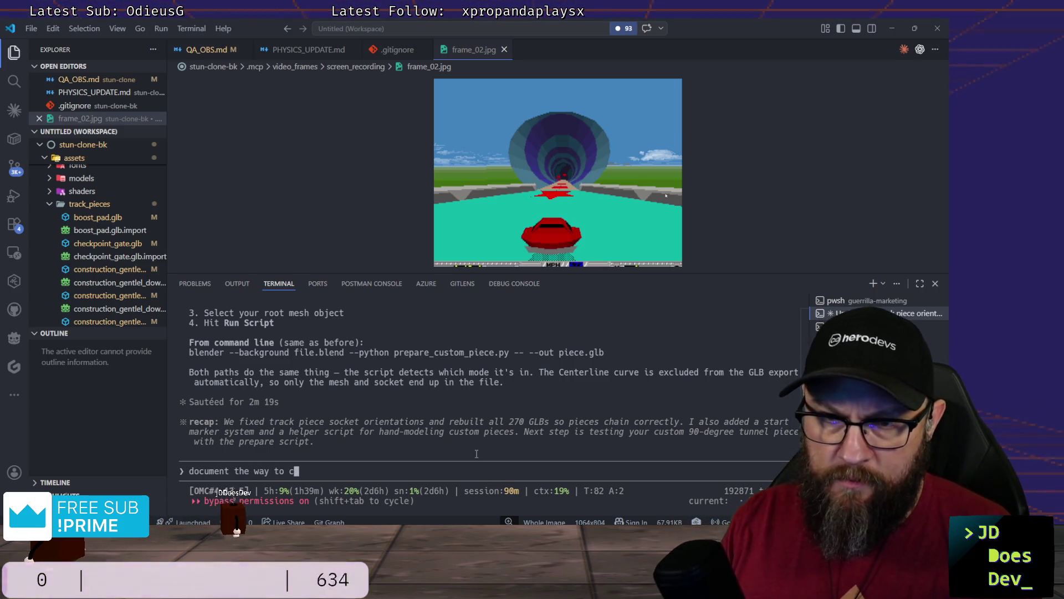
{"action": "type", "text": "create a piece with the necessary"}
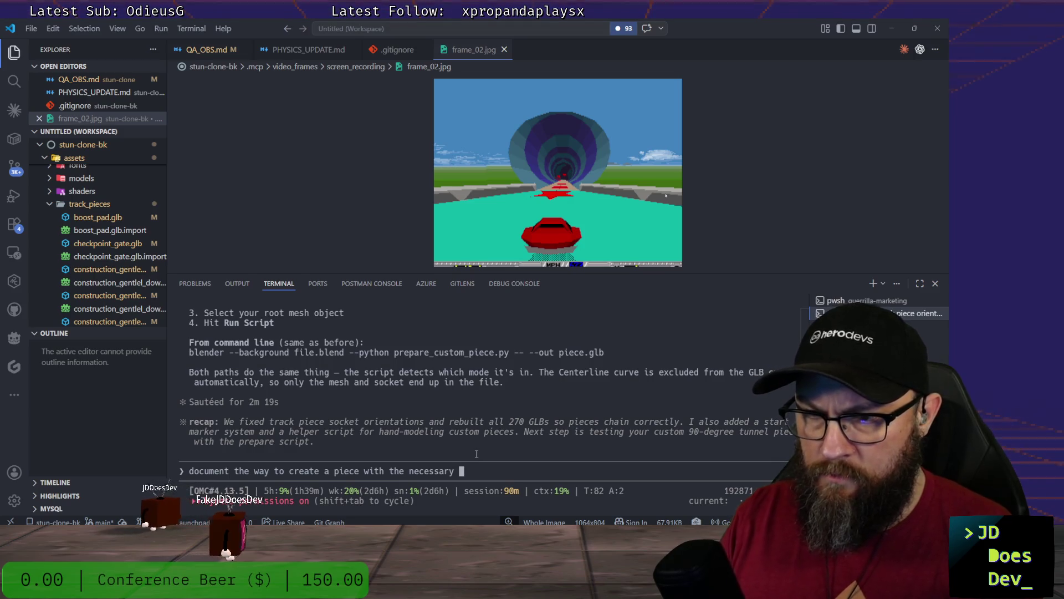
{"action": "key", "text": "BackSpace"}
{"action": "key", "text": "BackSpace"}
{"action": "key", "text": "BackSpace"}
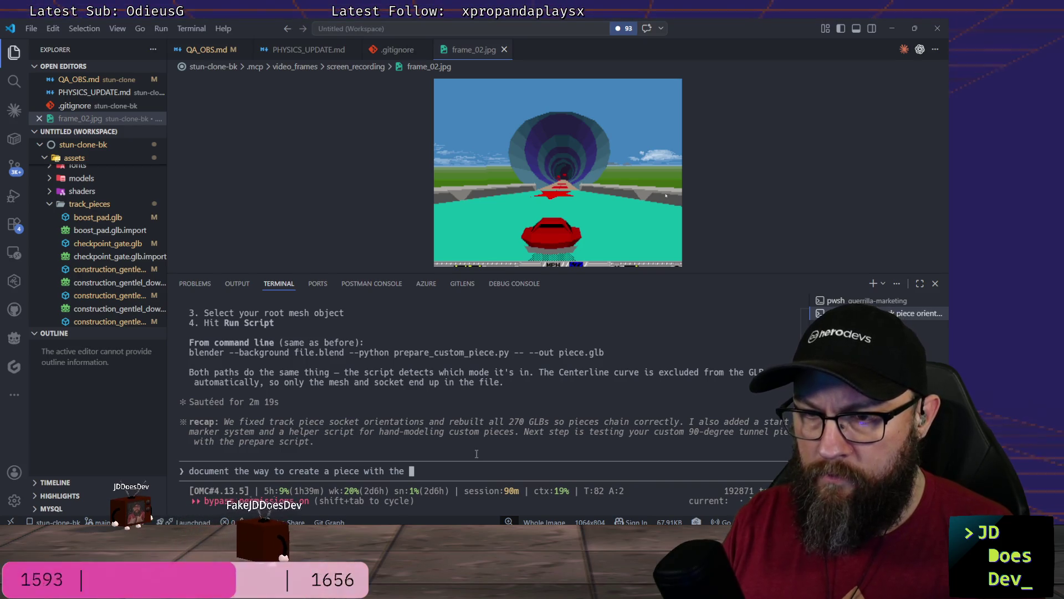
{"action": "type", "text": "required"}
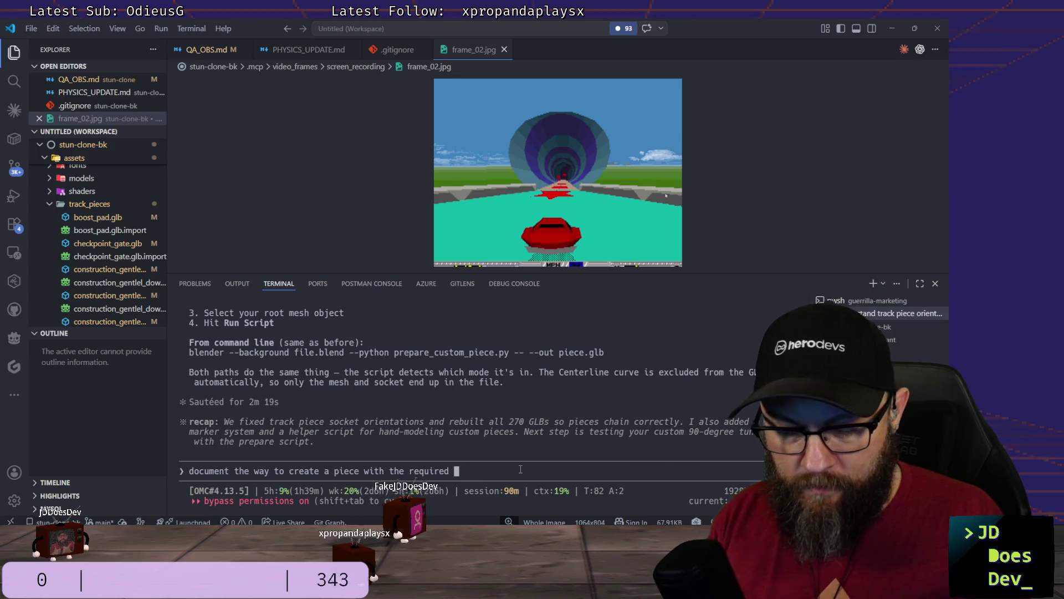
{"action": "type", "text": "pie"}
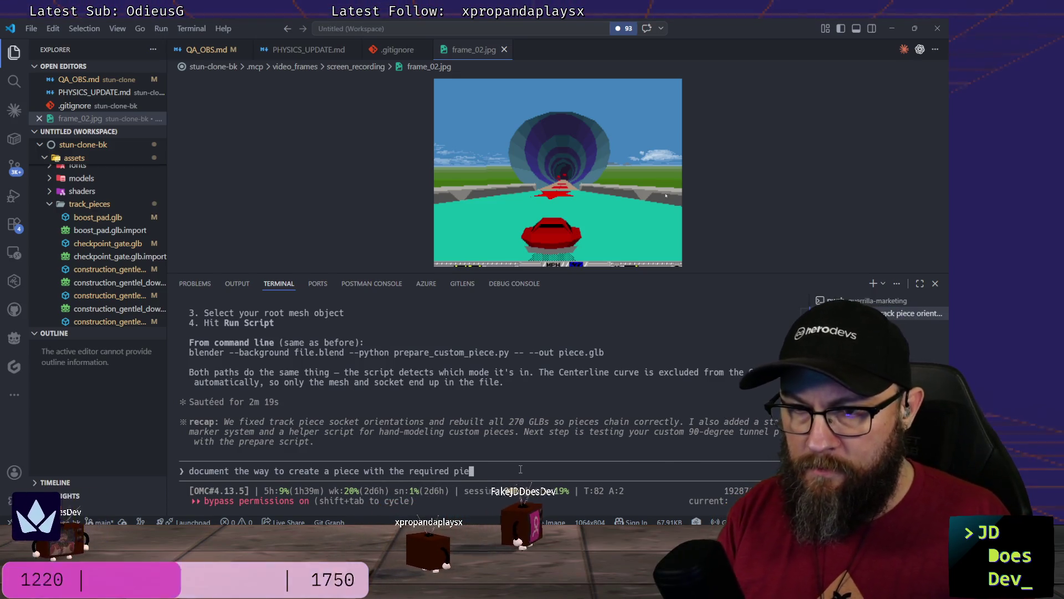
{"action": "type", "text": "ces"}
{"action": "key", "text": "BackSpace"}
{"action": "key", "text": "BackSpace"}
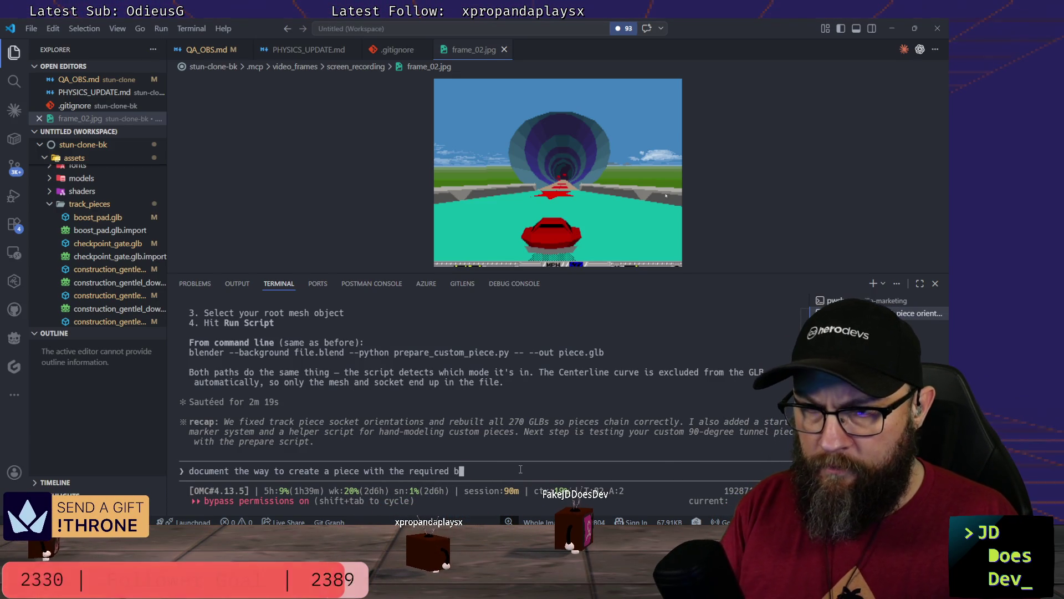
{"action": "type", "text": "blender "}
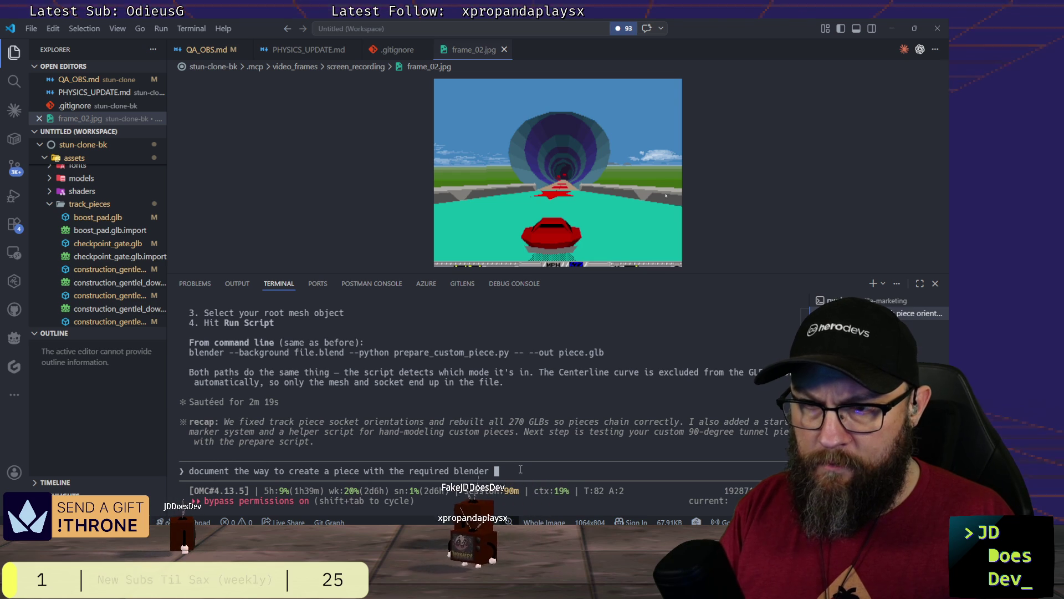
{"action": "type", "text": "parts"}
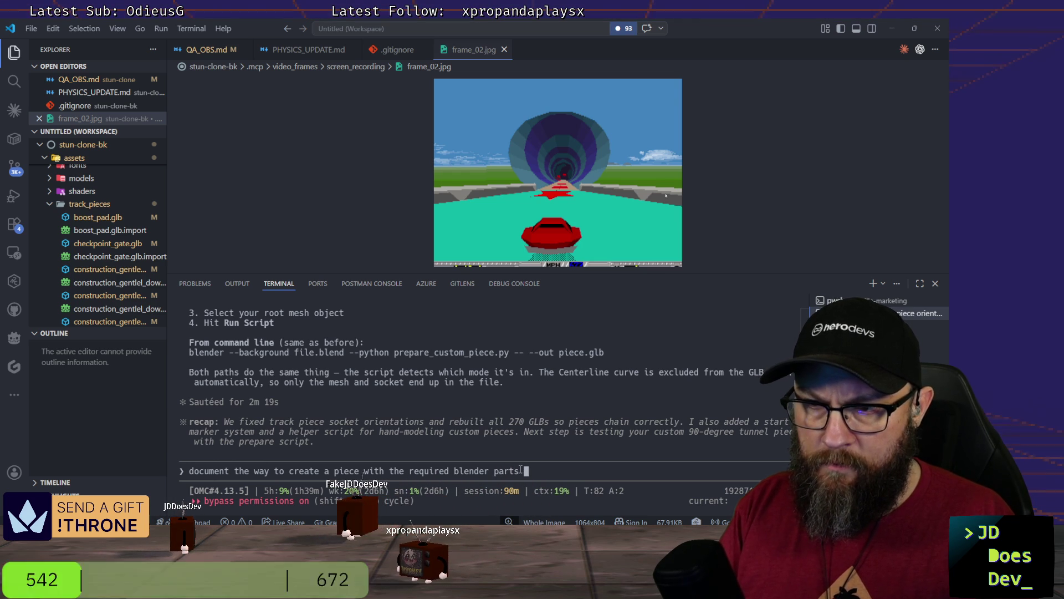
{"action": "type", "text": " (center"}
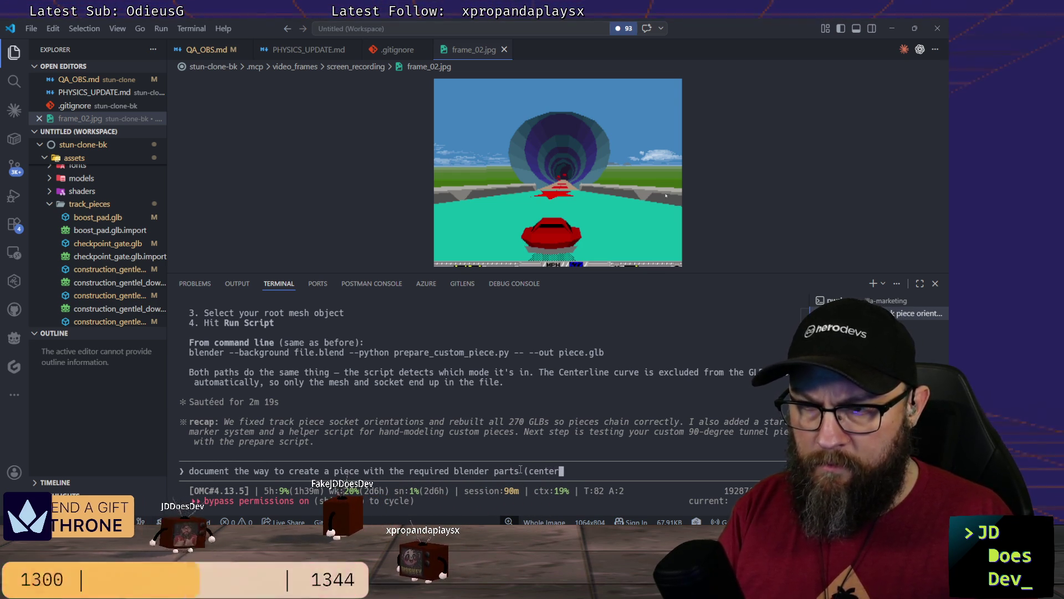
{"action": "type", "text": "line, emp"}
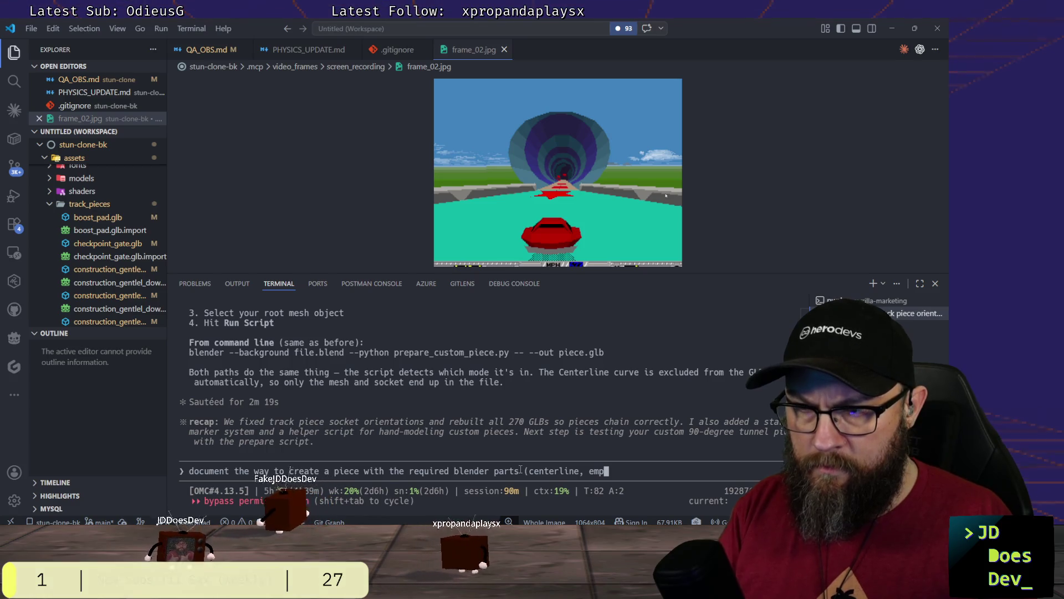
{"action": "type", "text": "ty, etc("}
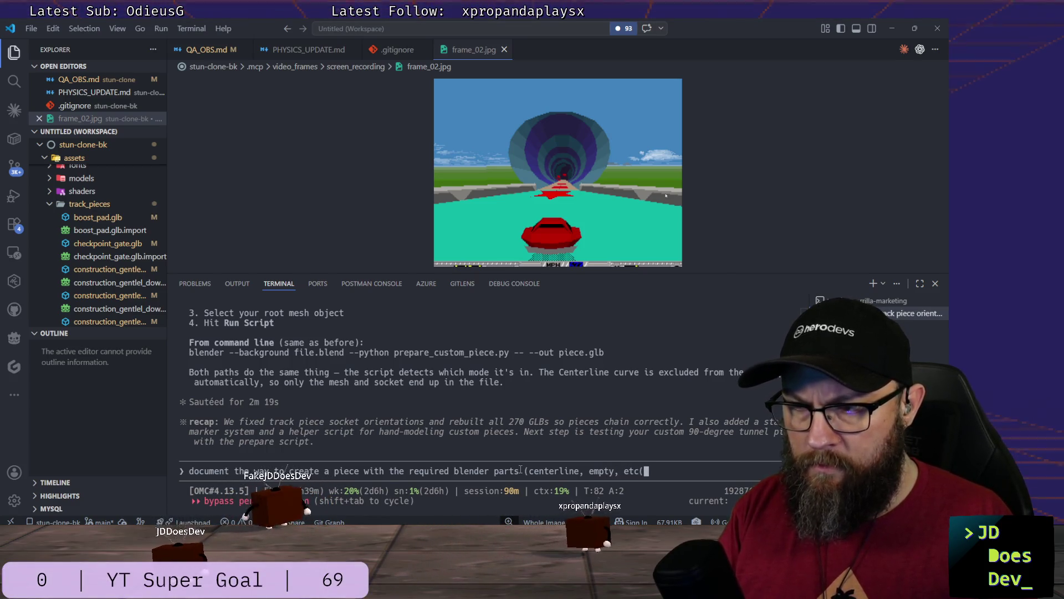
{"action": "key", "text": "BackSpace"}
{"action": "type", "text": ")"}
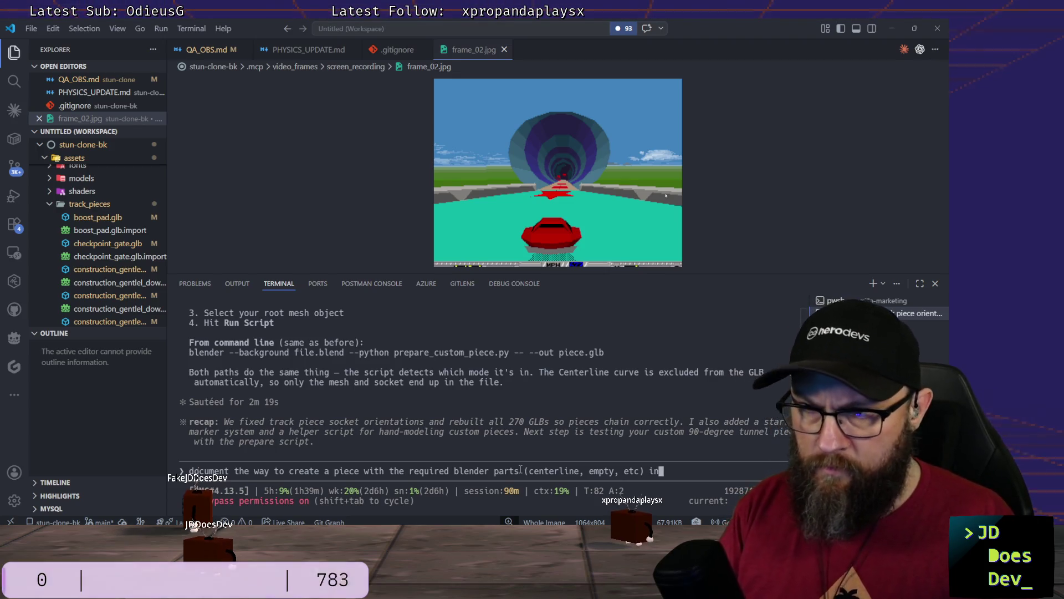
{"action": "type", "text": " in @d"}
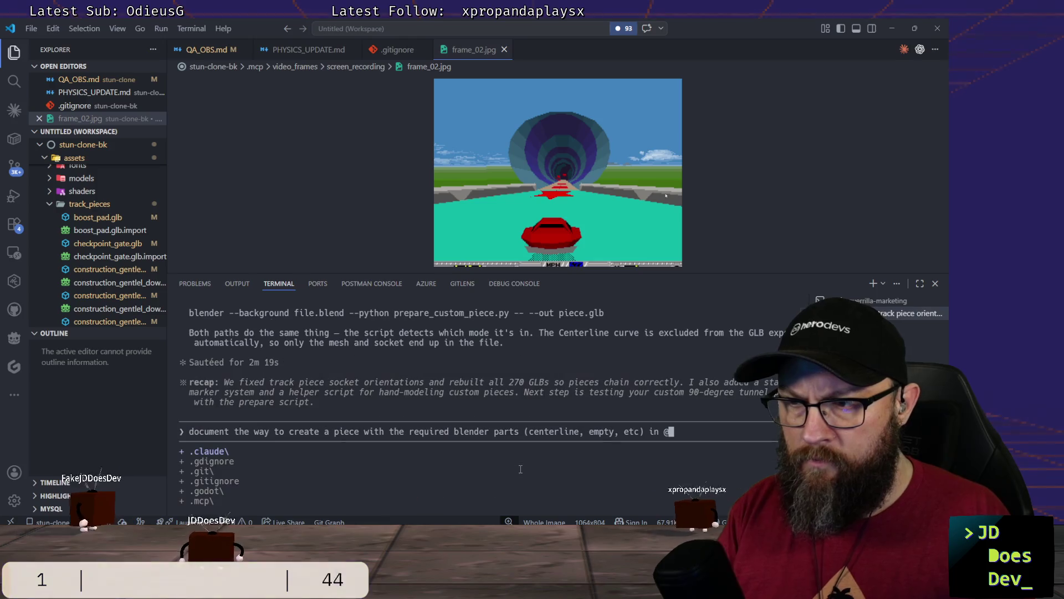
{"action": "type", "text": "oc"}
{"action": "key", "text": "Tab"}
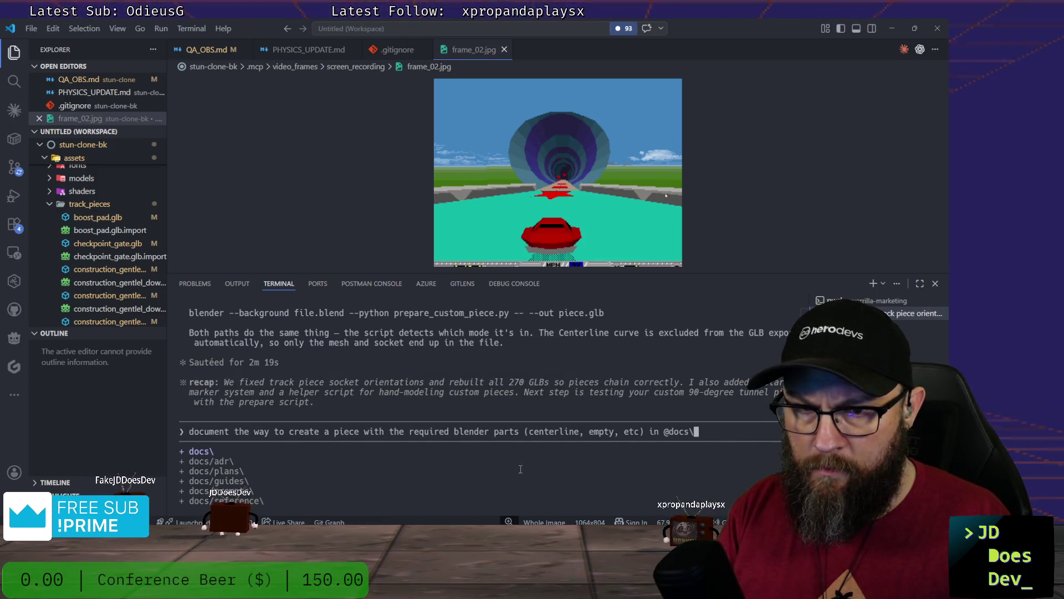
{"action": "type", "text": "gu"}
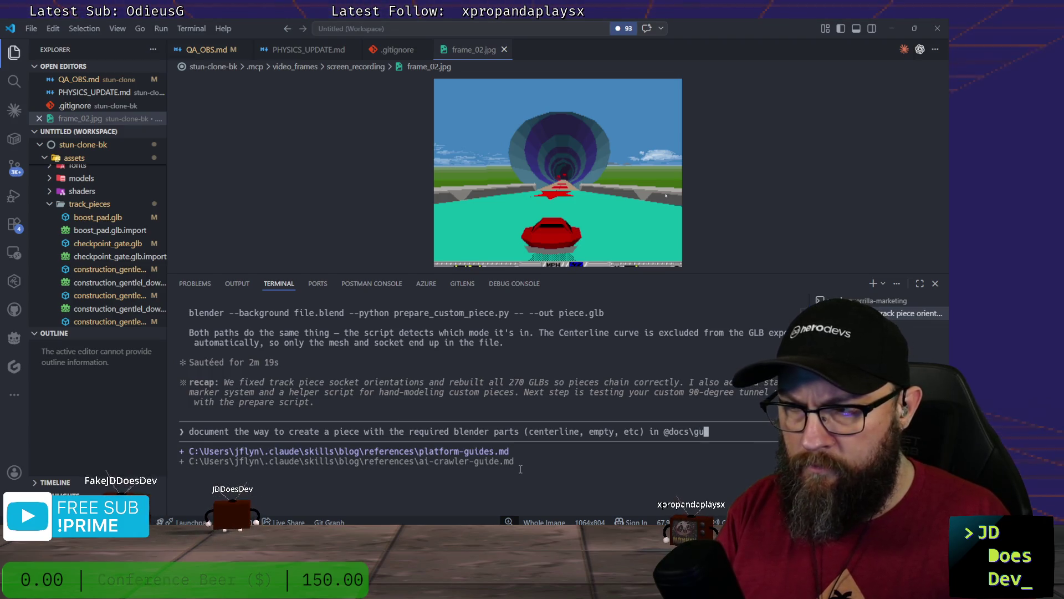
{"action": "type", "text": "ides"}
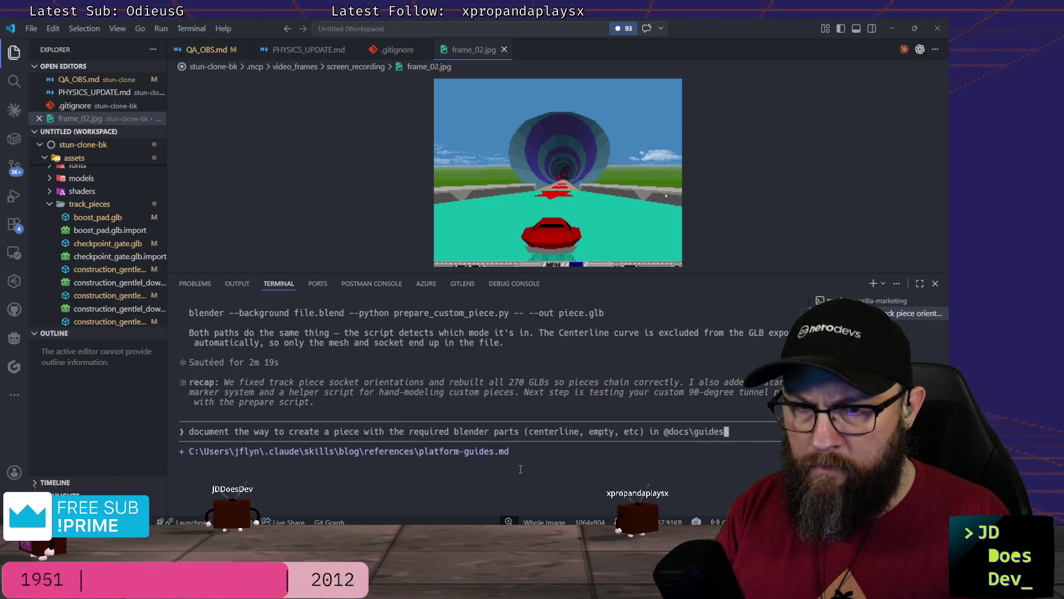
{"action": "type", "text": "\\CUS"}
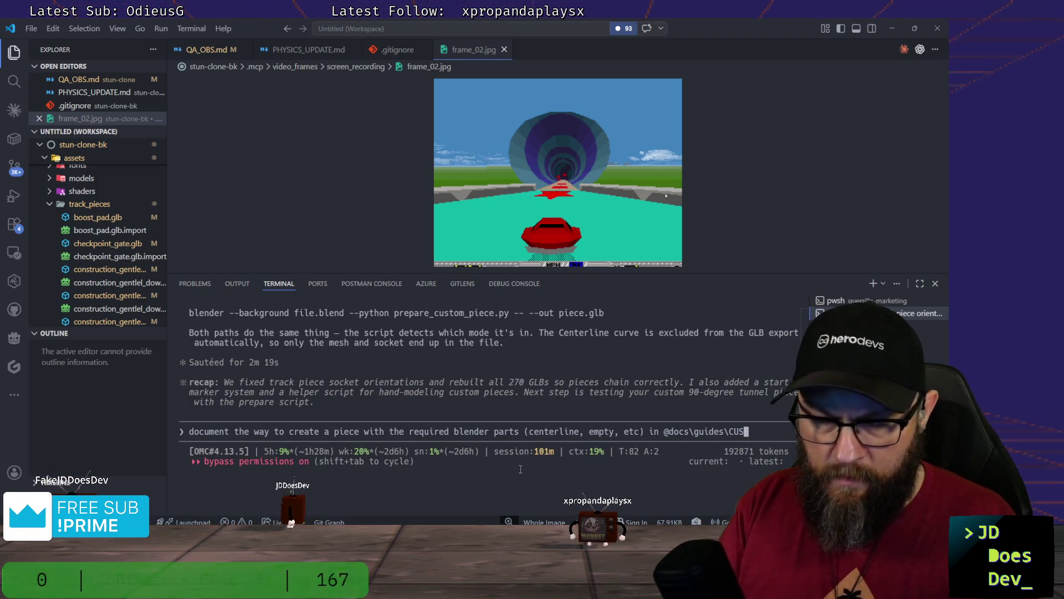
{"action": "type", "text": "TOM_TRAC"}
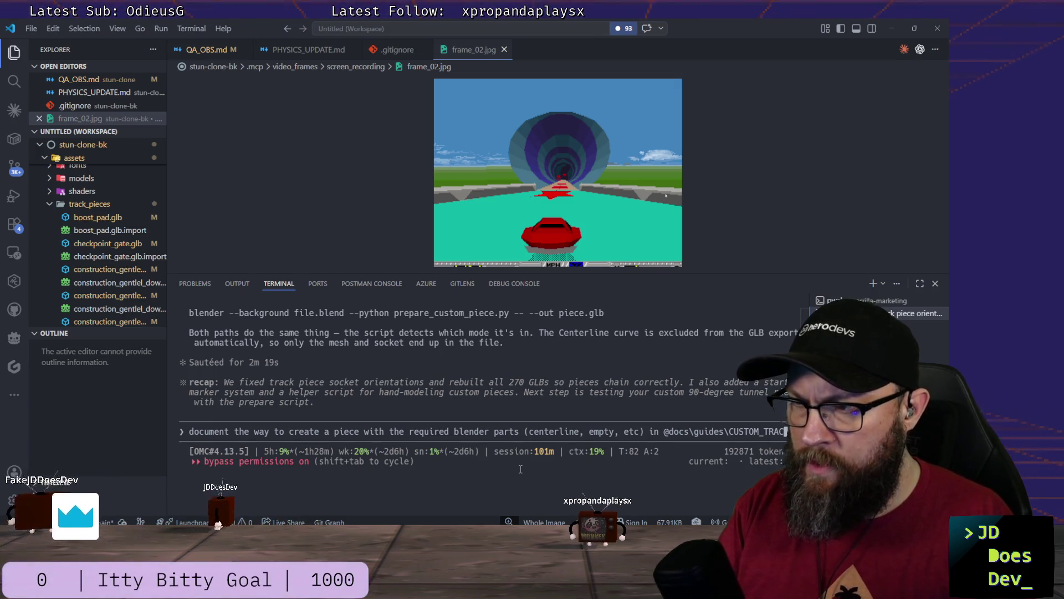
{"action": "type", "text": "K.md"}
{"action": "key", "text": "Return"}
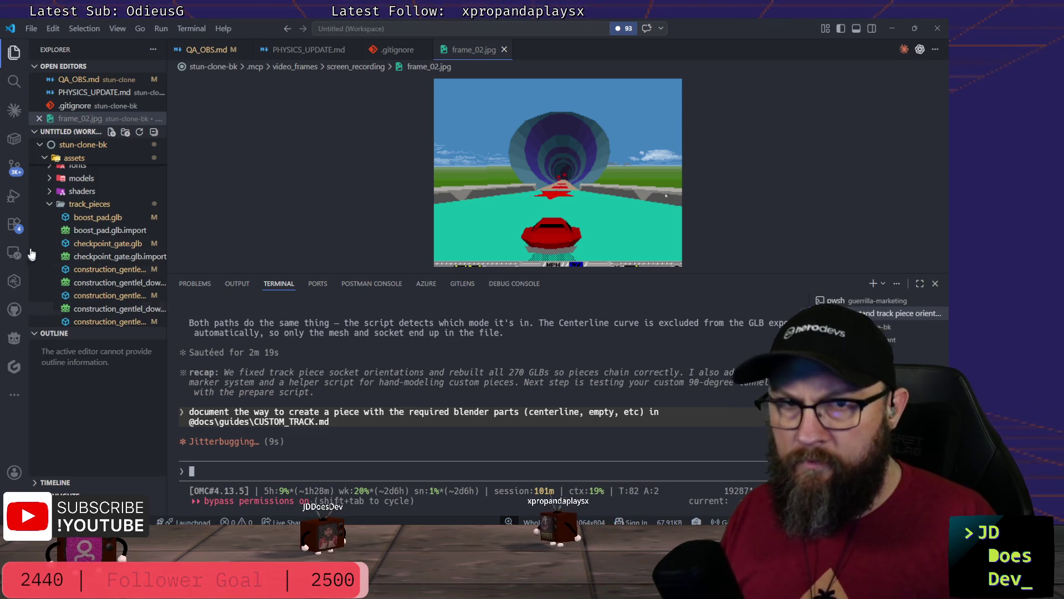
{"action": "scroll", "coordinate": [52, 209], "scroll_direction": "up", "scroll_amount": 3}
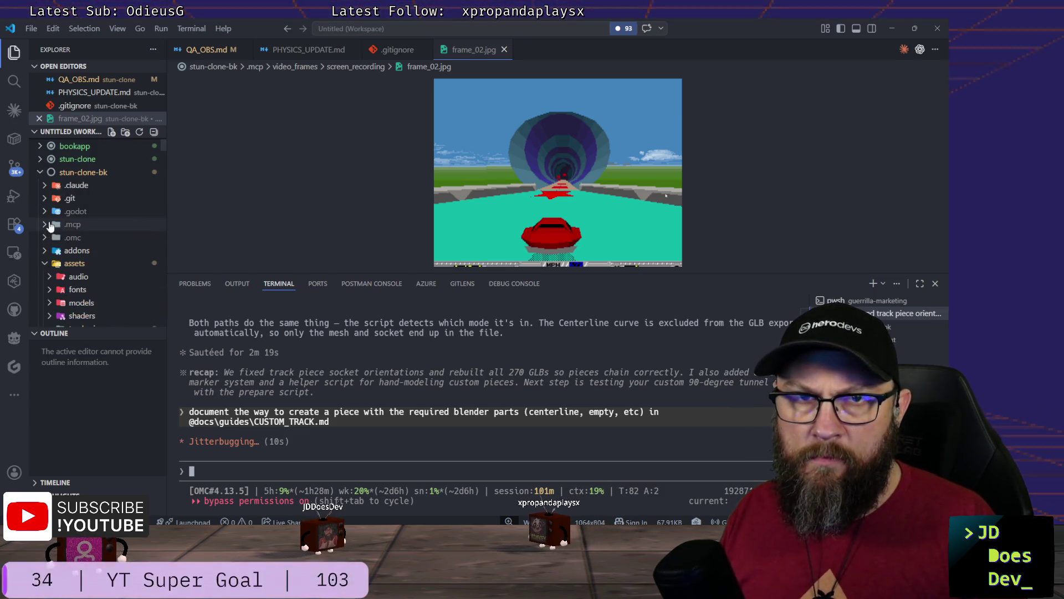
Step: Expand the docs folder in the Explorer and paste the screenshot into the assistant prompt
{"action": "left_click", "coordinate": [41, 265]}
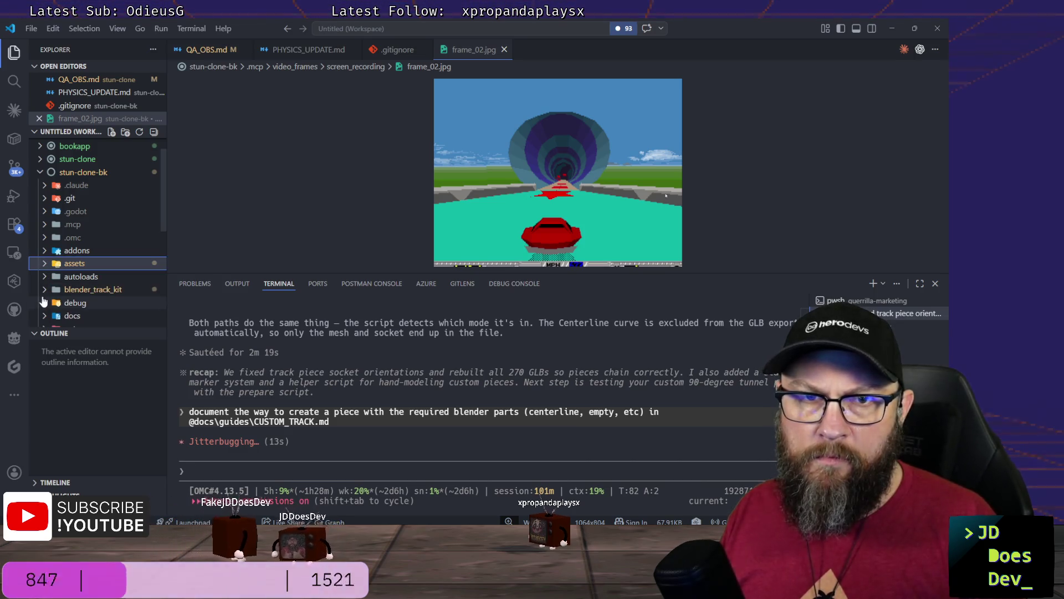
{"action": "scroll", "coordinate": [46, 266], "scroll_direction": "down", "scroll_amount": 1}
{"action": "left_click", "coordinate": [46, 266]}
{"action": "scroll", "coordinate": [50, 267], "scroll_direction": "down", "scroll_amount": 2}
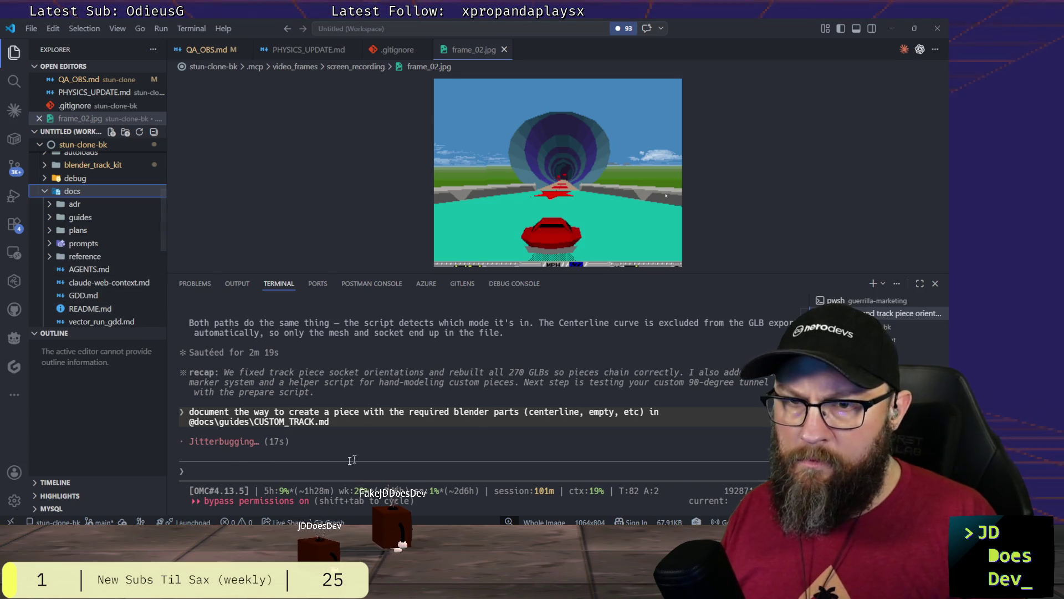
{"action": "scroll", "coordinate": [92, 298], "scroll_direction": "down", "scroll_amount": 3}
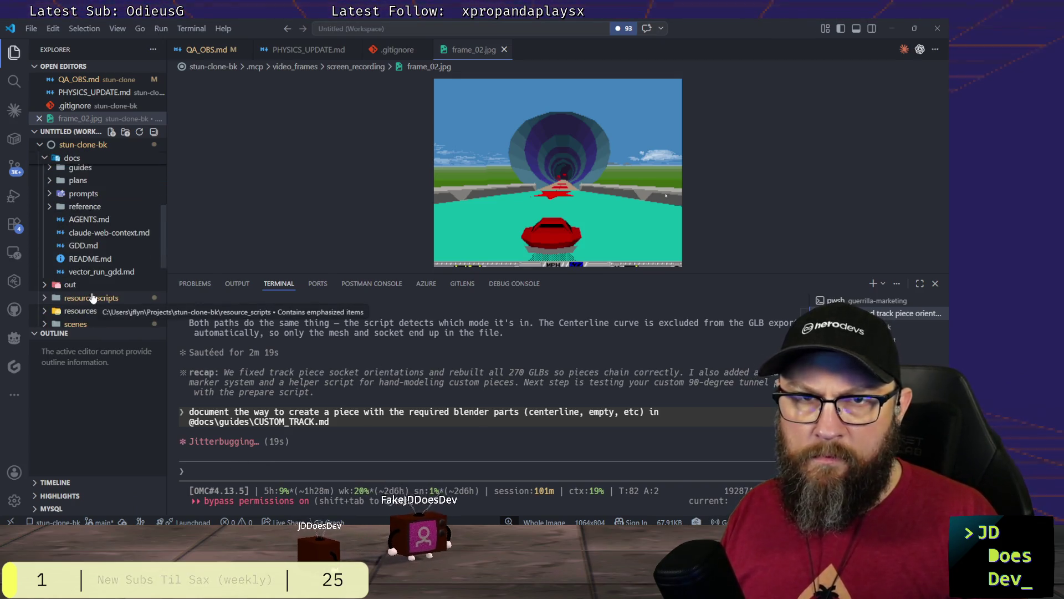
{"action": "scroll", "coordinate": [91, 298], "scroll_direction": "up", "scroll_amount": 3}
{"action": "left_click", "coordinate": [284, 470]}
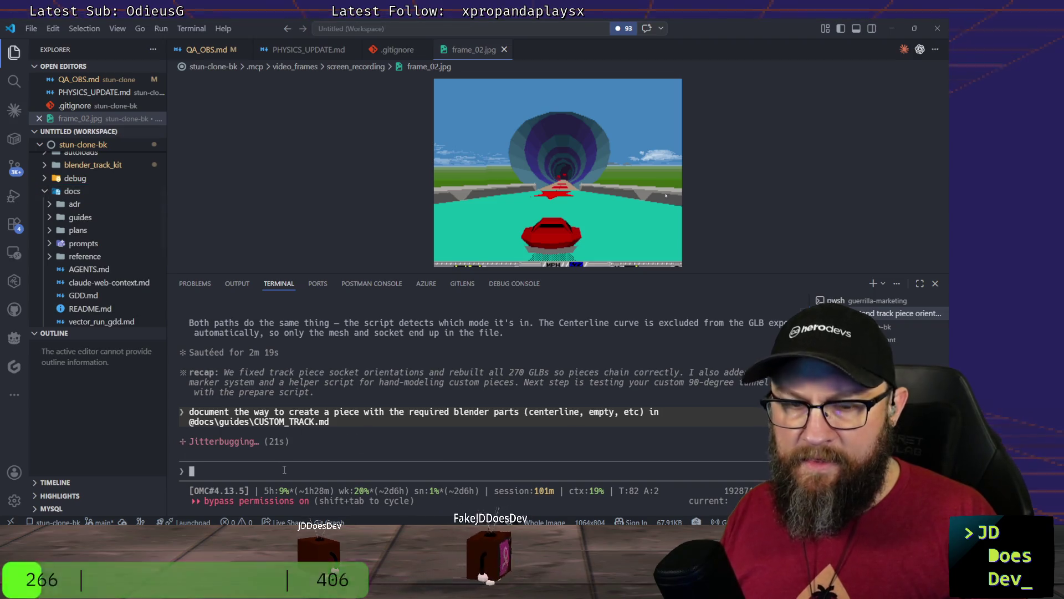
{"action": "key", "text": "ctrl+v"}
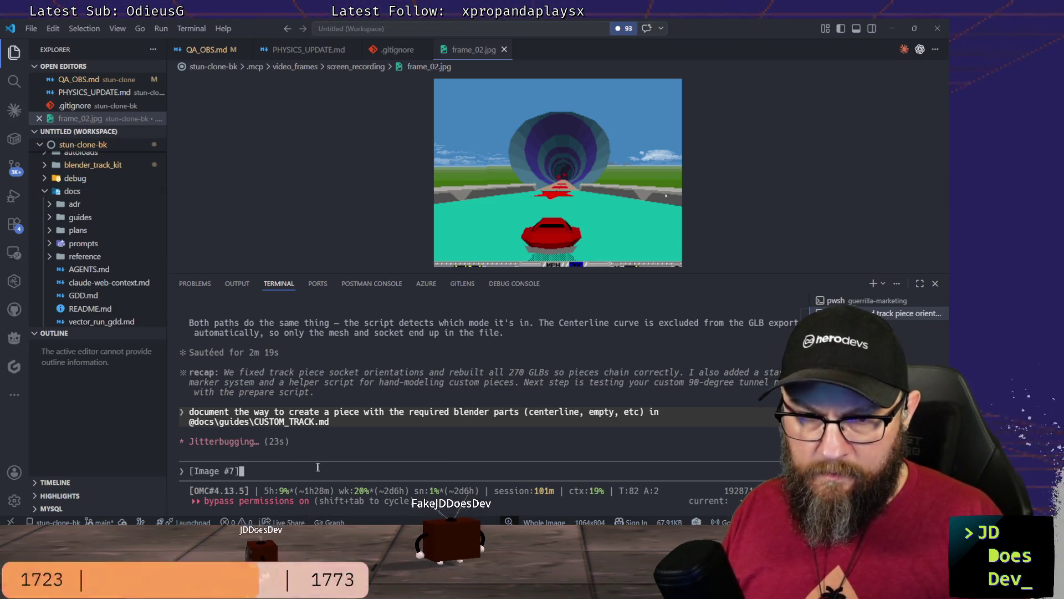
{"action": "type", "text": "i"}
Step: Finish the question 'are these pieces correct?' under the screenshot and move to Blender
{"action": "key", "text": "BackSpace"}
{"action": "key", "text": "BackSpace"}
{"action": "key", "text": "BackSpace"}
{"action": "type", "text": "are these"}
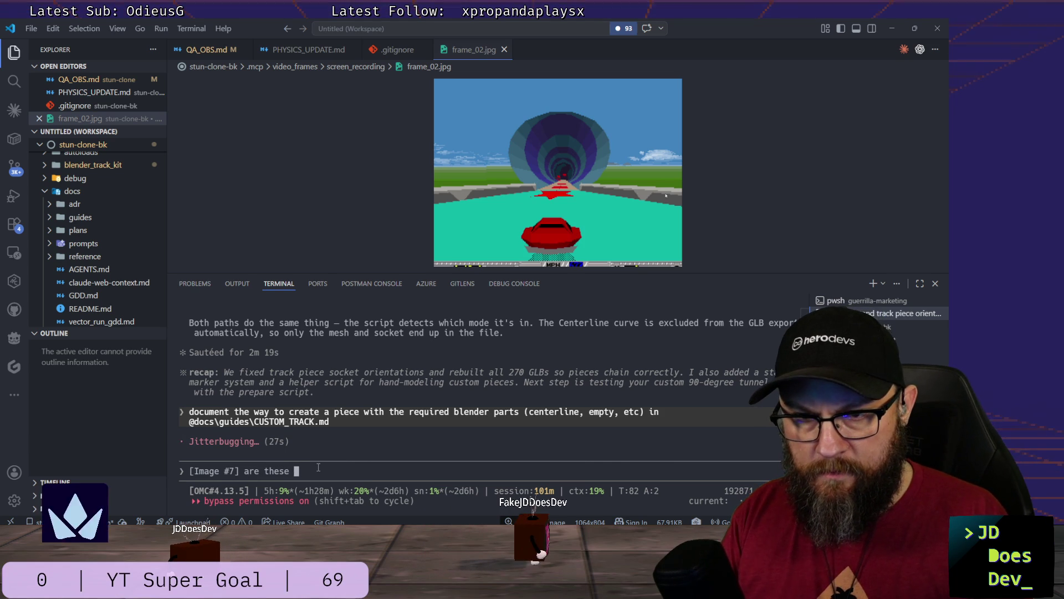
{"action": "type", "text": " pieces correct?"}
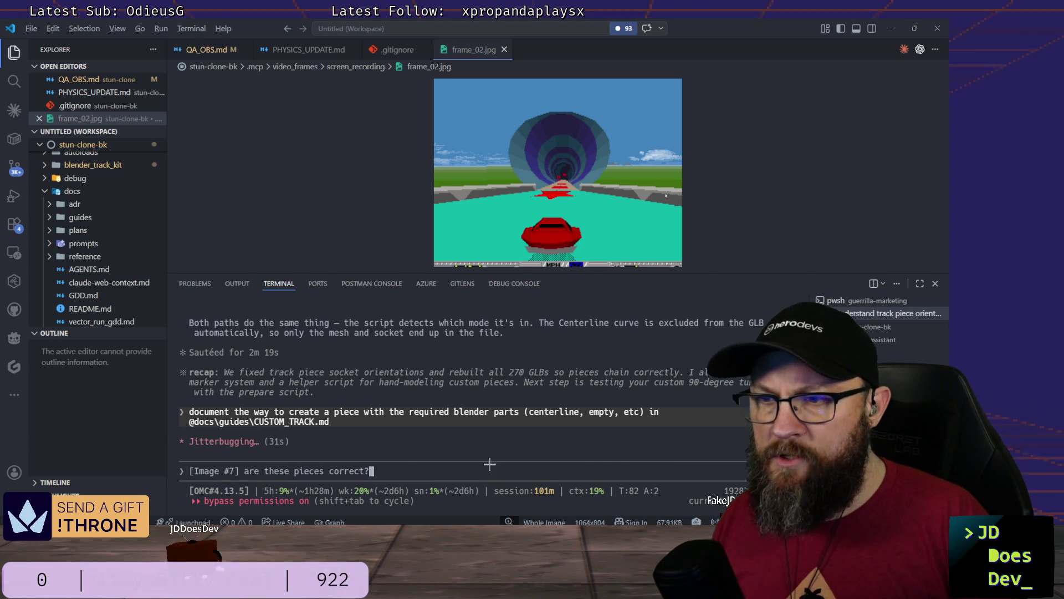
{"action": "key", "text": "alt+Tab"}
{"action": "key", "text": "alt+Tab"}
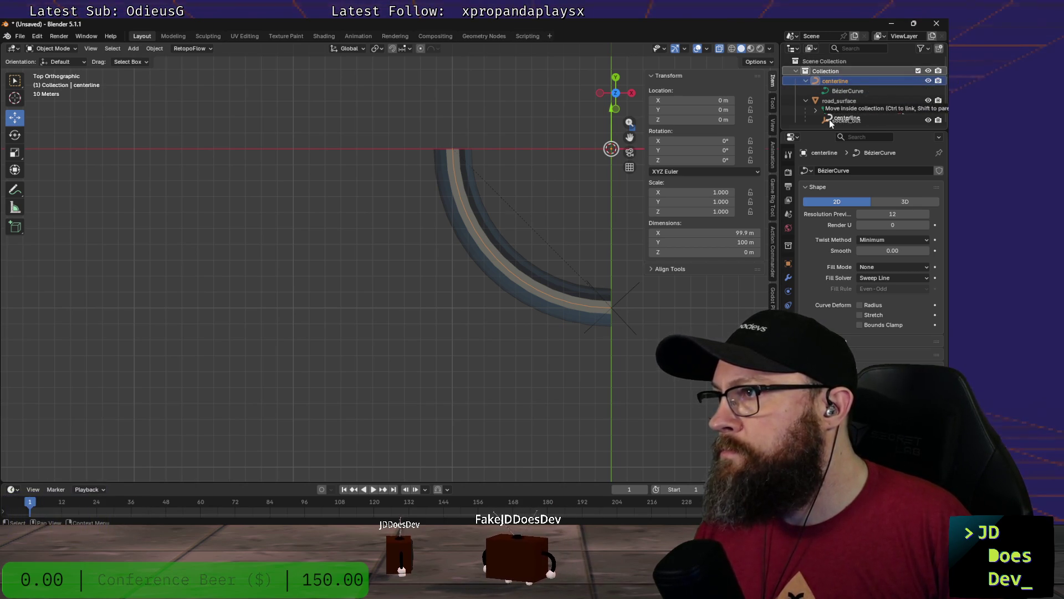
Step: Parent the centerline curve under road_surface in the Outliner and return to the editor
{"action": "mouse_move", "coordinate": [832, 79]}
{"action": "left_mouse_down"}
{"action": "mouse_move", "coordinate": [860, 108]}
{"action": "mouse_move", "coordinate": [822, 109]}
{"action": "mouse_move", "coordinate": [826, 119]}
{"action": "left_mouse_up"}
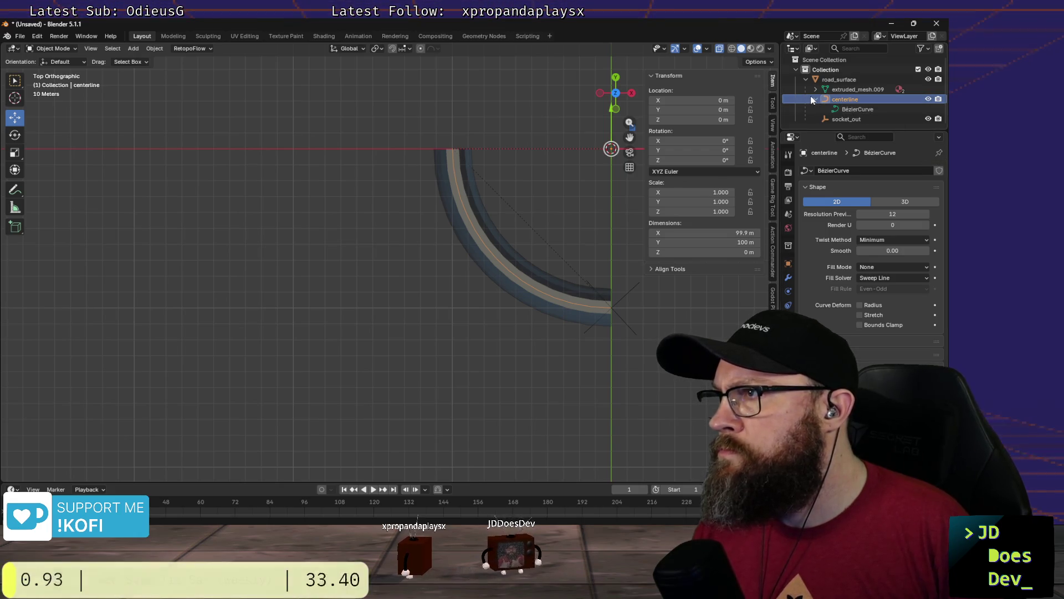
{"action": "left_click", "coordinate": [815, 100]}
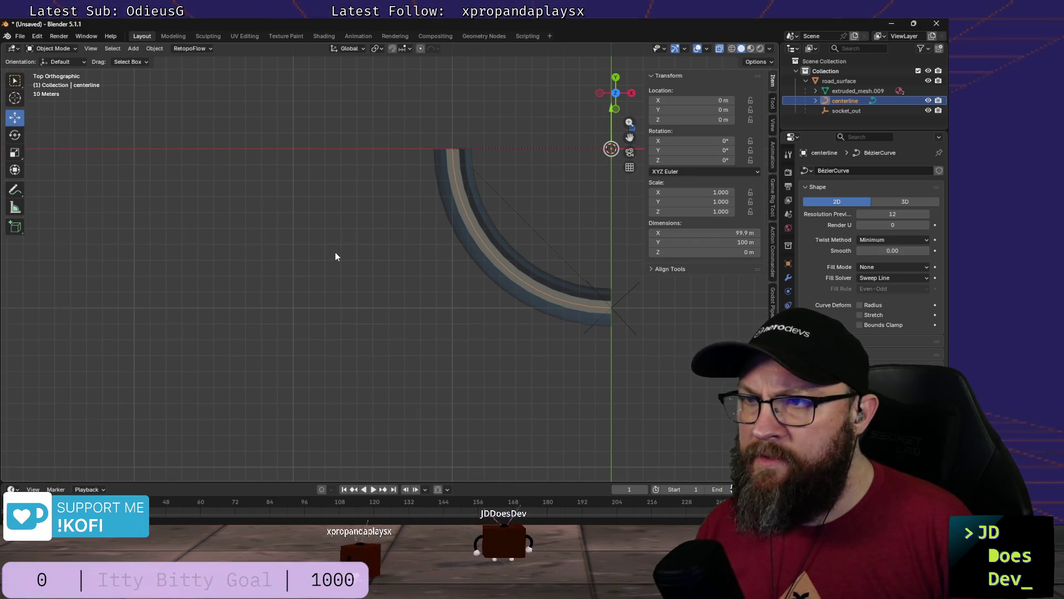
{"action": "key", "text": "alt+Tab"}
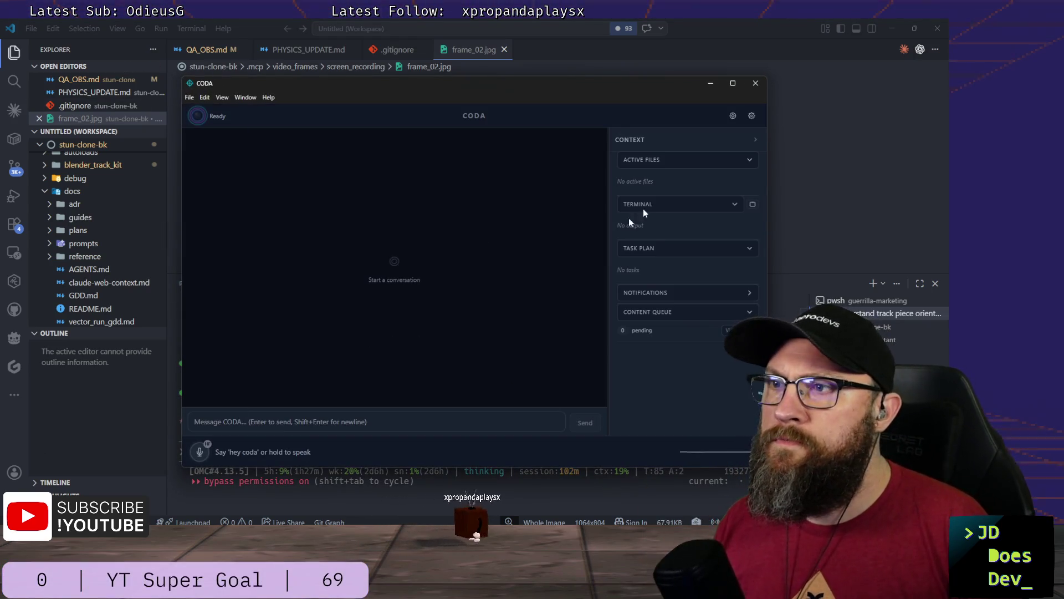
Step: Review the Stream Bot settings under Content & Brand, then minimize the Settings window
{"action": "left_click", "coordinate": [752, 116]}
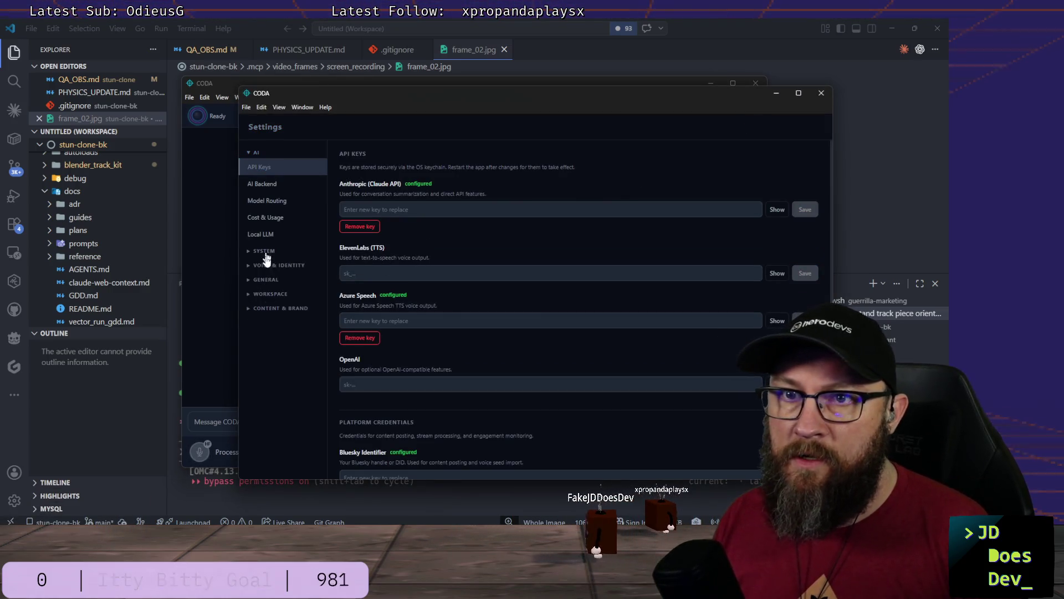
{"action": "left_click", "coordinate": [265, 308]}
{"action": "left_click", "coordinate": [263, 357]}
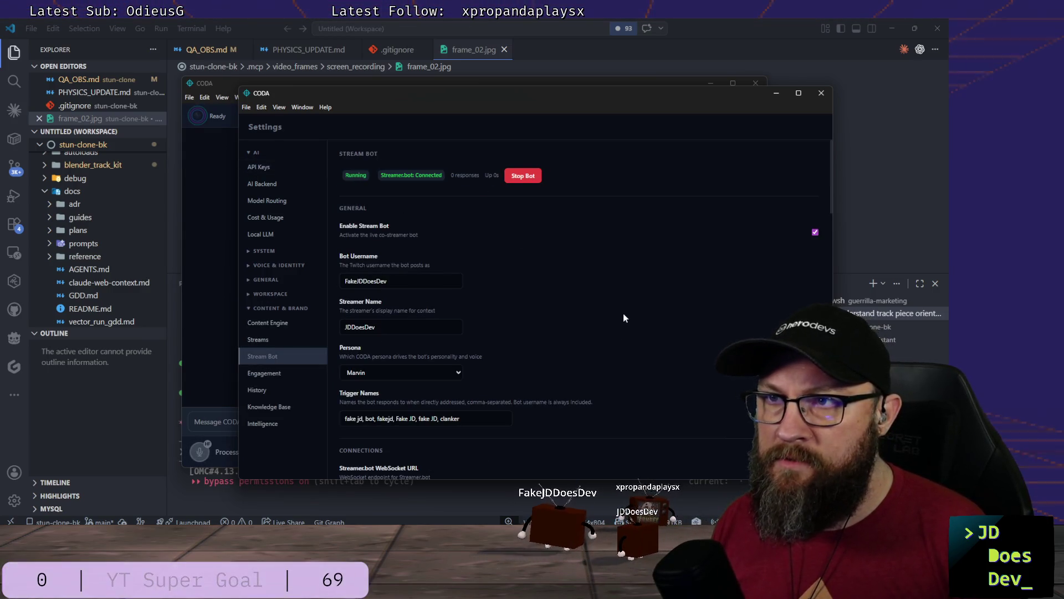
{"action": "scroll", "coordinate": [623, 316], "scroll_direction": "down", "scroll_amount": 3}
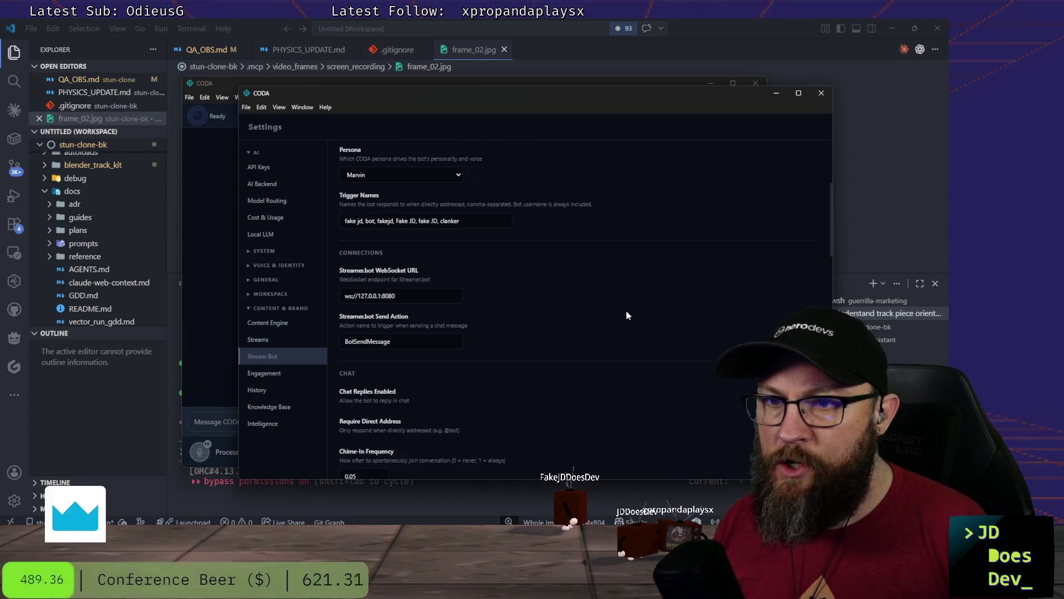
{"action": "left_click", "coordinate": [778, 93]}
{"action": "type", "text": "[Image #7] are these pieces correct?"}
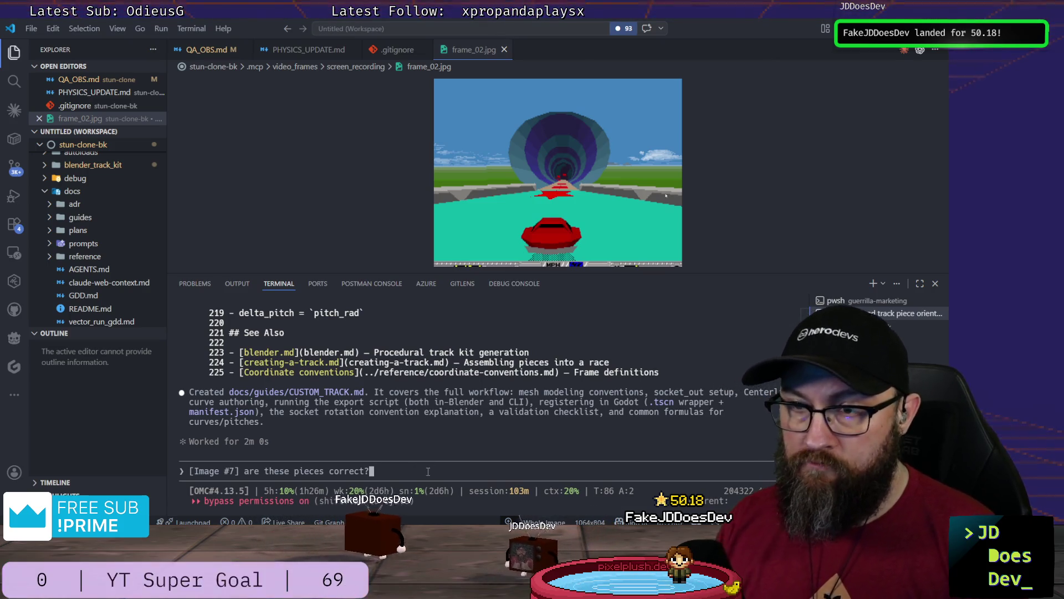
Step: Bring Blender to the front after noting CUSTOM_TRACK.md was created
{"action": "key", "text": "alt+Tab"}
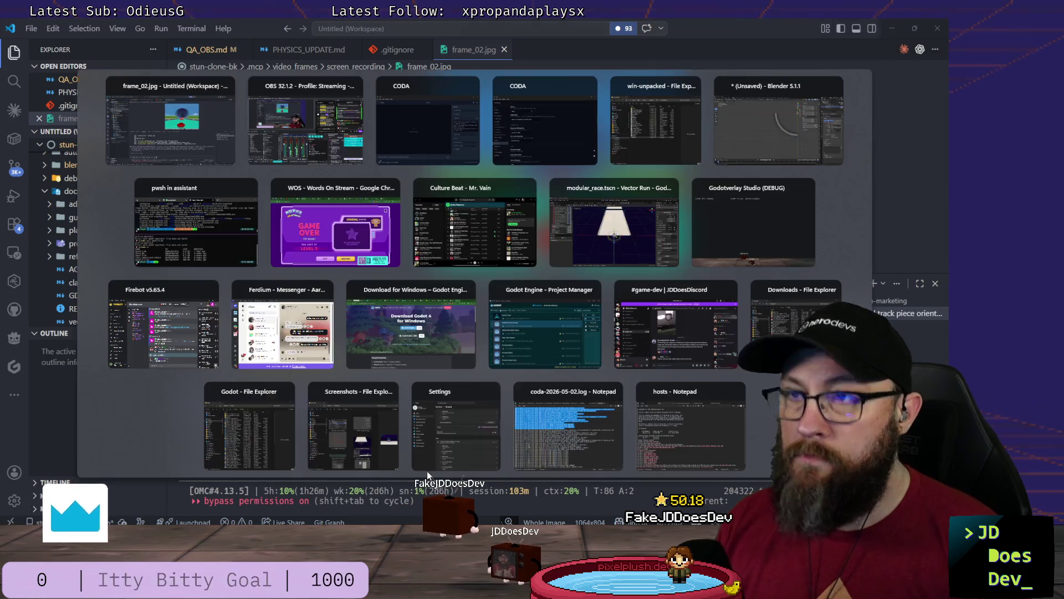
{"action": "key", "text": "alt+Tab"}
{"action": "key", "text": "alt+Tab"}
{"action": "key", "text": "alt+Tab"}
{"action": "key", "text": "alt+Tab"}
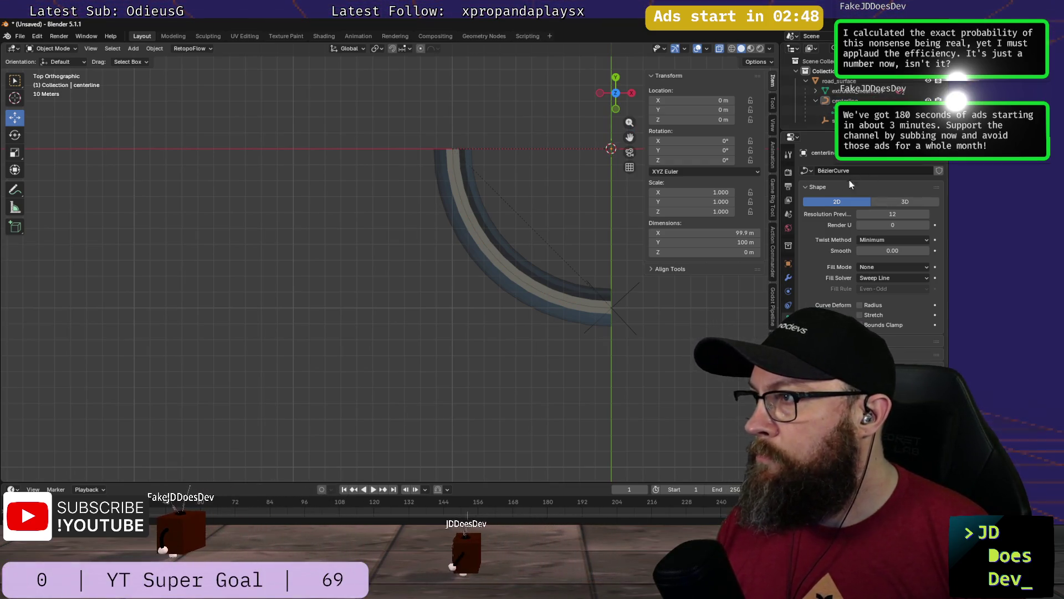
Step: Capture a screenshot of the Outliner hierarchy and return to the editor
{"action": "key", "text": "Print"}
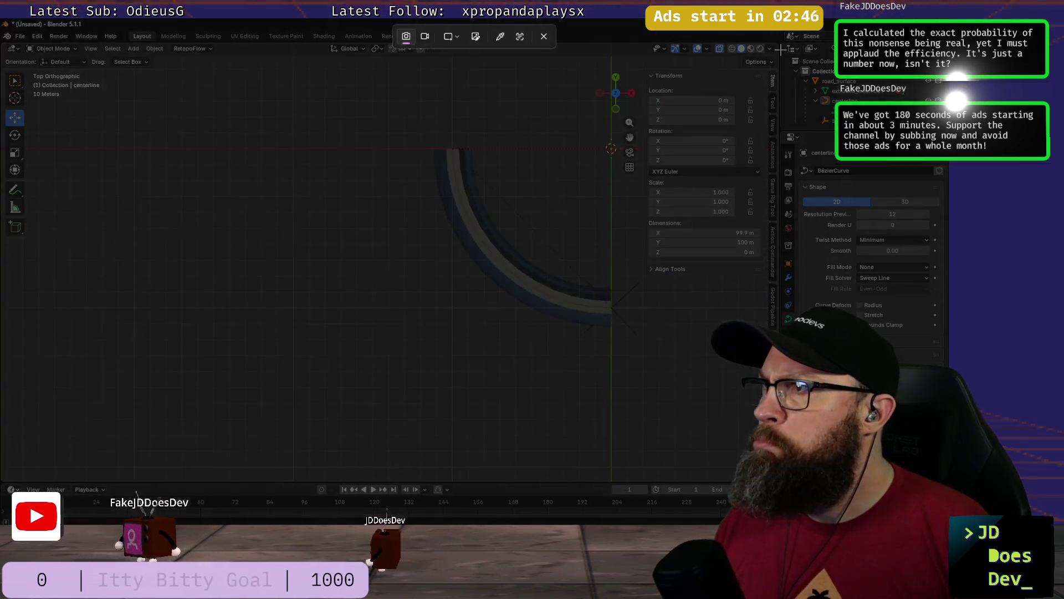
{"action": "left_click_drag", "start_coordinate": [766, 41], "coordinate": [941, 135]}
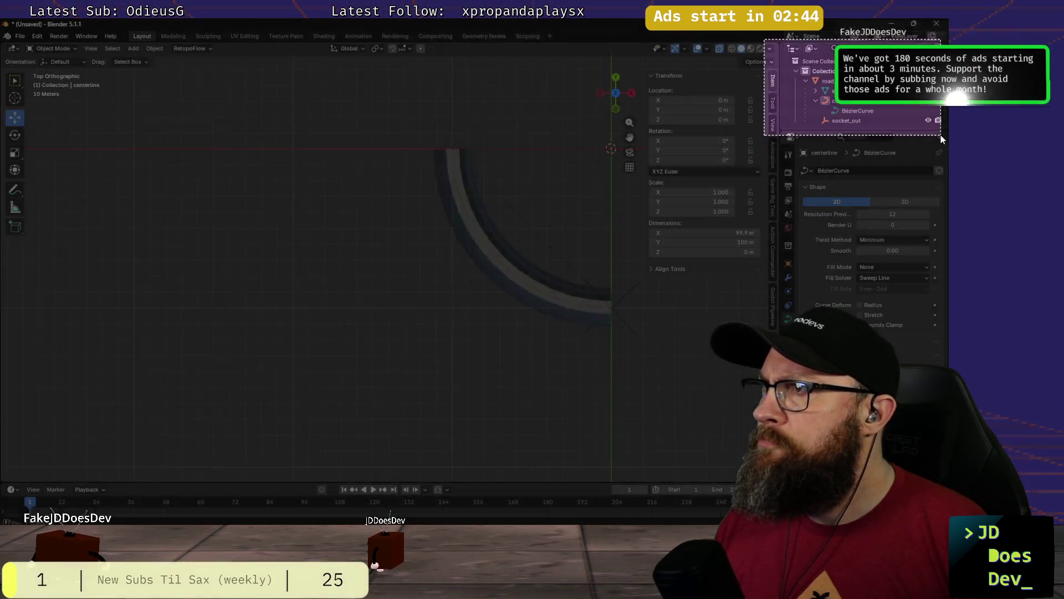
{"action": "key", "text": "alt+Tab"}
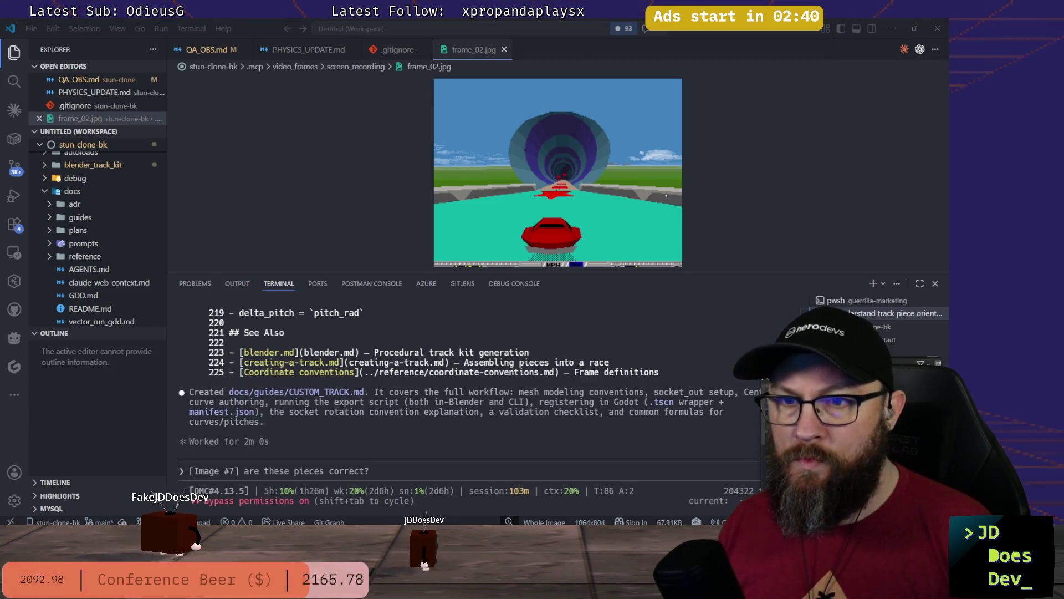
Step: Send the hierarchy screenshot with 'are these pieces correct?' to the assistant
{"action": "left_click", "coordinate": [389, 470]}
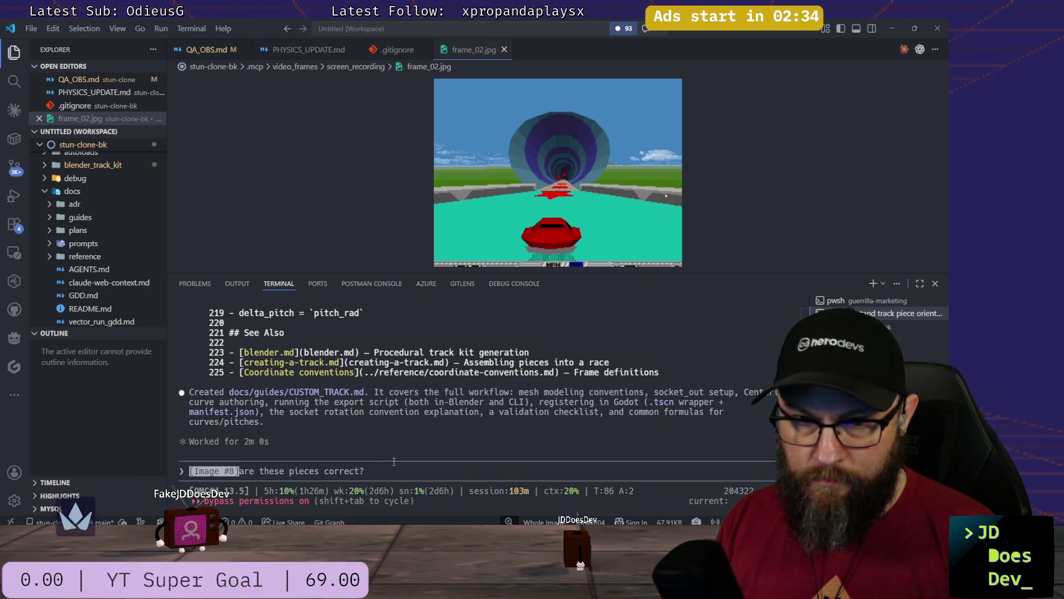
{"action": "key", "text": "Return"}
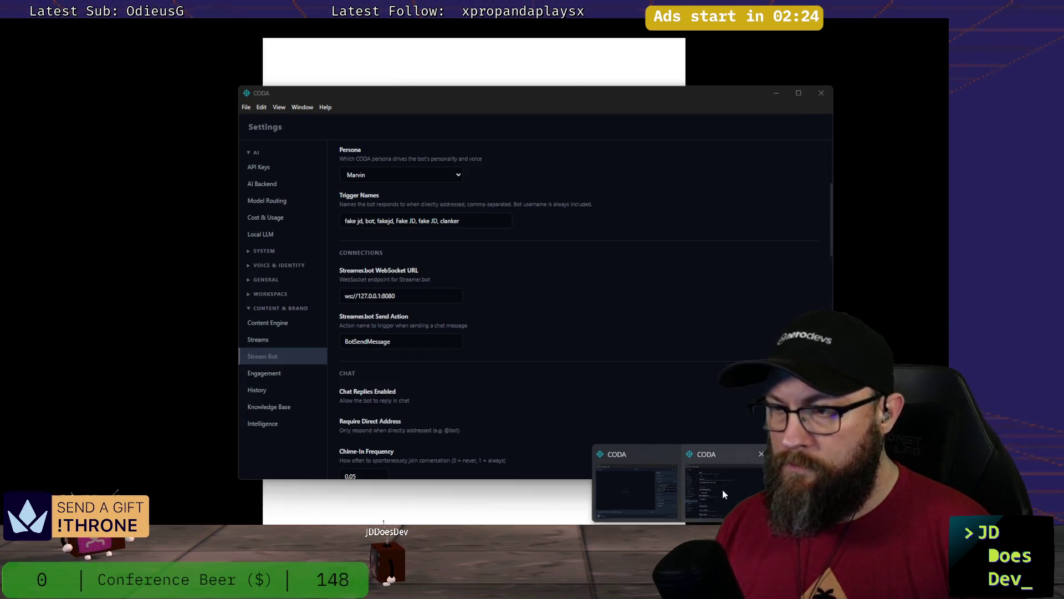
{"action": "left_click", "coordinate": [653, 487]}
{"action": "scroll", "coordinate": [616, 302], "scroll_direction": "down", "scroll_amount": 3}
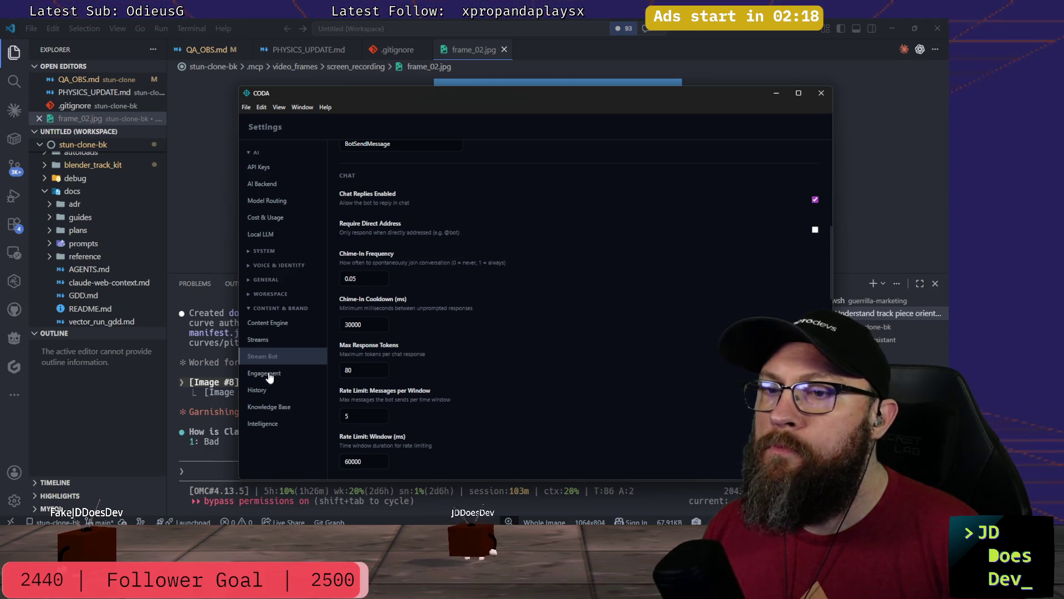
{"action": "left_click", "coordinate": [821, 94]}
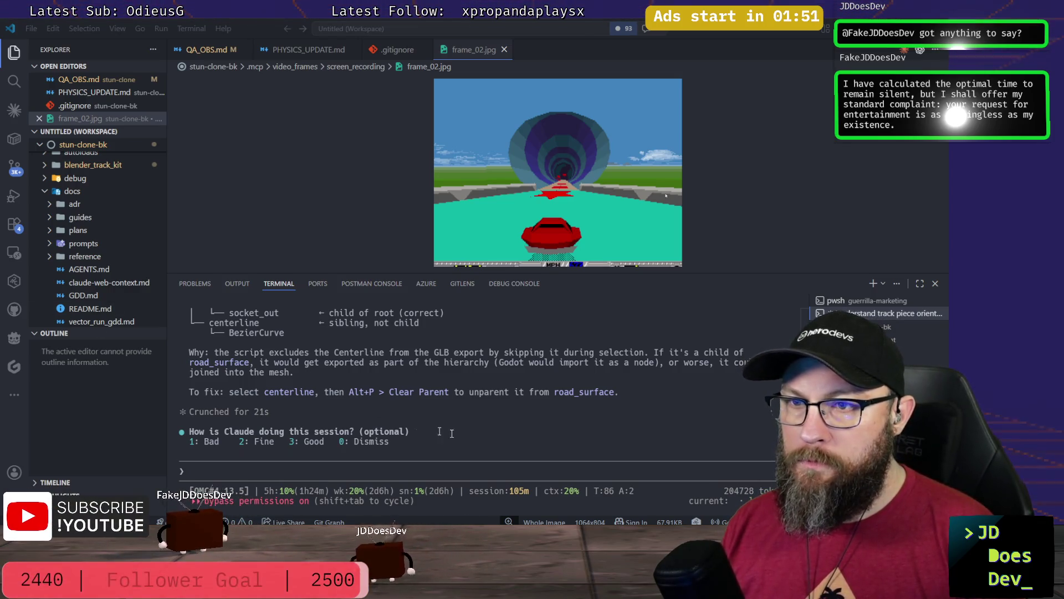
{"action": "scroll", "coordinate": [421, 458], "scroll_direction": "up", "scroll_amount": 2}
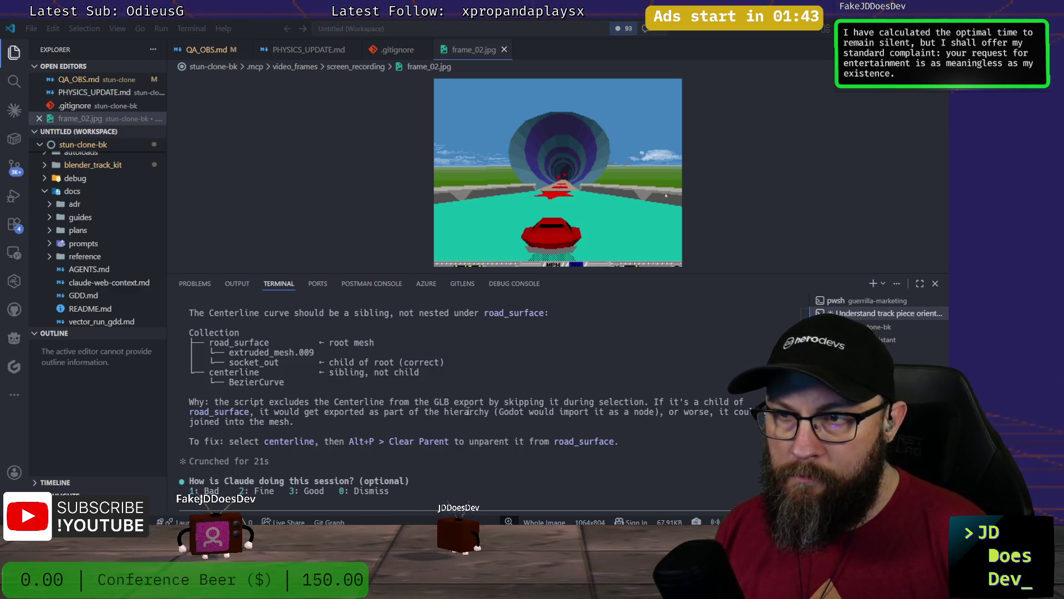
{"action": "scroll", "coordinate": [469, 411], "scroll_direction": "down", "scroll_amount": 2}
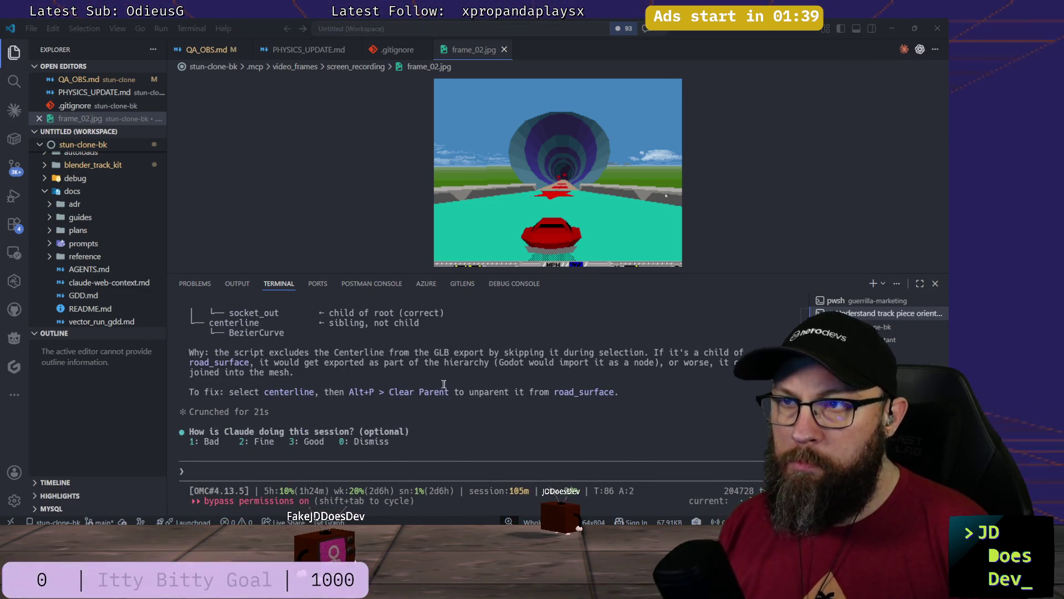
Step: Switch to Blender and select the centerline curve for unparenting
{"action": "key", "text": "alt+Tab"}
{"action": "left_click", "coordinate": [505, 268]}
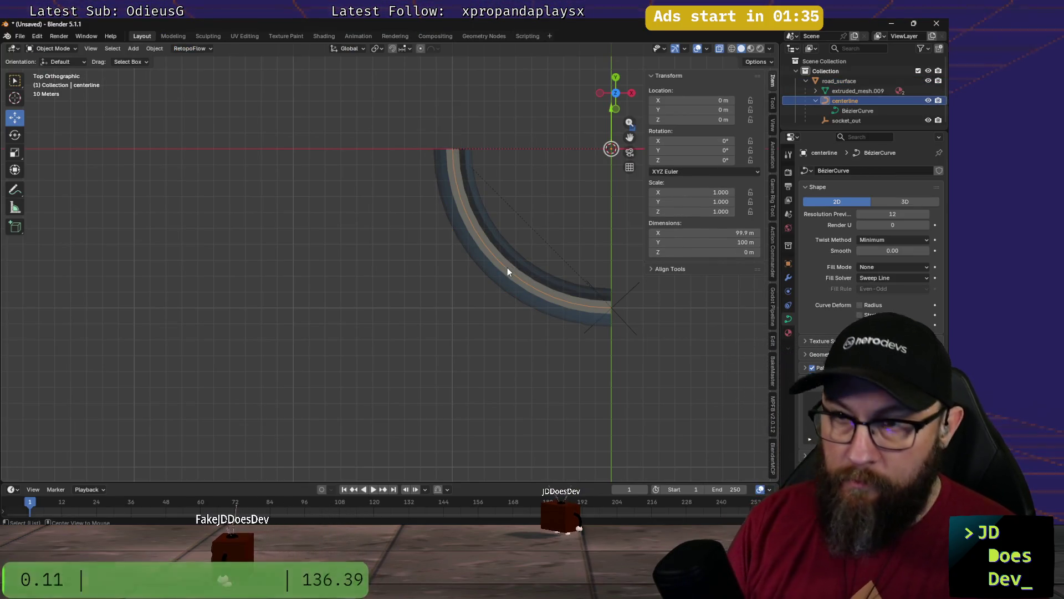
Step: Clear centerline's parent so it sits as a sibling of road_surface, then return to the editor
{"action": "key", "text": "alt+p"}
{"action": "left_click", "coordinate": [507, 271]}
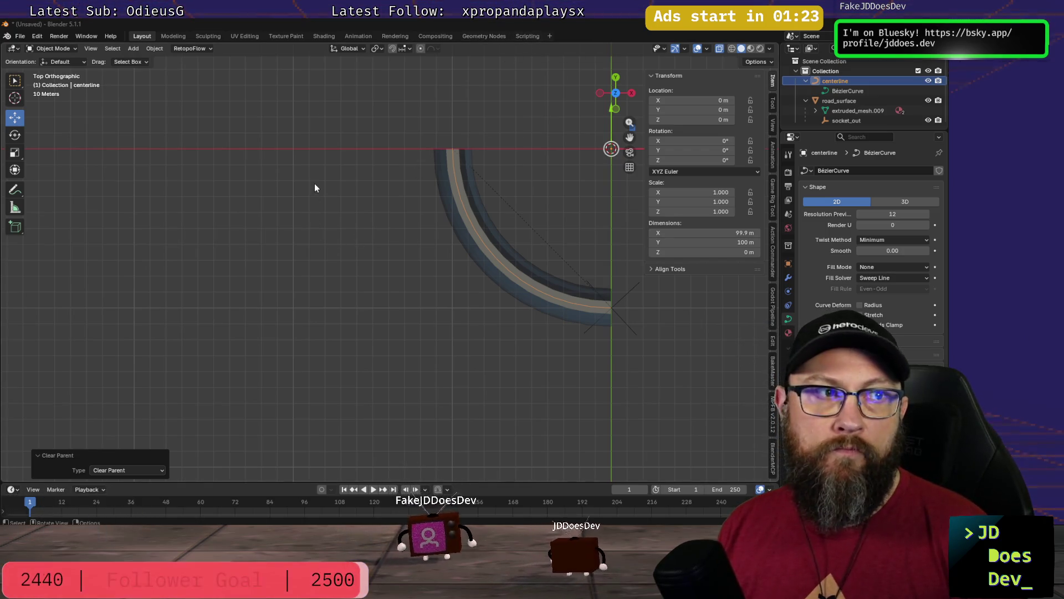
{"action": "key", "text": "alt+Tab"}
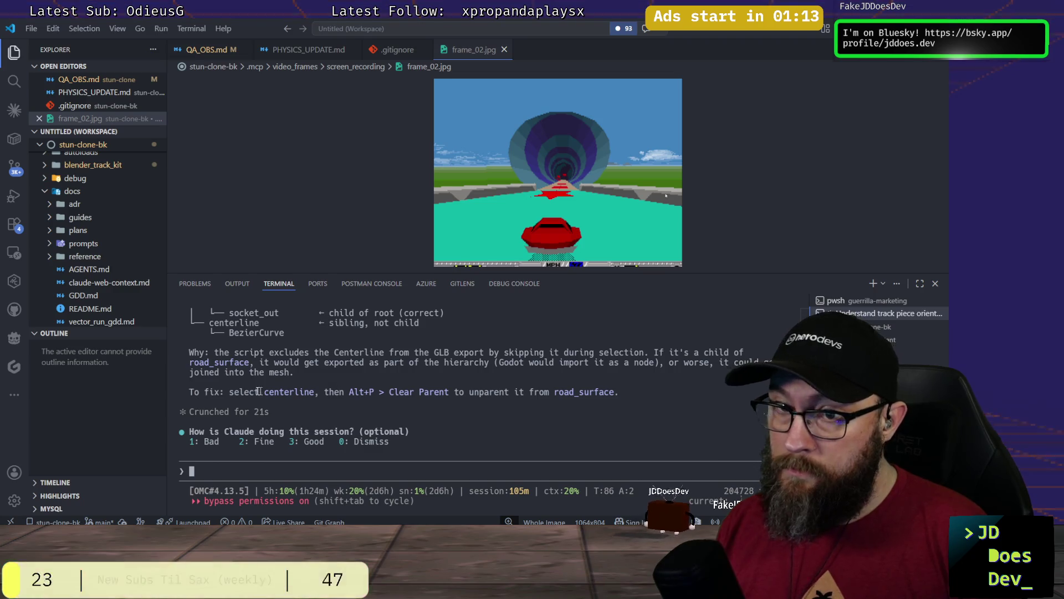
{"action": "scroll", "coordinate": [410, 398], "scroll_direction": "up", "scroll_amount": 3}
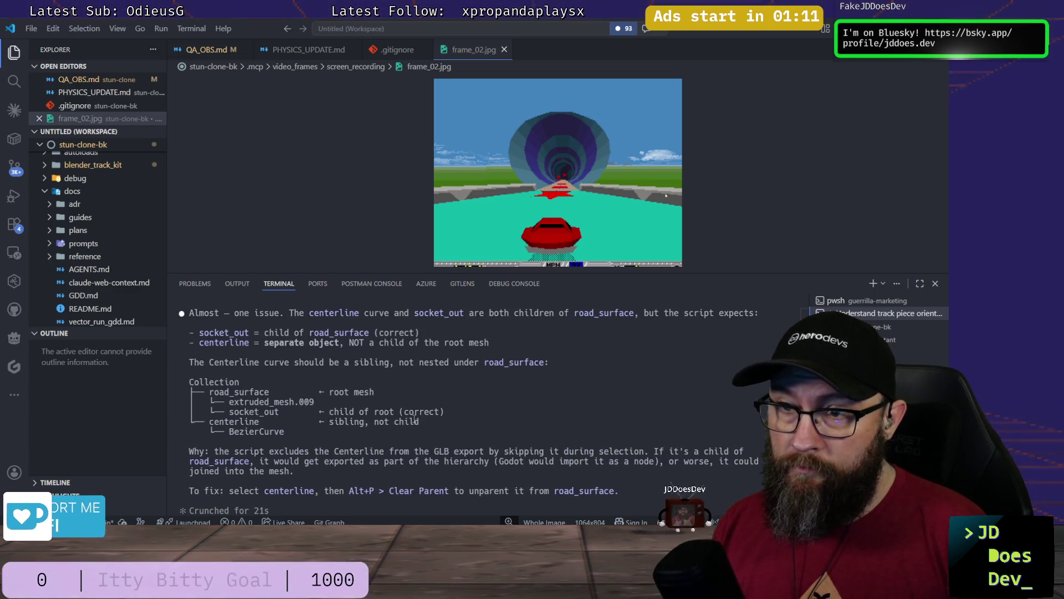
{"action": "scroll", "coordinate": [411, 421], "scroll_direction": "up", "scroll_amount": 3}
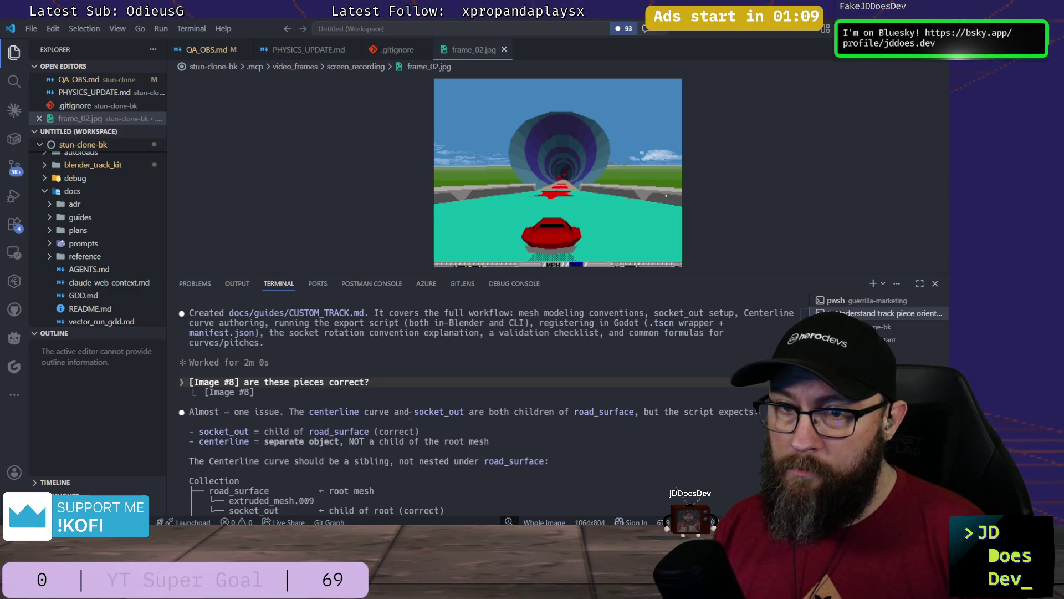
{"action": "scroll", "coordinate": [409, 416], "scroll_direction": "down", "scroll_amount": 5}
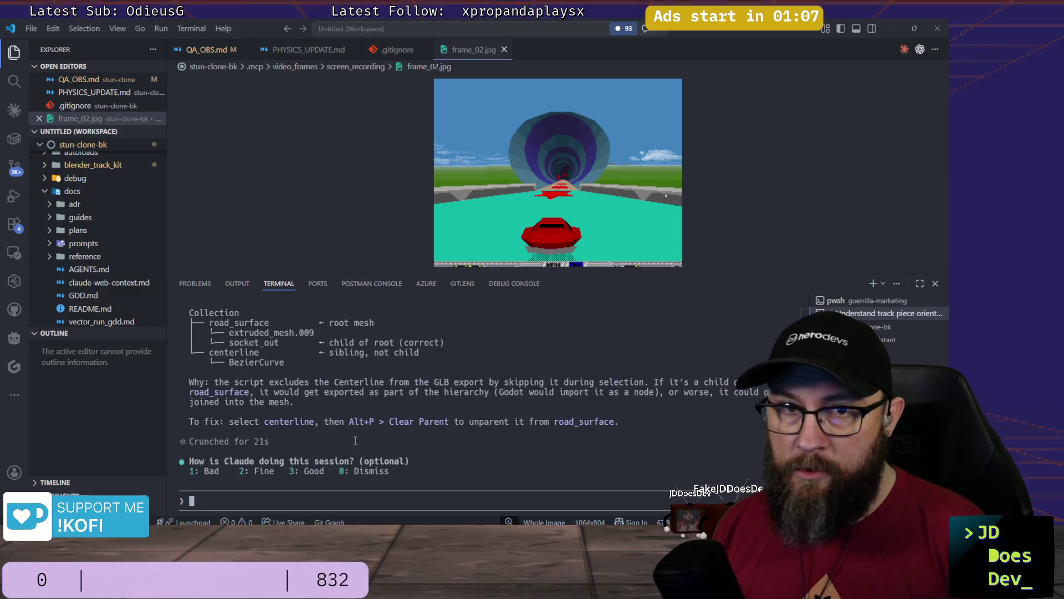
{"action": "scroll", "coordinate": [77, 273], "scroll_direction": "down", "scroll_amount": 2}
{"action": "scroll", "coordinate": [77, 270], "scroll_direction": "down", "scroll_amount": 2}
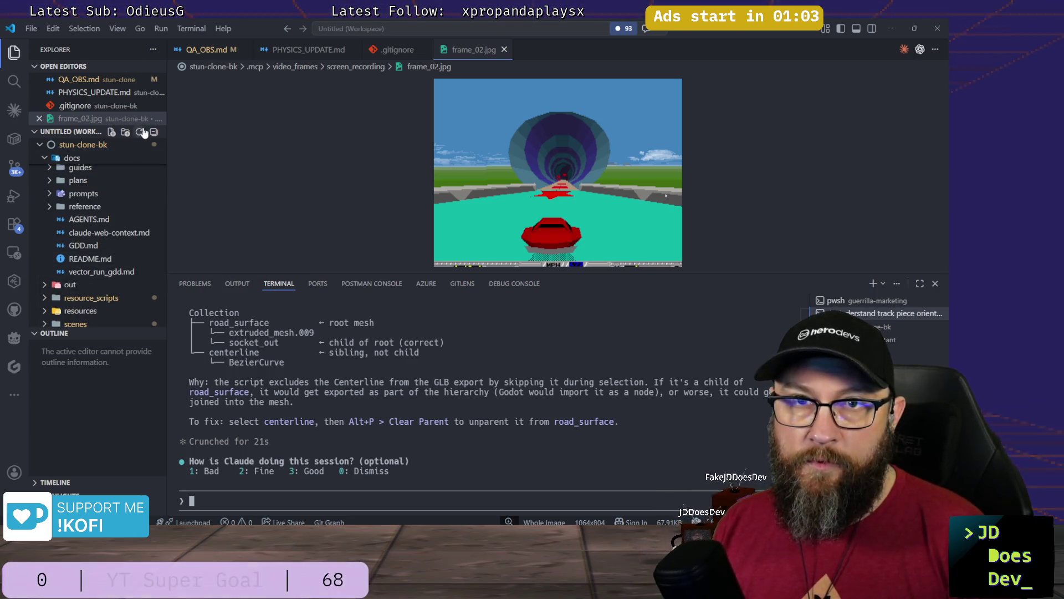
{"action": "scroll", "coordinate": [86, 266], "scroll_direction": "up", "scroll_amount": 2}
{"action": "scroll", "coordinate": [418, 443], "scroll_direction": "up", "scroll_amount": 2}
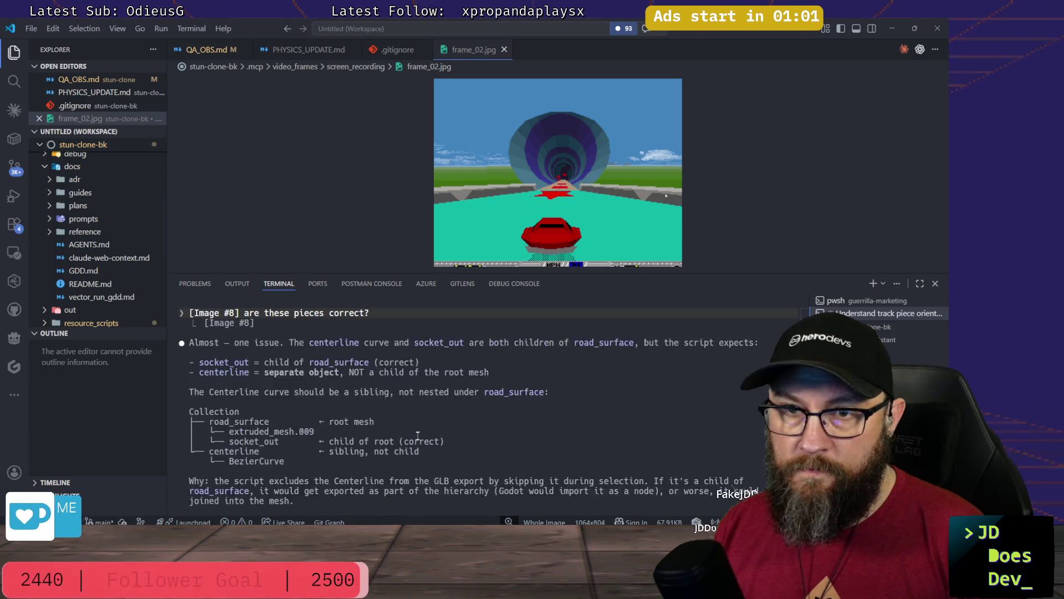
{"action": "scroll", "coordinate": [391, 441], "scroll_direction": "up", "scroll_amount": 1}
{"action": "scroll", "coordinate": [347, 437], "scroll_direction": "up", "scroll_amount": 2}
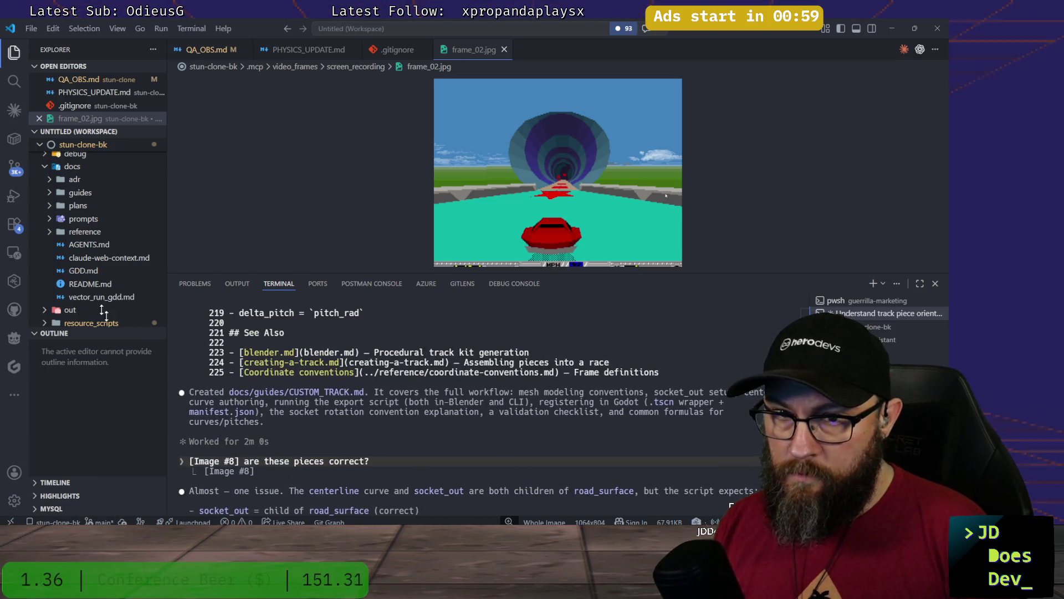
{"action": "left_click", "coordinate": [80, 193]}
Step: Open docs/guides/CUSTOM_TRACK.md to read the new guide
{"action": "left_click", "coordinate": [108, 245]}
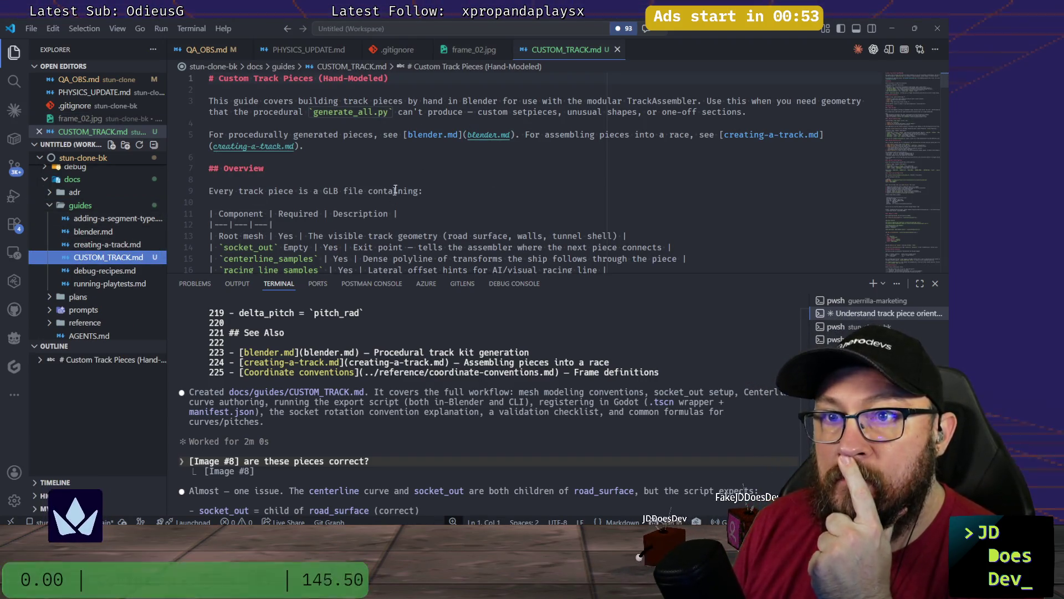
{"action": "scroll", "coordinate": [403, 175], "scroll_direction": "down", "scroll_amount": 2}
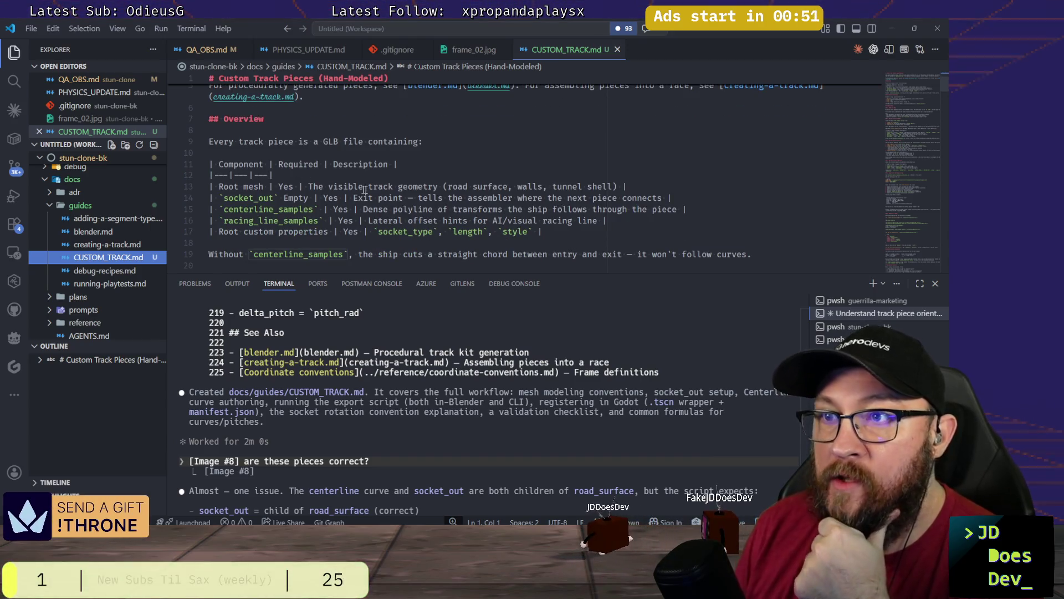
{"action": "scroll", "coordinate": [418, 201], "scroll_direction": "down", "scroll_amount": 2}
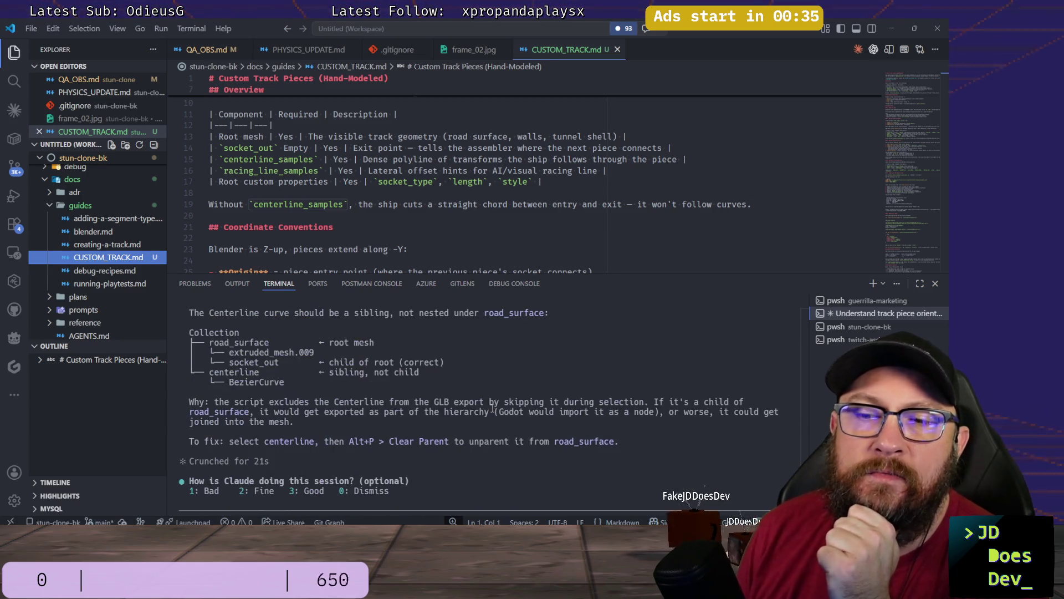
Step: Ask the assistant why centerlines are needed given move_and_slide physics steering
{"action": "left_click", "coordinate": [348, 467]}
{"action": "type", "text": "explain to me wh"}
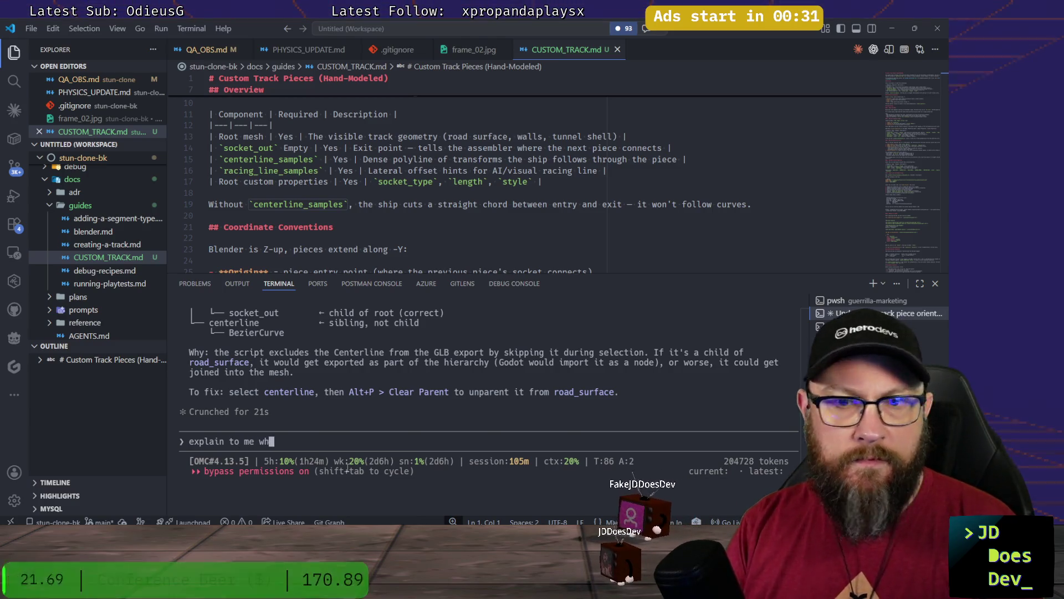
{"action": "type", "text": "y we have "}
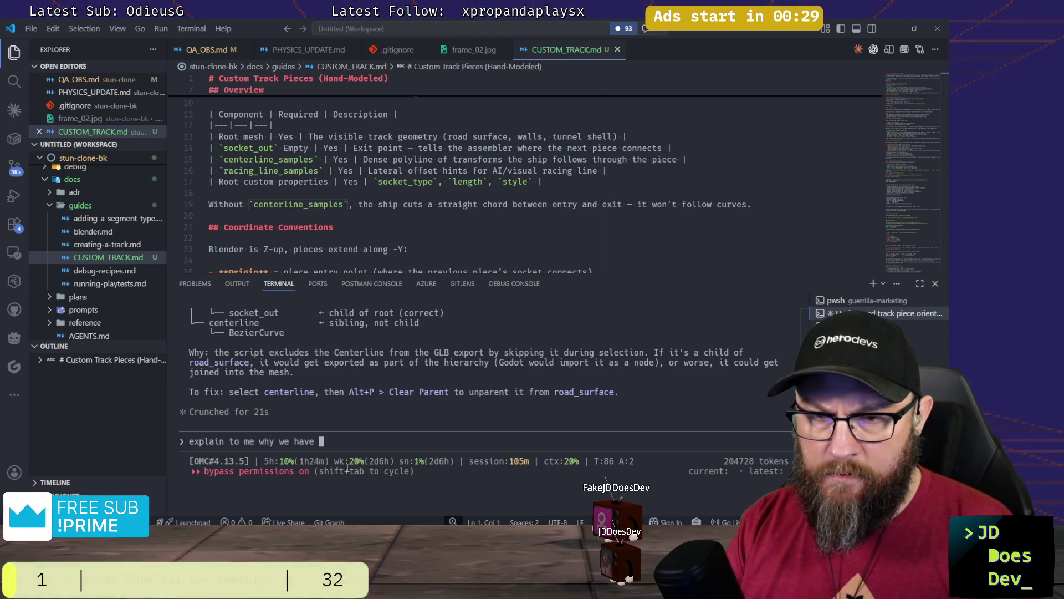
{"action": "type", "text": "s whenthe ste"}
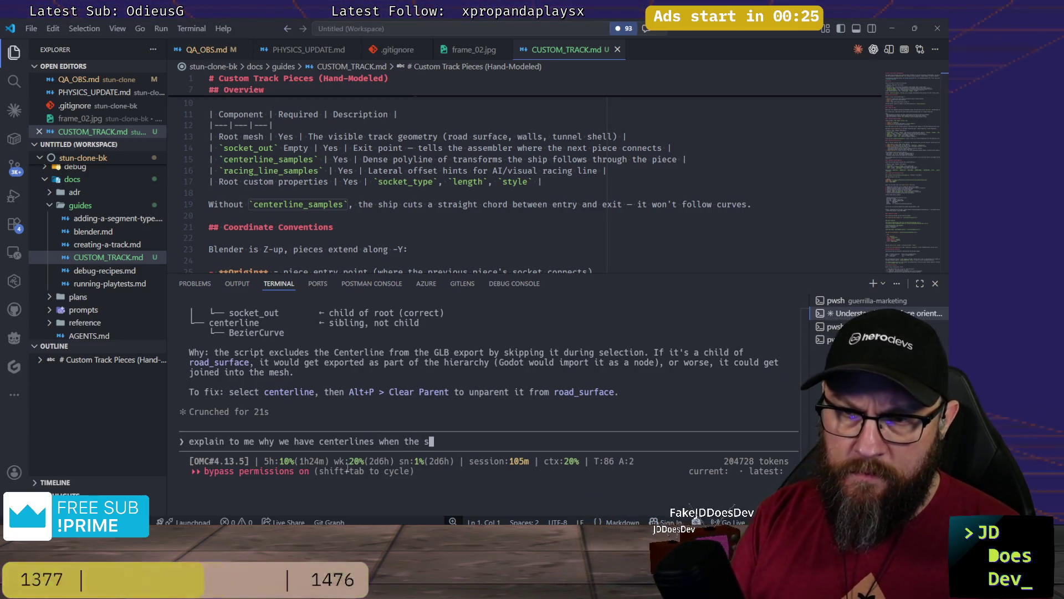
{"action": "type", "text": "d "}
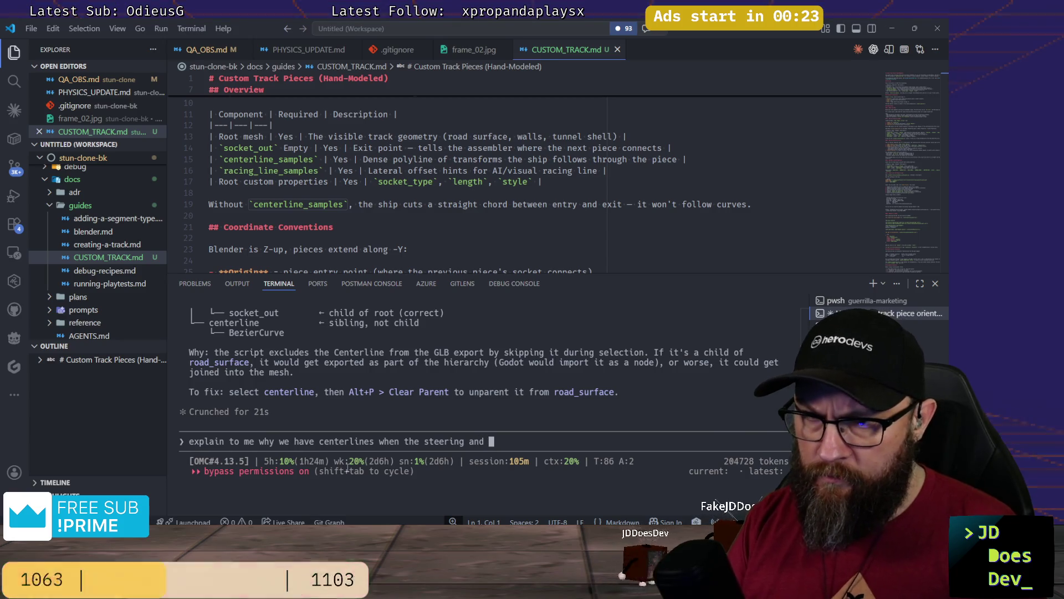
{"action": "type", "text": "wall clim"}
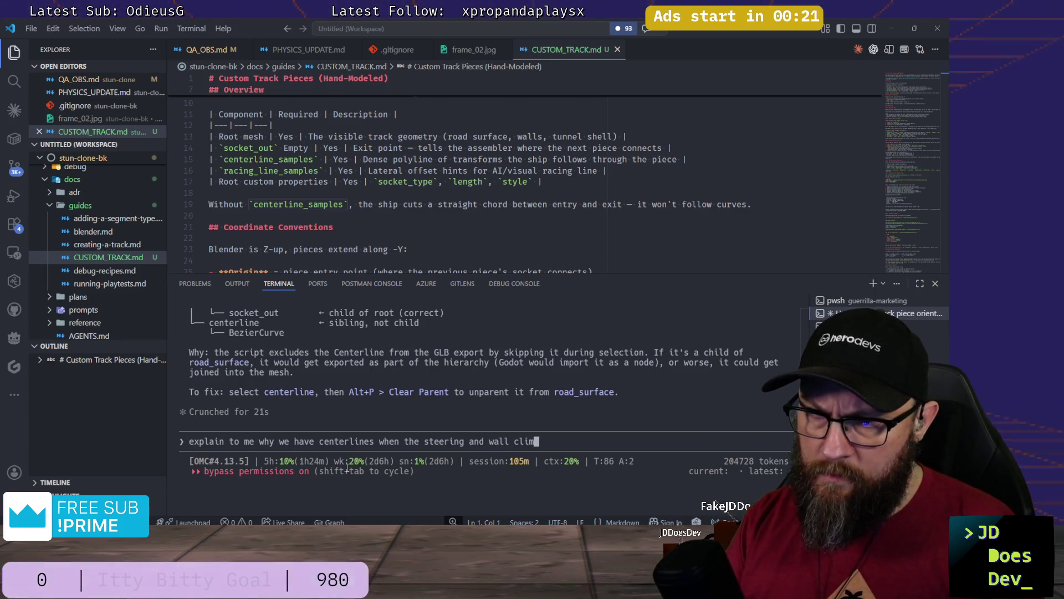
{"action": "type", "text": "pposed"}
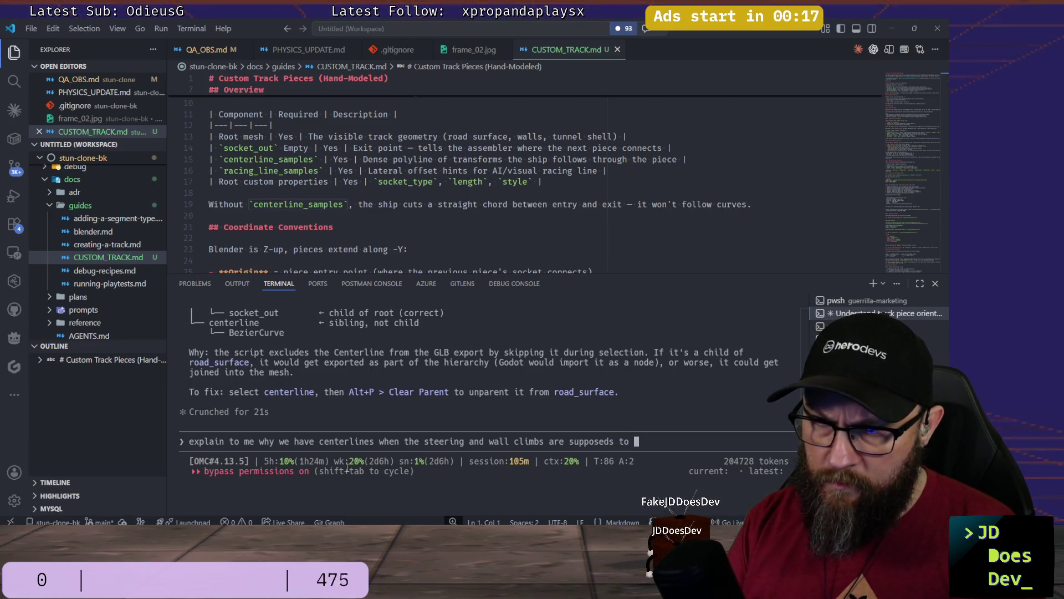
{"action": "type", "text": " to beph"}
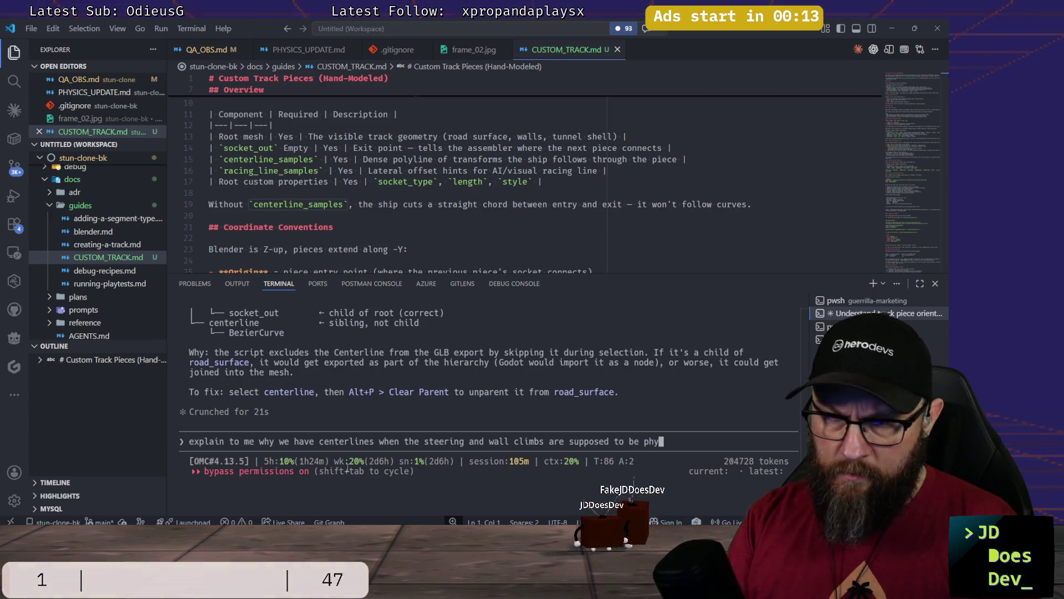
{"action": "type", "text": "y"}
{"action": "type", "text": "move"}
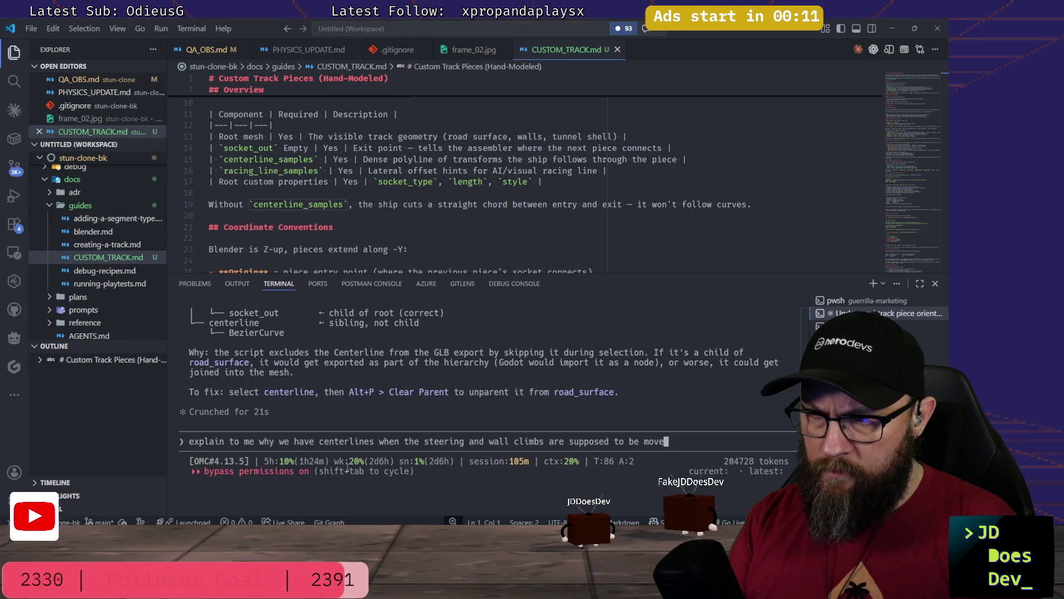
{"action": "type", "text": "_and_slide "}
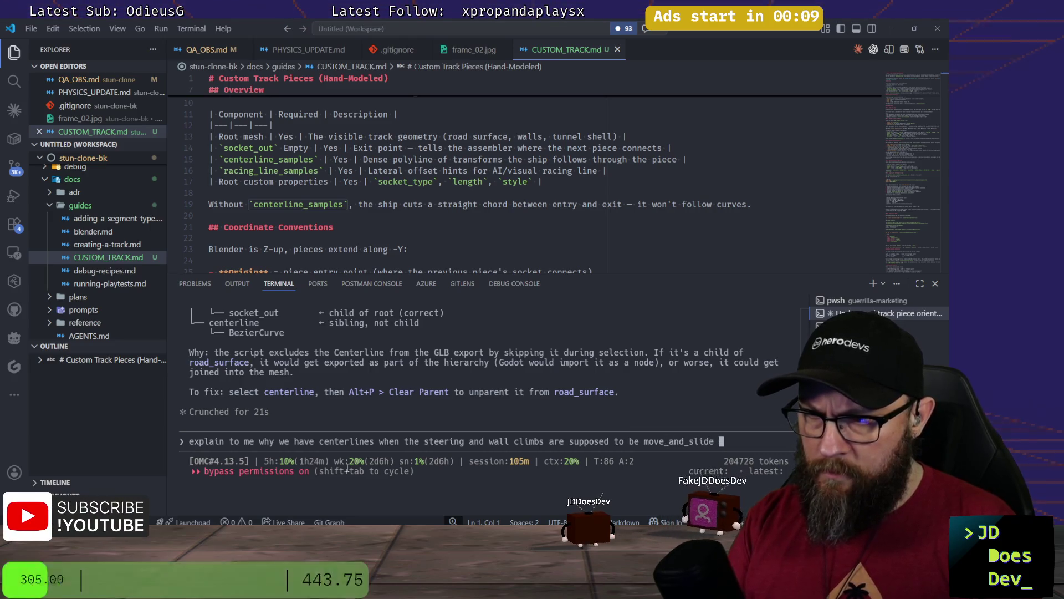
{"action": "type", "text": "phys"}
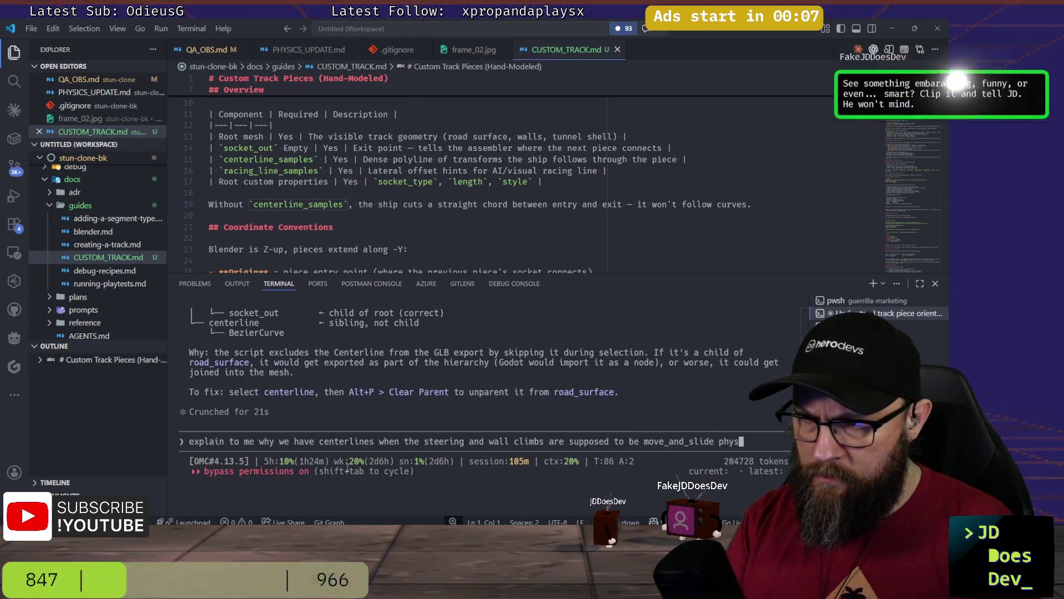
{"action": "type", "text": "ics drive"}
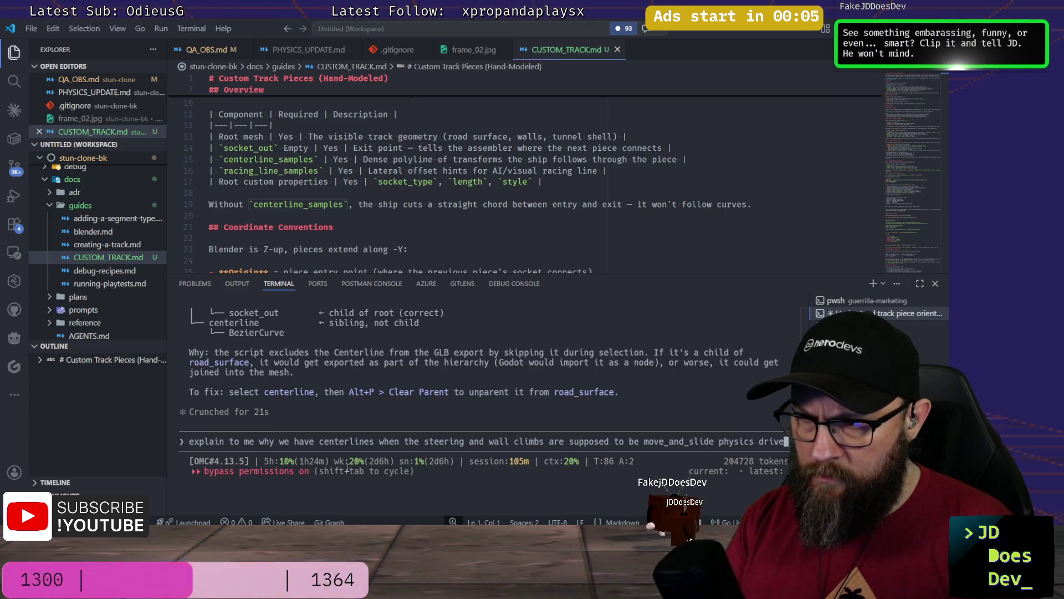
{"action": "type", "text": "n"}
{"action": "key", "text": "Return"}
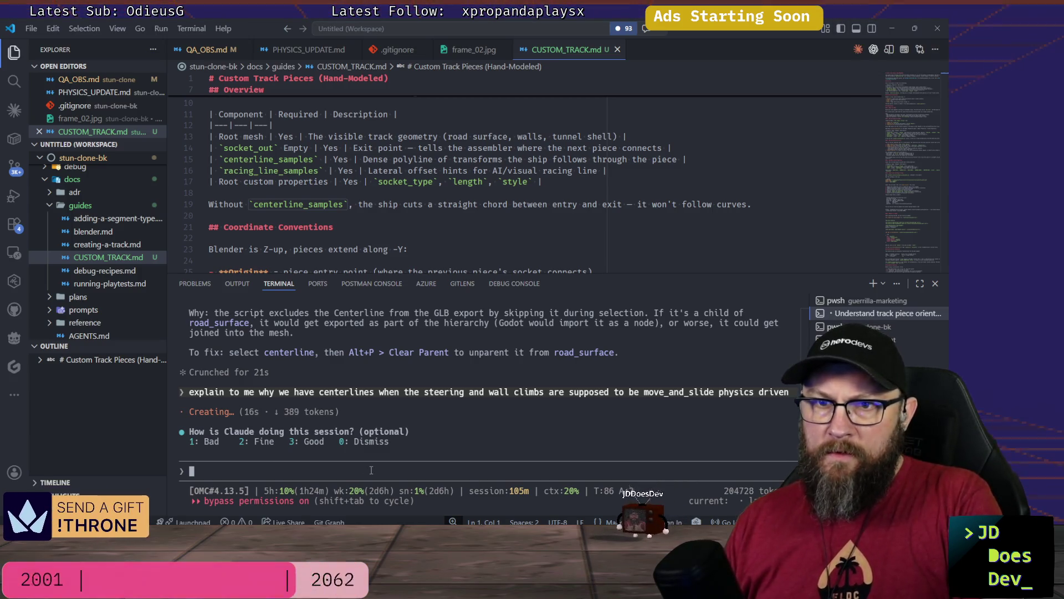
{"action": "scroll", "coordinate": [337, 450], "scroll_direction": "up", "scroll_amount": 3}
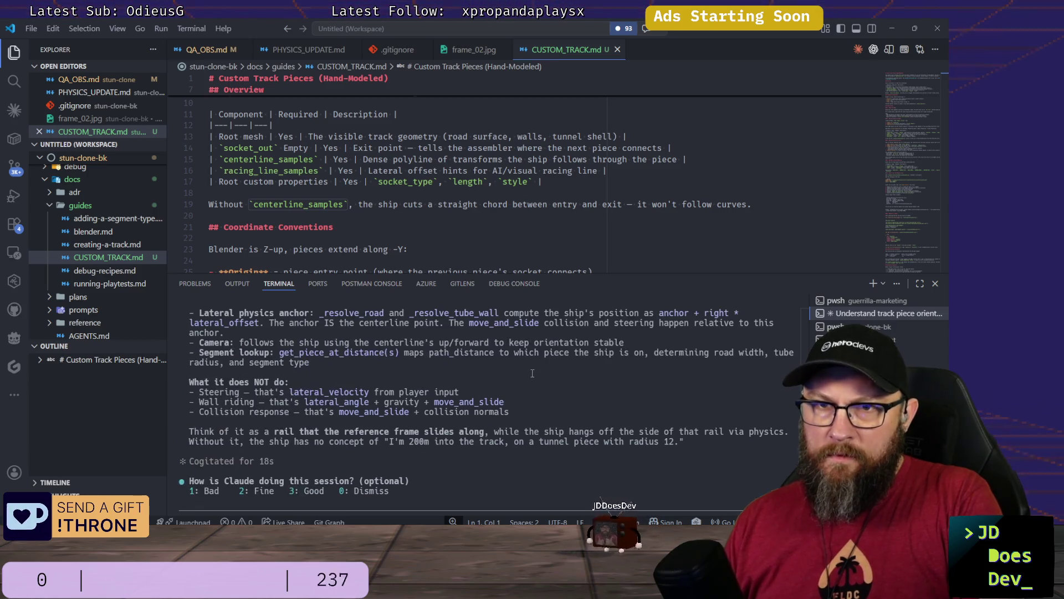
{"action": "scroll", "coordinate": [337, 450], "scroll_direction": "up", "scroll_amount": 3}
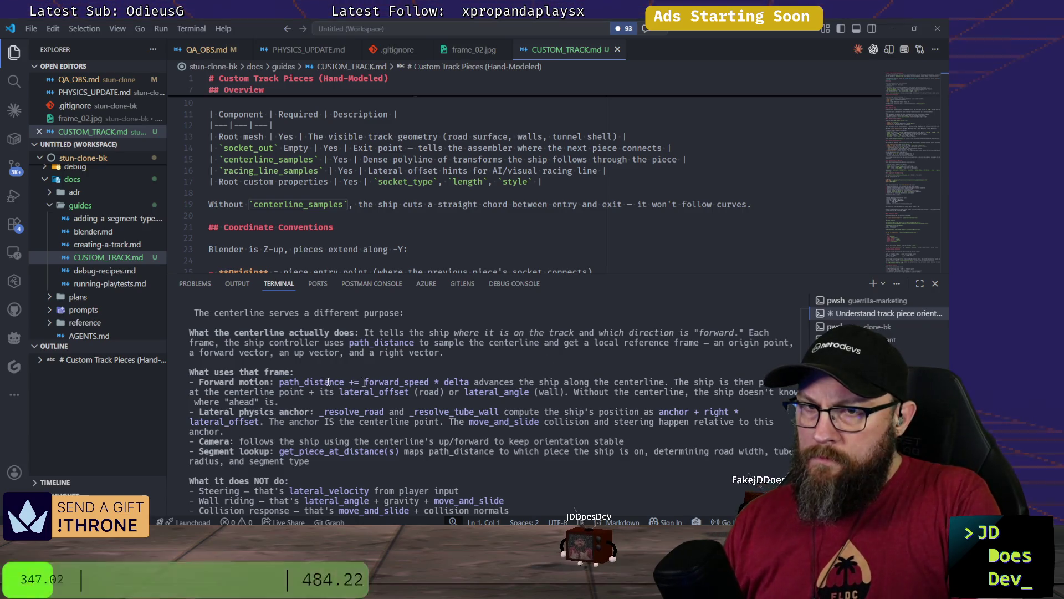
{"action": "scroll", "coordinate": [552, 372], "scroll_direction": "up", "scroll_amount": 1}
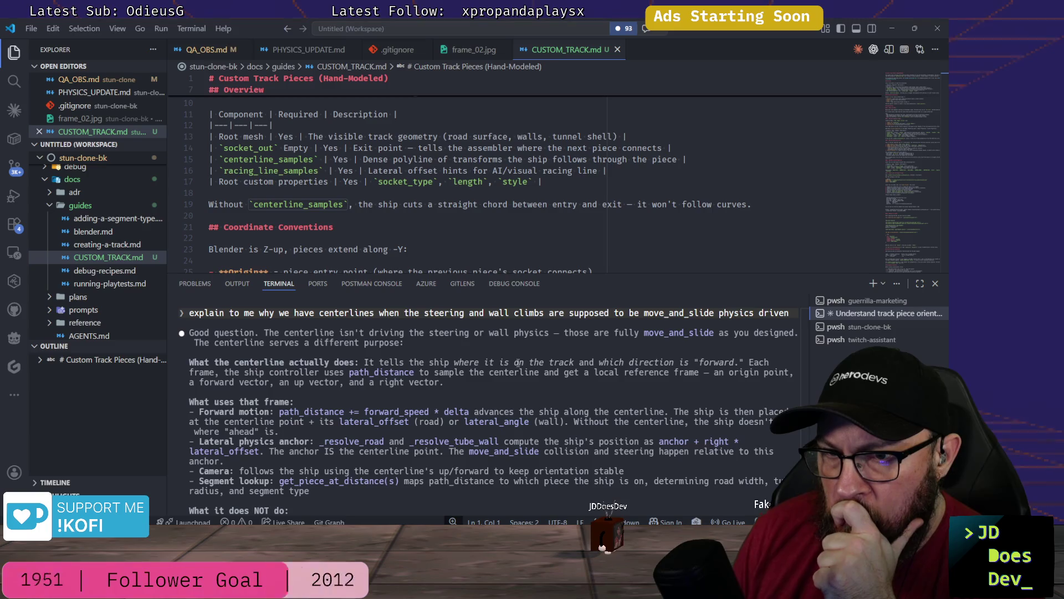
{"action": "scroll", "coordinate": [519, 361], "scroll_direction": "down", "scroll_amount": 1}
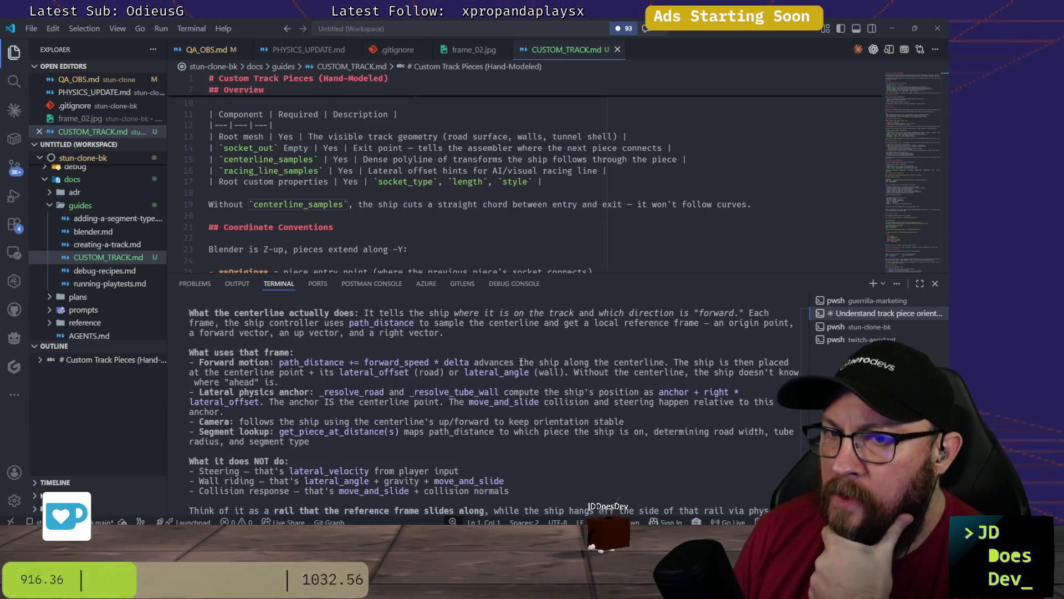
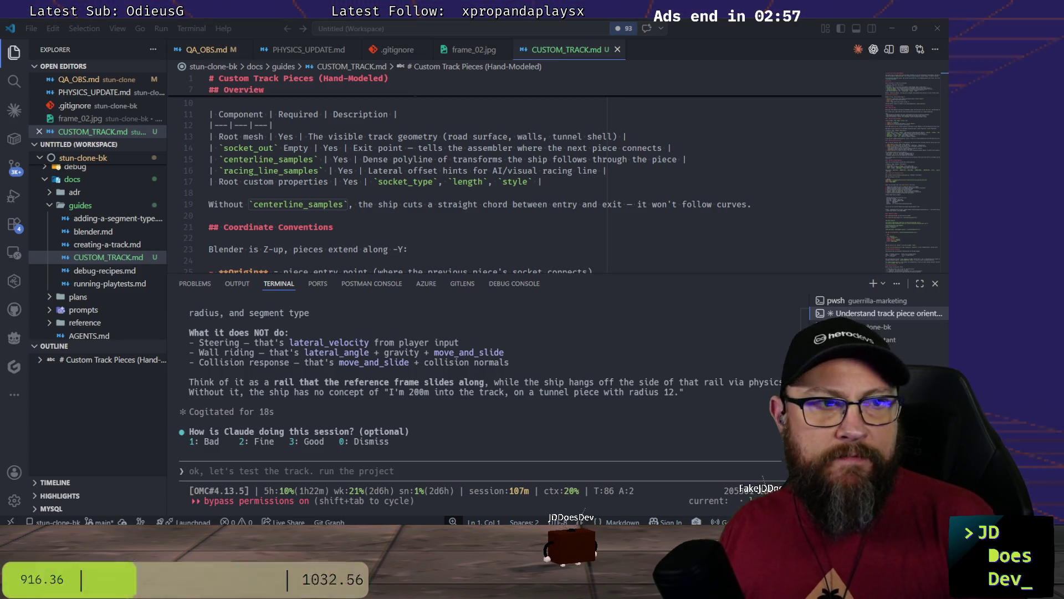
{"action": "key", "text": "alt+Tab"}
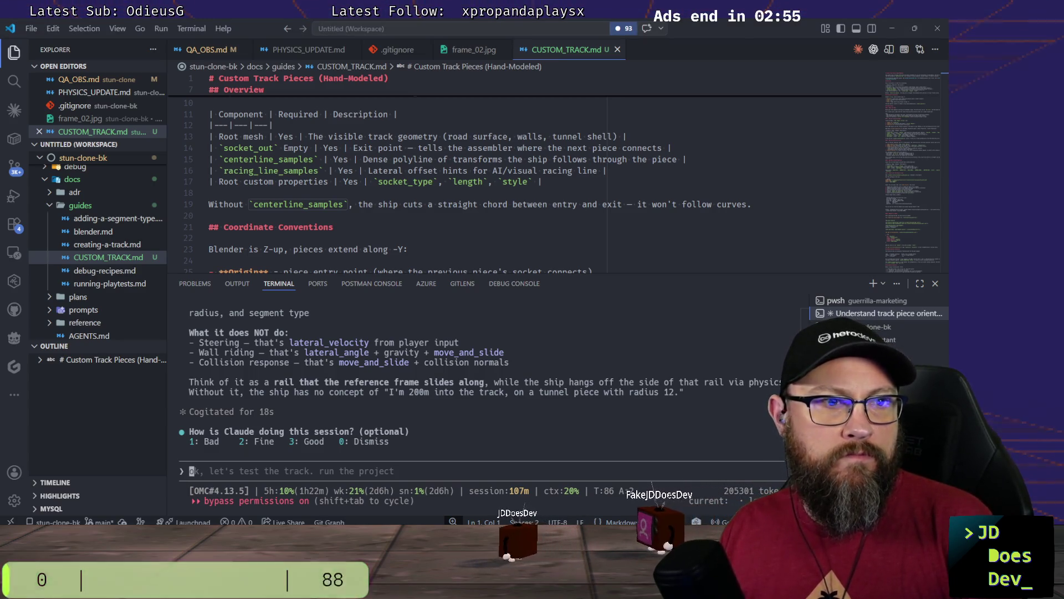
{"action": "key", "text": "alt+Tab"}
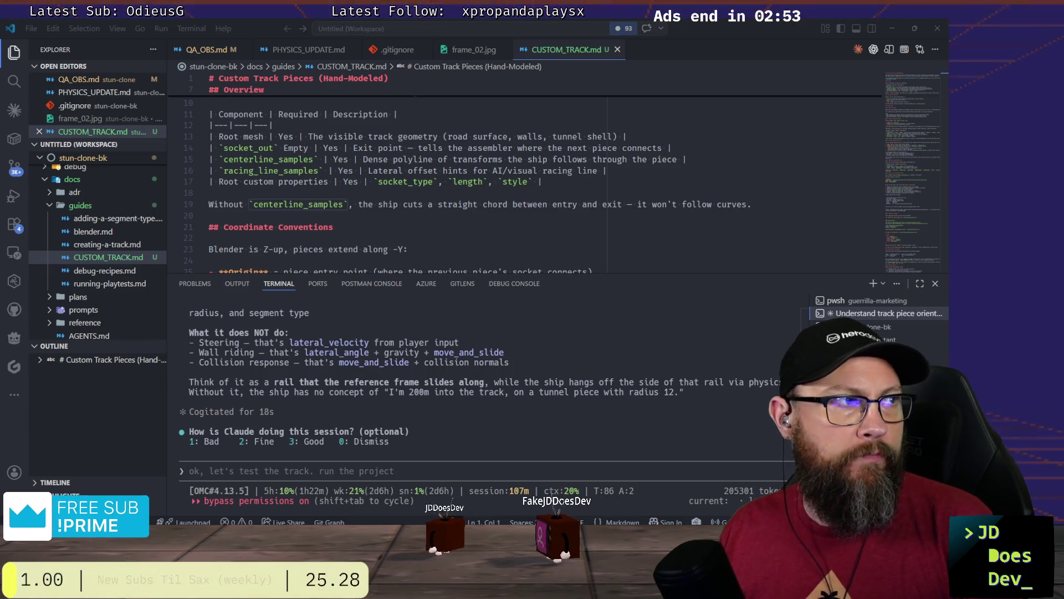